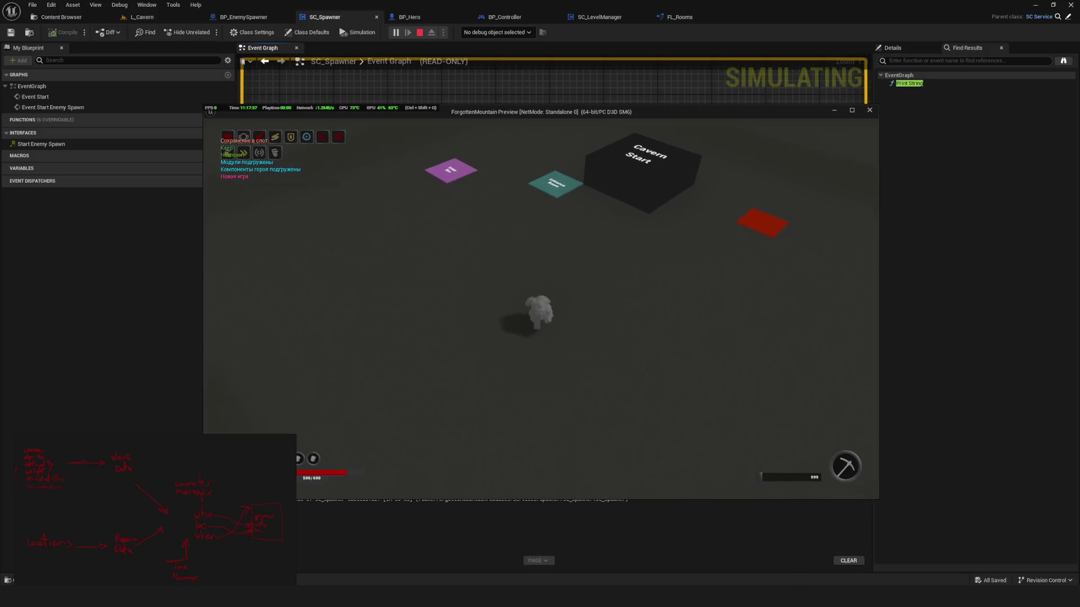
Walk the hero through the Entrance Room into Cavern 04, then stop the simulation.
key(d)
key(w)
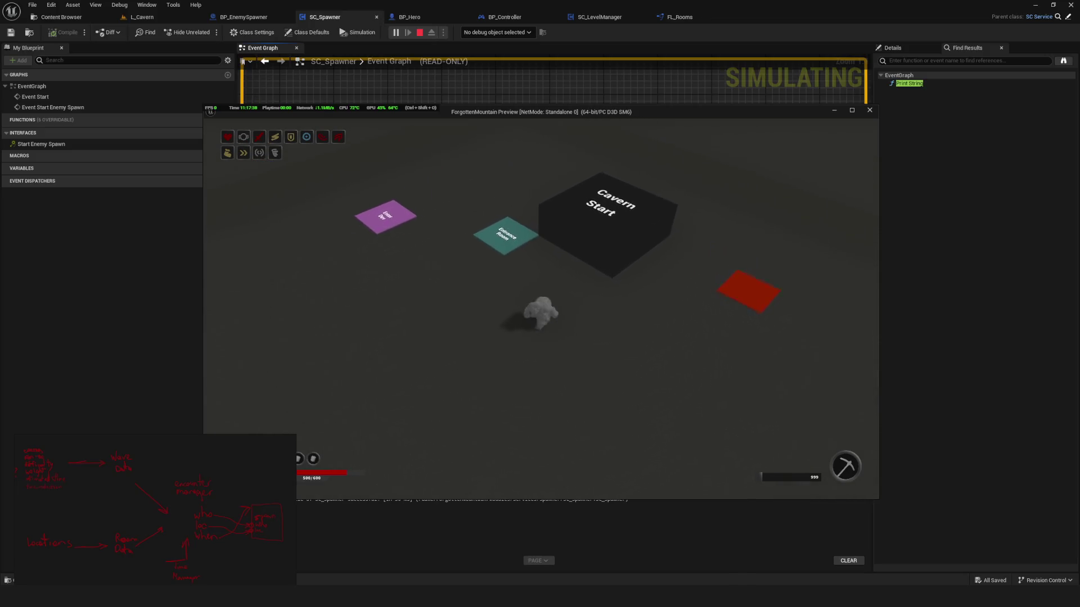
key(s)
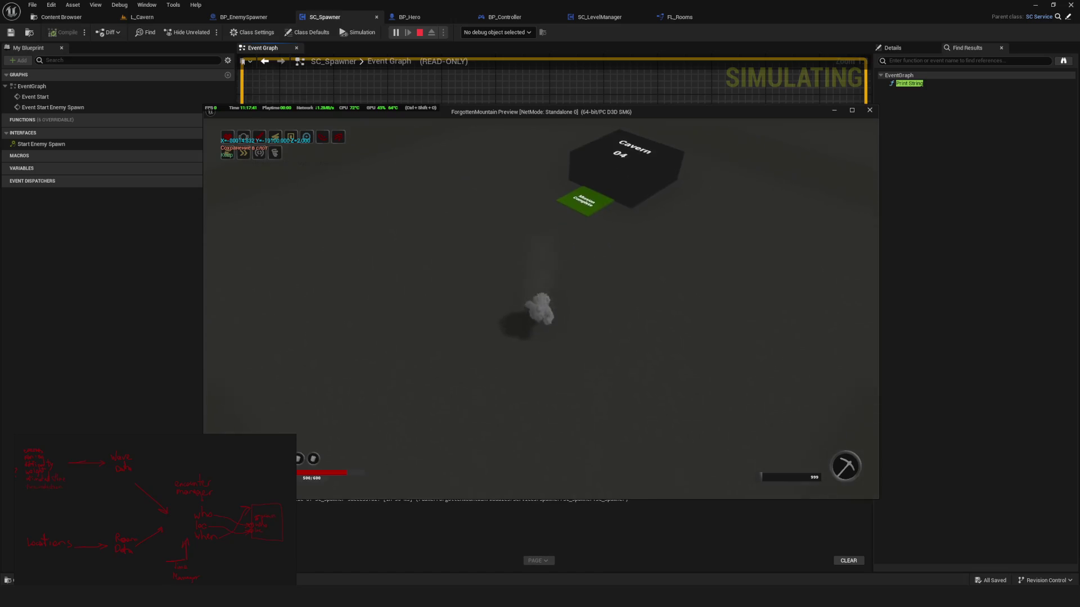
key(w)
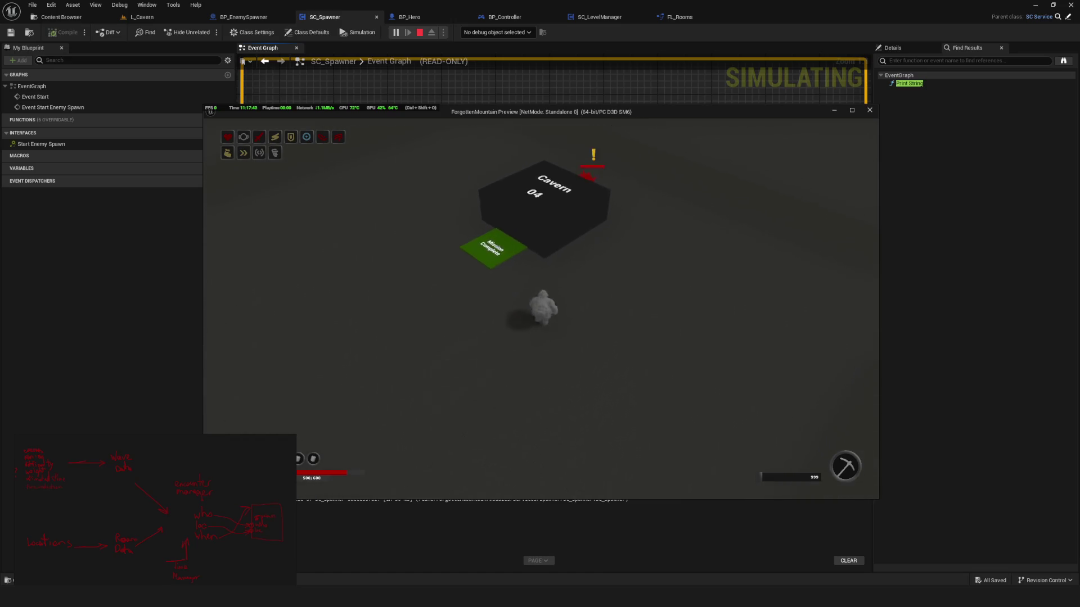
key(Escape)
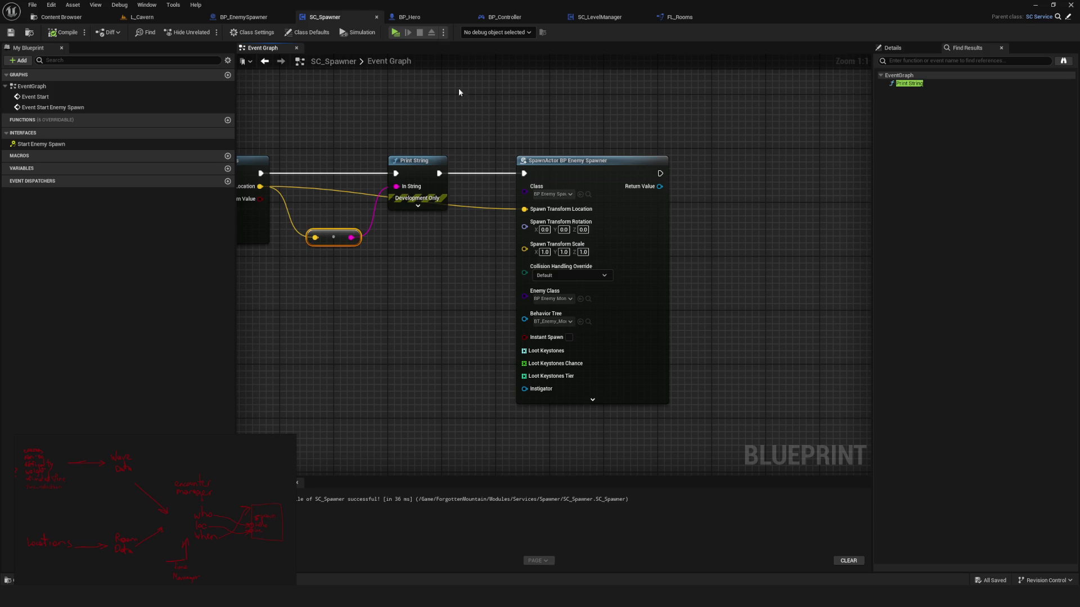
Start a test run, choose Dev in the game's main menu, then stop it.
click(395, 32)
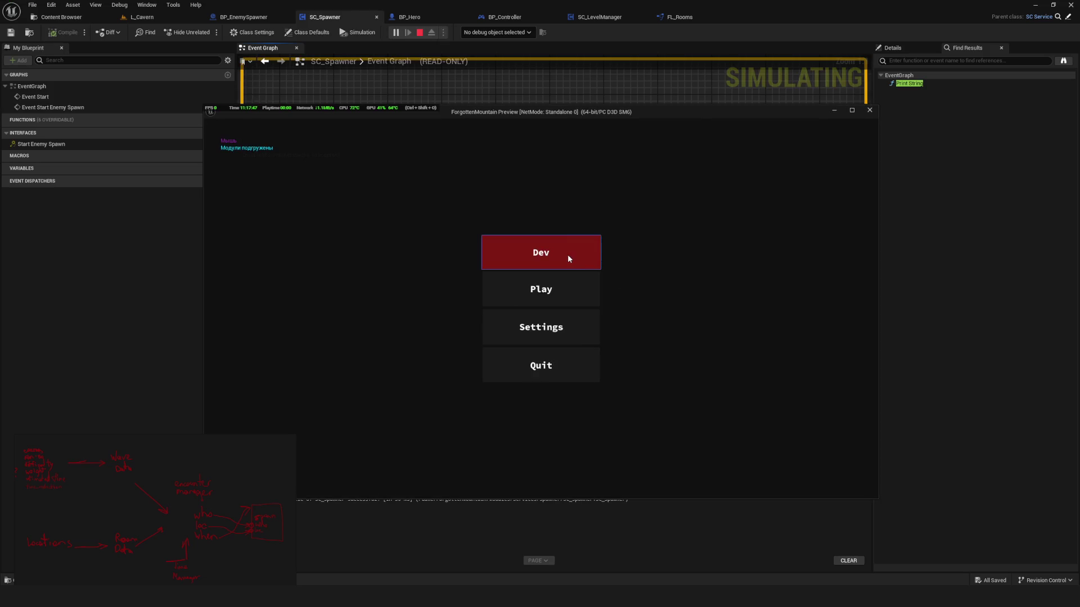
click(568, 258)
key(Escape)
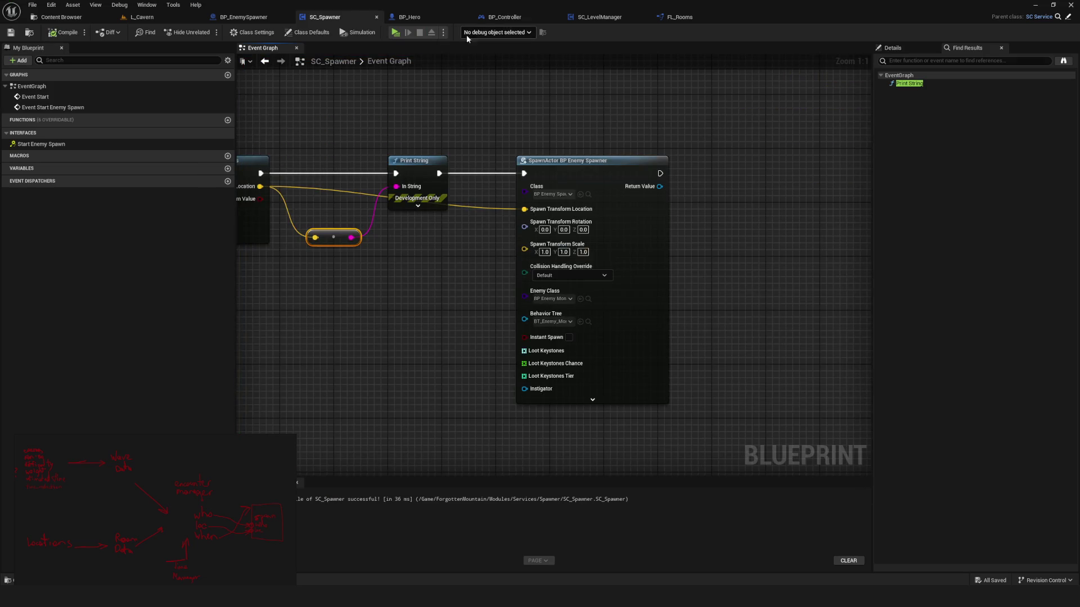
Replay, delete two old save slots, load the top slot, then stop the preview.
click(396, 32)
click(565, 261)
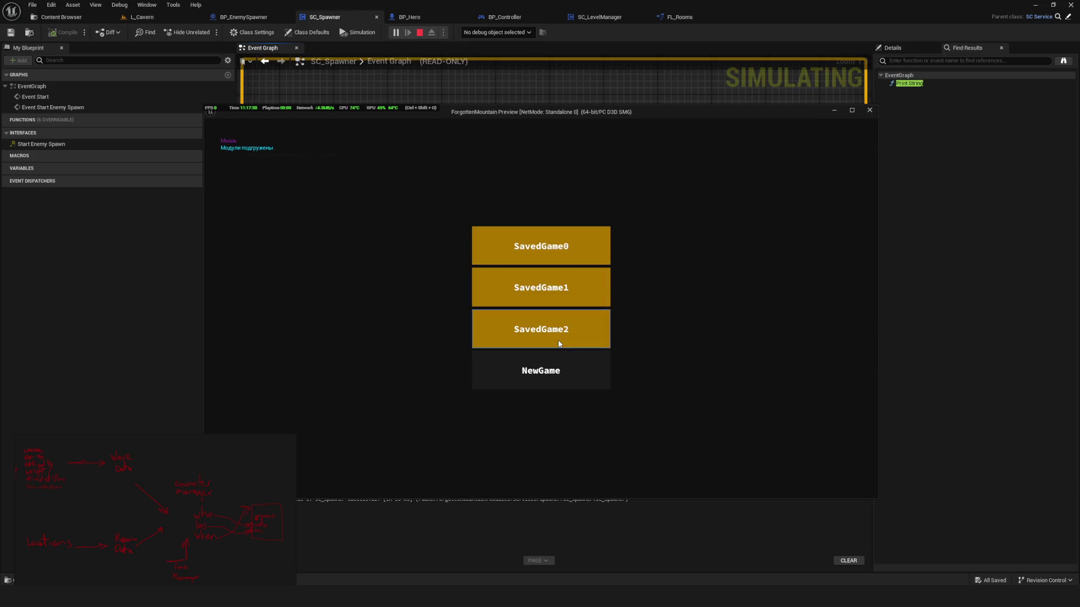
right_click(558, 344)
click(507, 329)
right_click(504, 311)
click(504, 311)
click(535, 244)
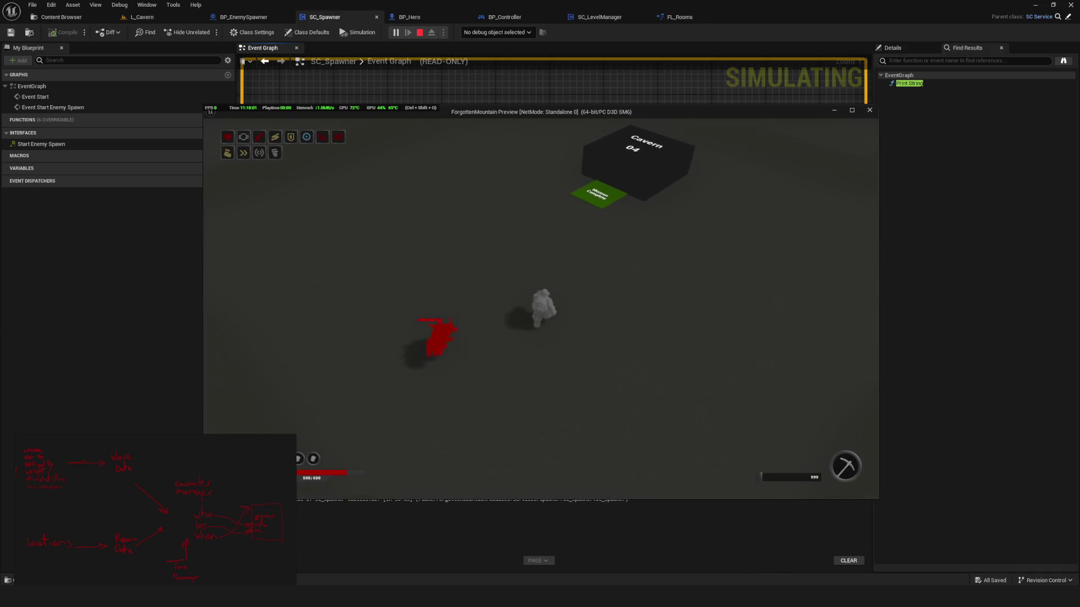
key(Escape)
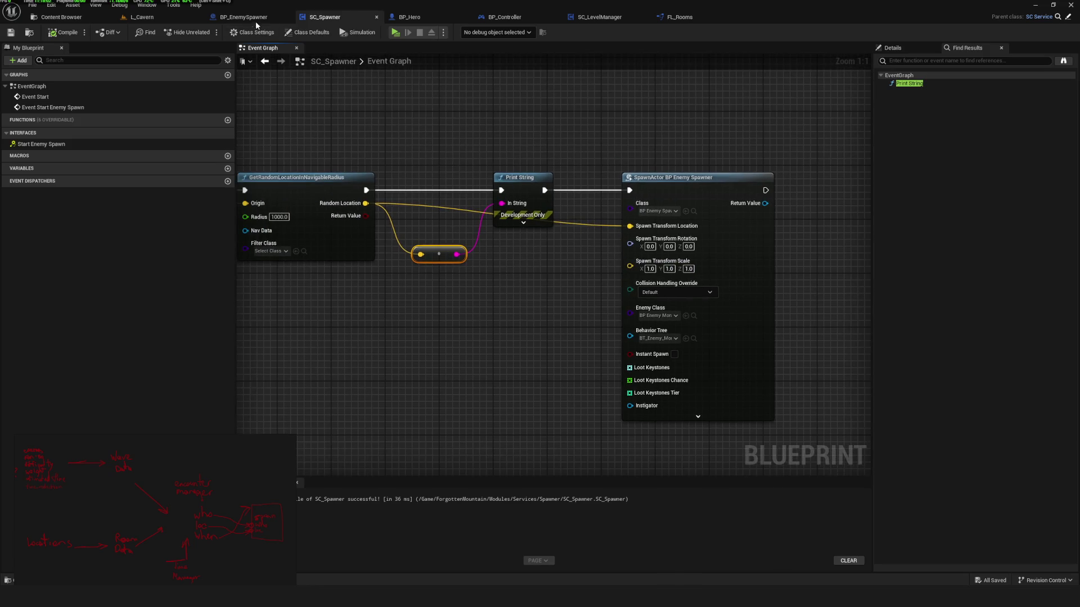
click(256, 17)
scroll(328, 232, up, 3)
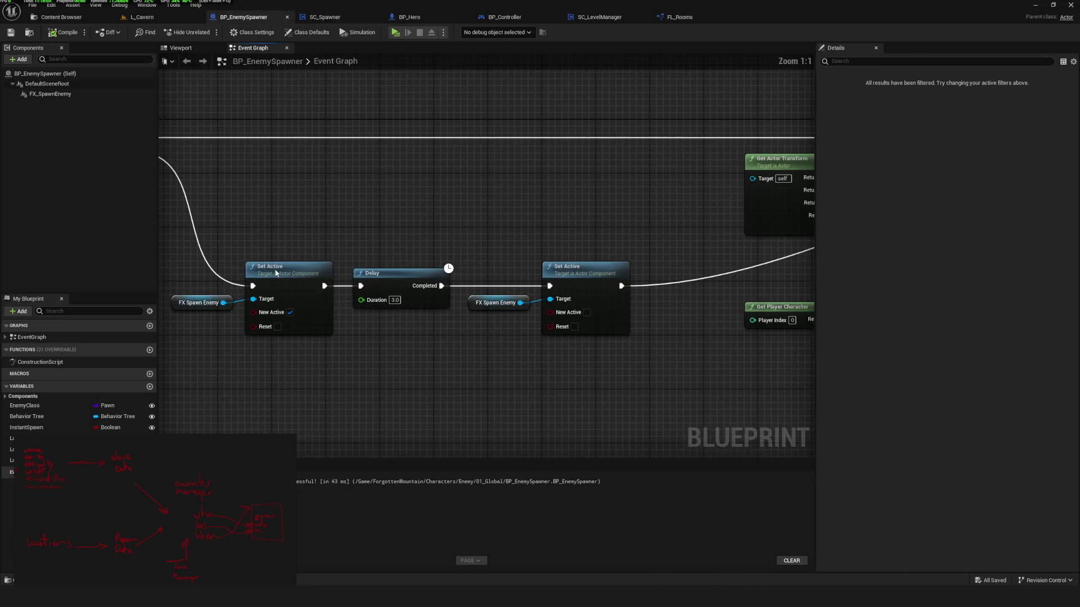
drag(770, 193, 315, 225)
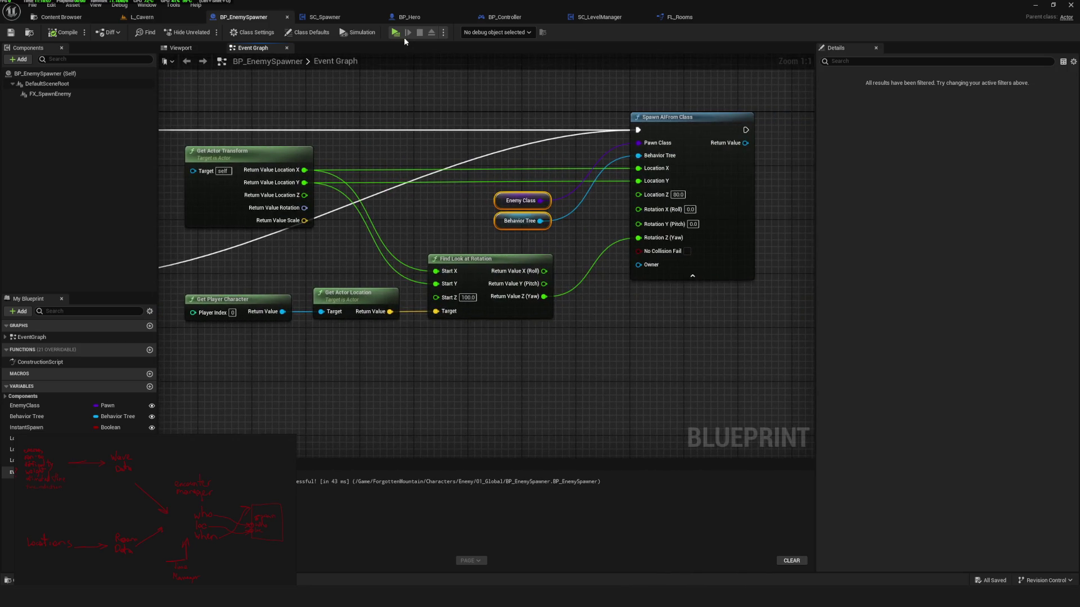
click(325, 17)
drag(540, 228, 425, 235)
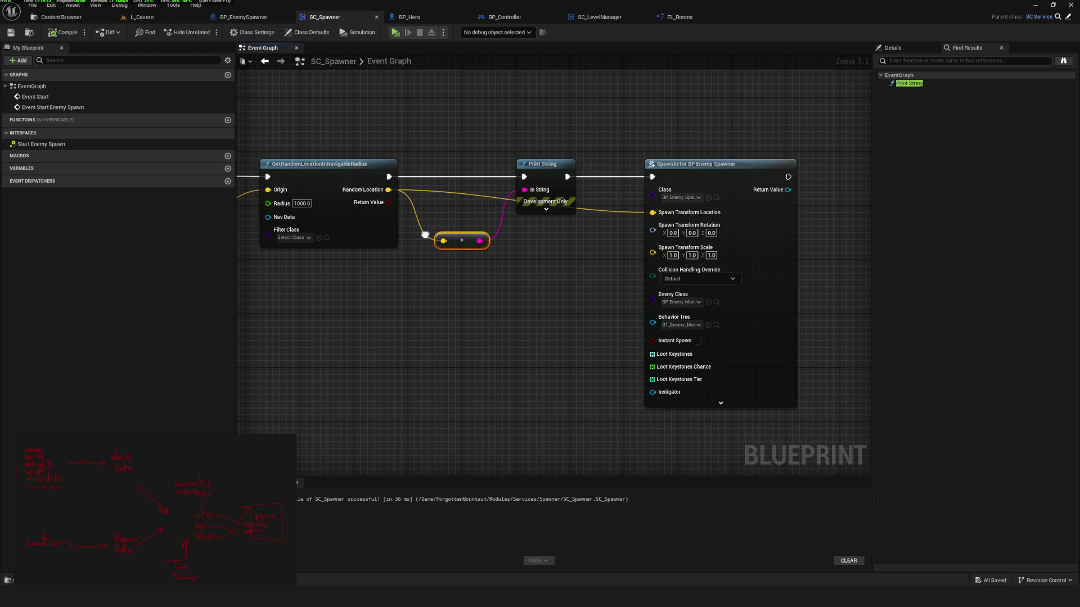
drag(425, 235, 520, 248)
scroll(526, 239, down, 10)
scroll(526, 239, up, 6)
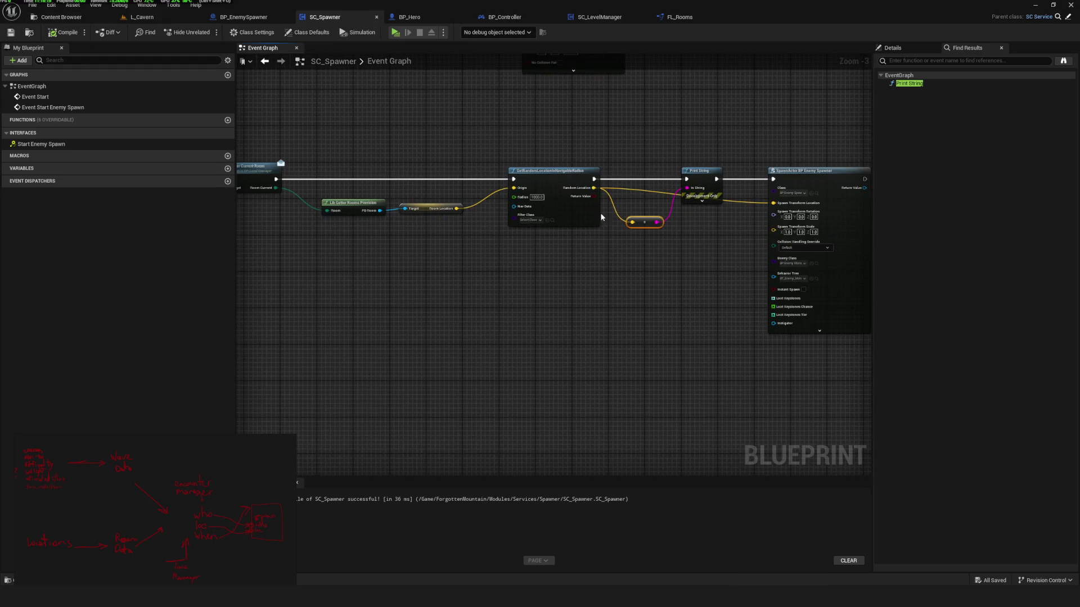
scroll(614, 214, down, 2)
scroll(548, 249, up, 5)
drag(547, 248, 553, 274)
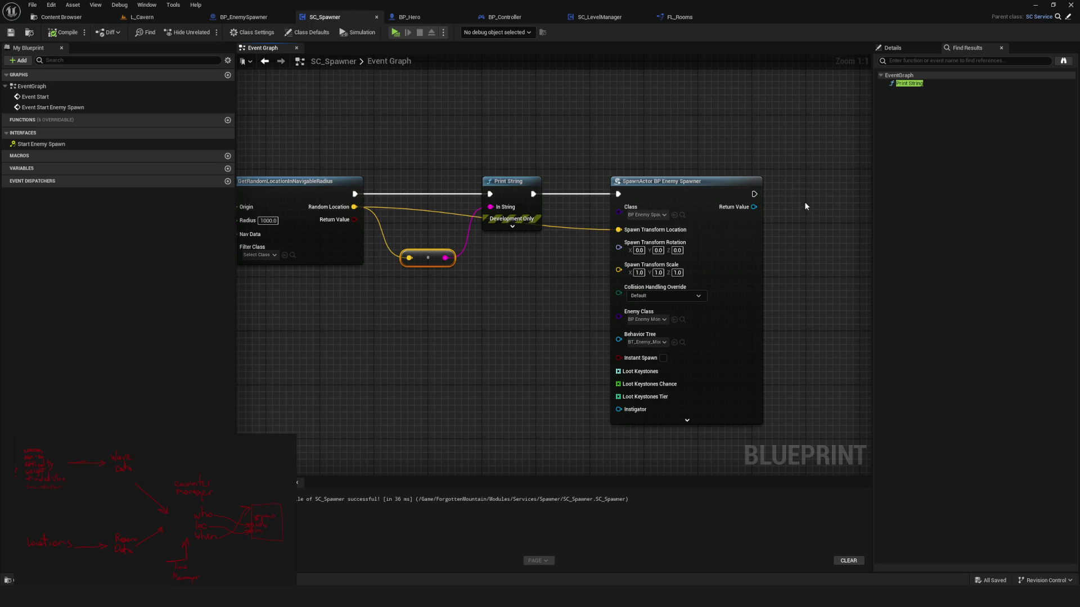
drag(425, 250, 529, 217)
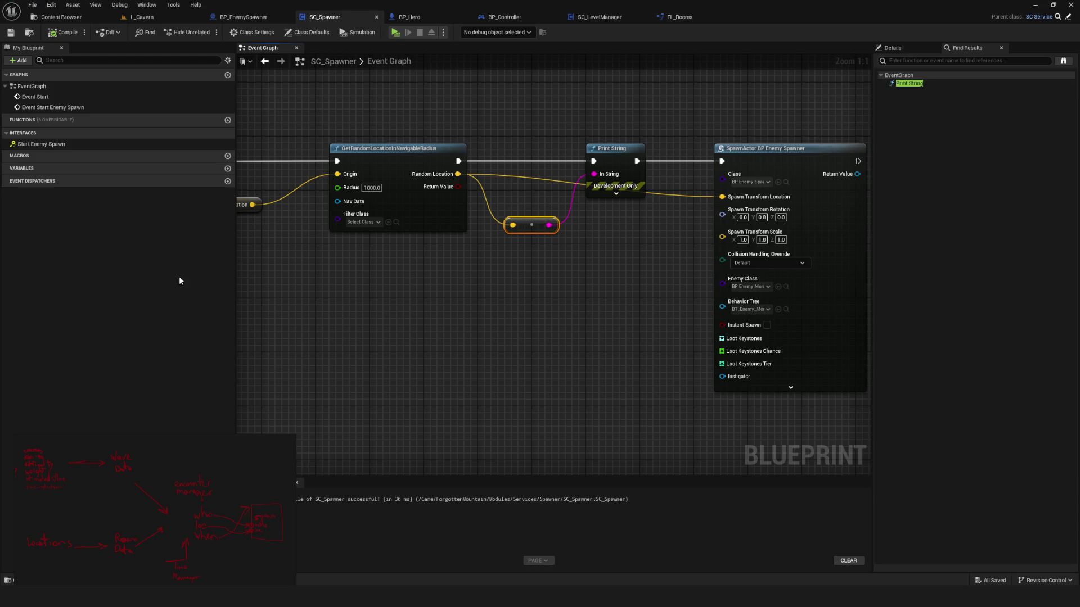
scroll(552, 269, down, 4)
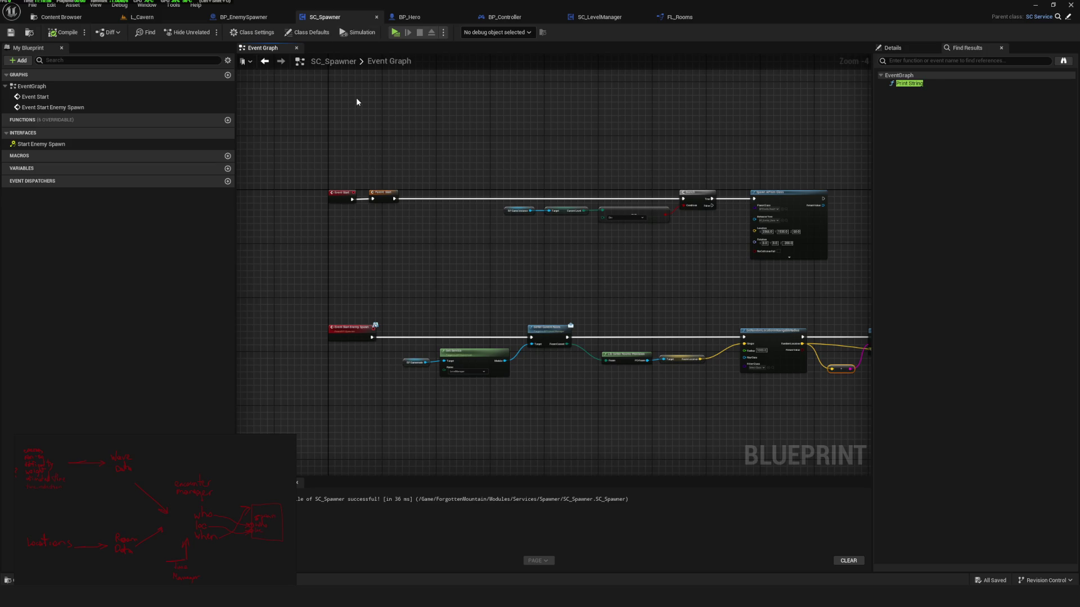
mouse_move(622, 288)
mouse_down()
mouse_move(447, 238)
mouse_move(483, 223)
mouse_move(551, 299)
mouse_up()
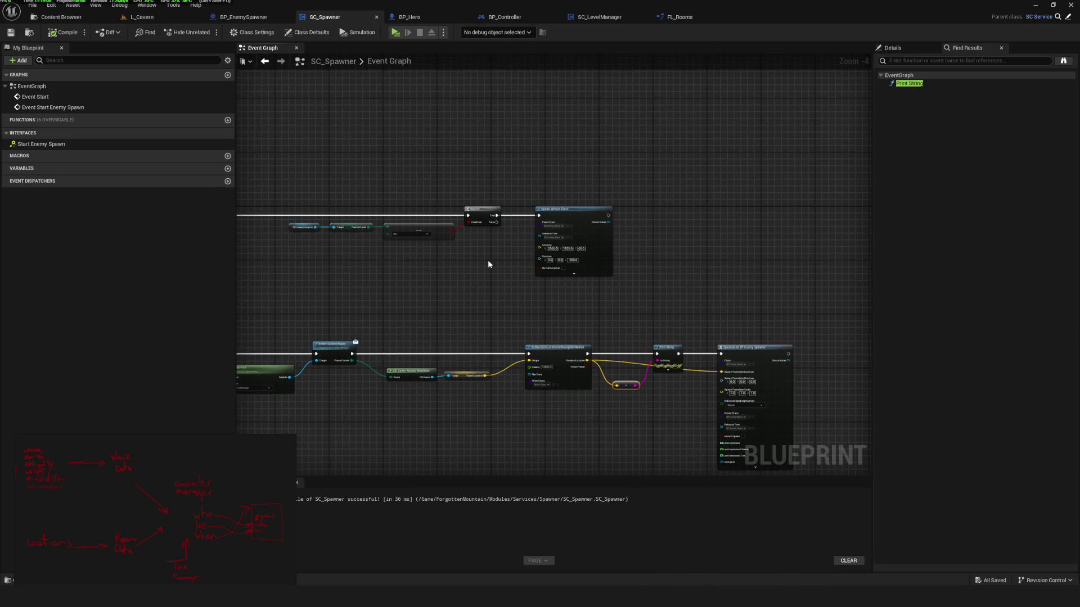
drag(490, 265, 622, 265)
scroll(623, 266, down, 1)
scroll(608, 288, up, 5)
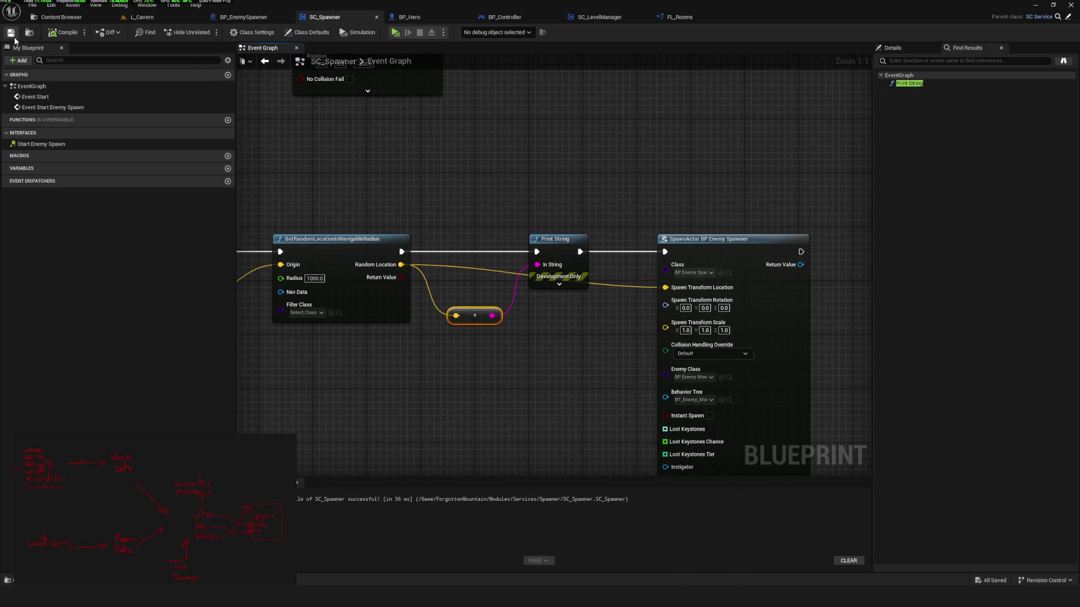
scroll(721, 280, down, 8)
scroll(721, 280, up, 4)
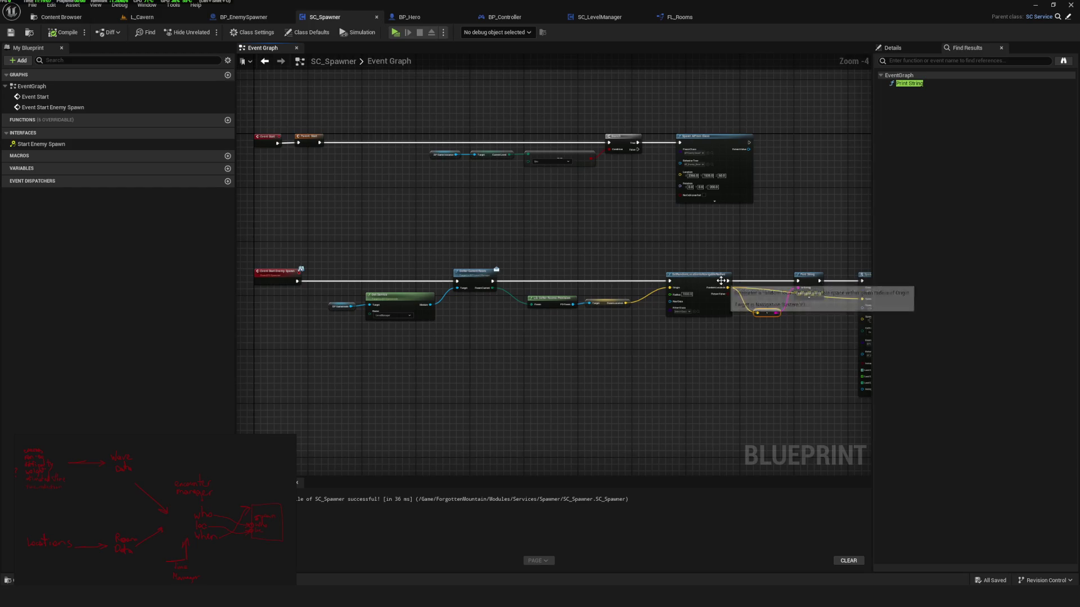
mouse_move(627, 265)
mouse_down()
mouse_move(482, 291)
mouse_move(433, 284)
mouse_move(670, 284)
mouse_up()
scroll(482, 291, down, 1)
scroll(482, 291, up, 5)
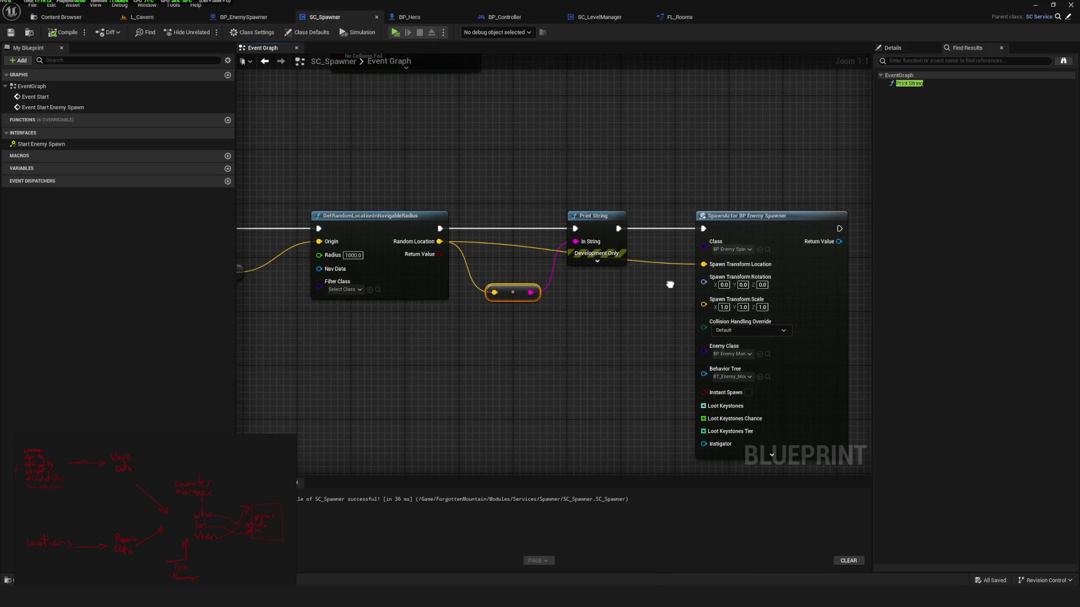
scroll(670, 284, down, 4)
scroll(700, 299, up, 4)
drag(537, 180, 583, 365)
Set the random-location node's Filter Class to RecastFilter and return to the SC_Spawner graph.
click(473, 288)
click(492, 340)
click(59, 16)
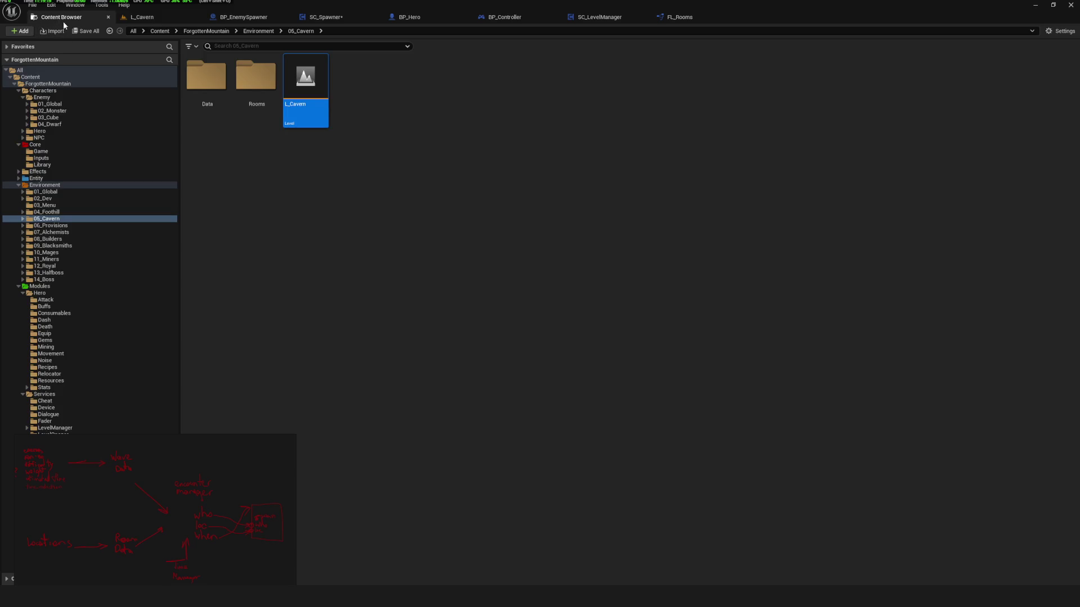
click(243, 17)
click(66, 33)
key(ctrl+Tab)
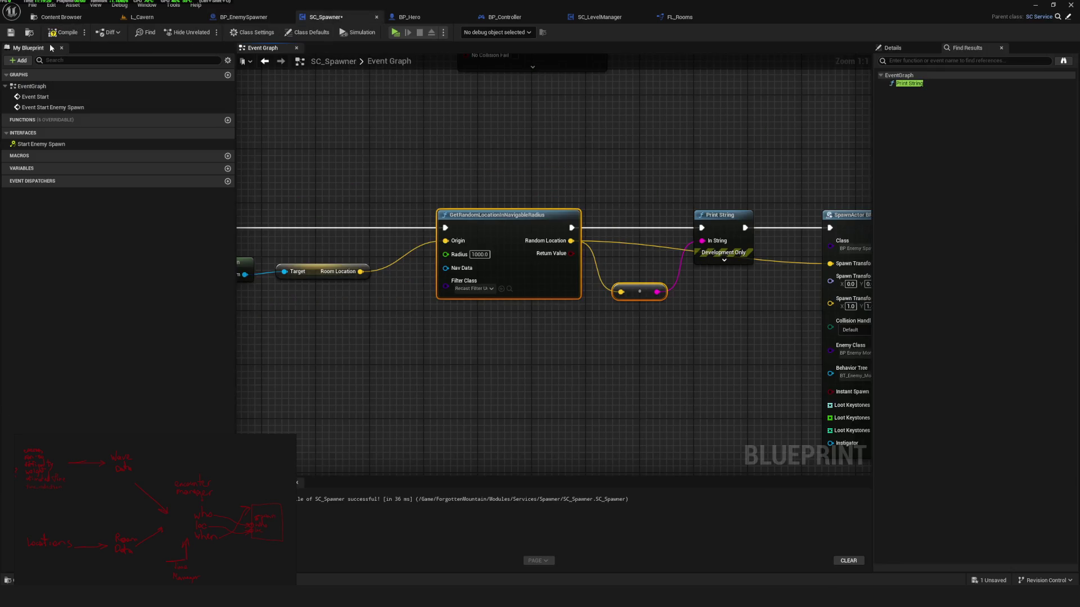
Test-run the game loading the top save slot, then stop the simulation.
click(397, 32)
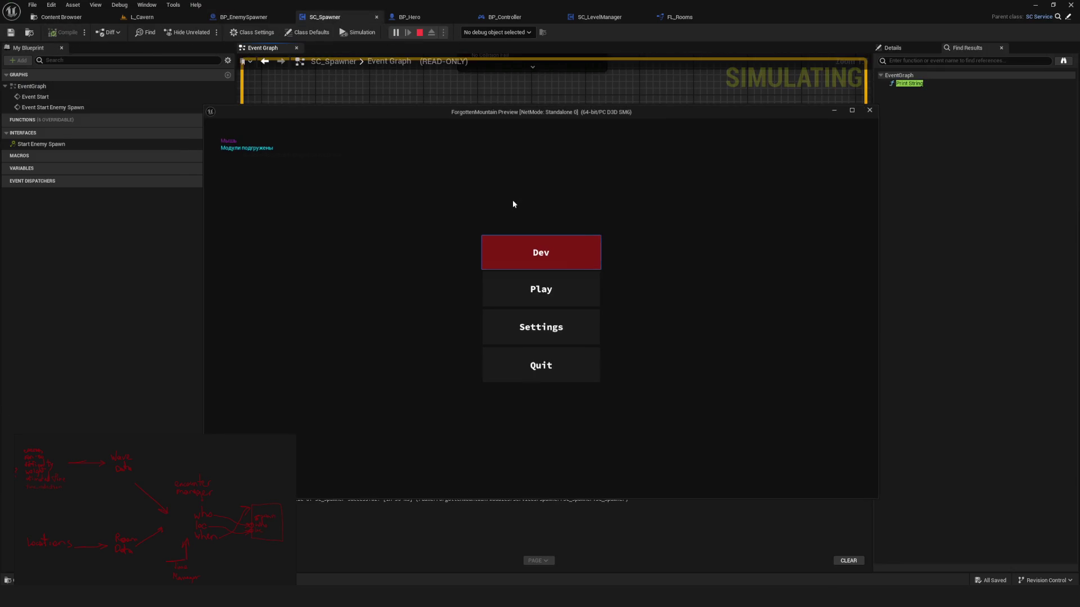
click(555, 301)
click(601, 250)
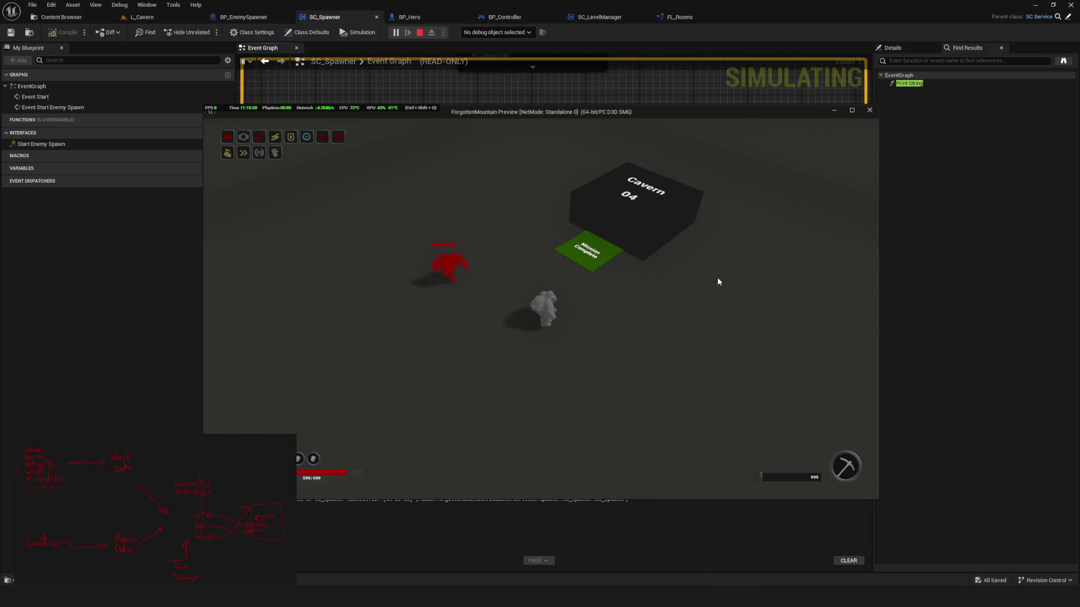
key(alt+Tab)
click(419, 33)
Restart the preview, start a new game, walk the hero onto the Mission Complete pad, and stop.
key(alt+p)
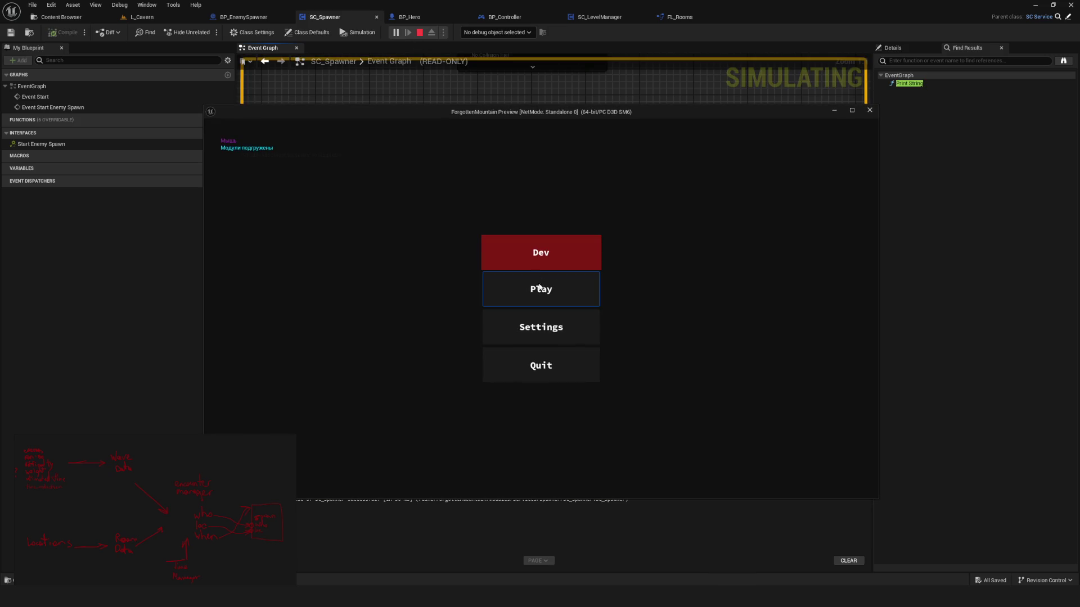
click(514, 286)
click(541, 291)
click(545, 290)
click(544, 274)
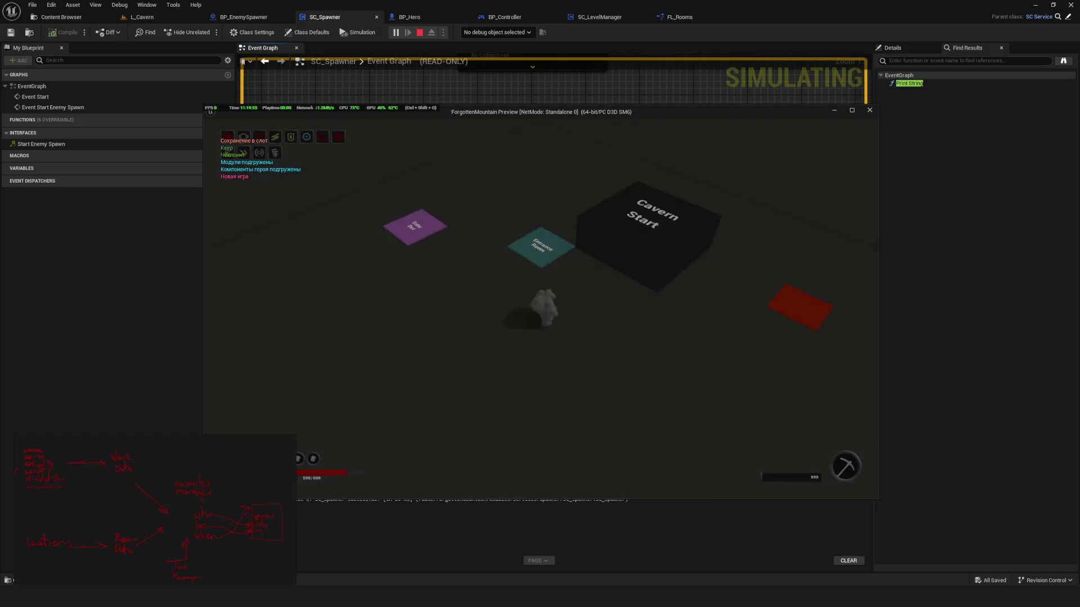
key(s)
key(w)
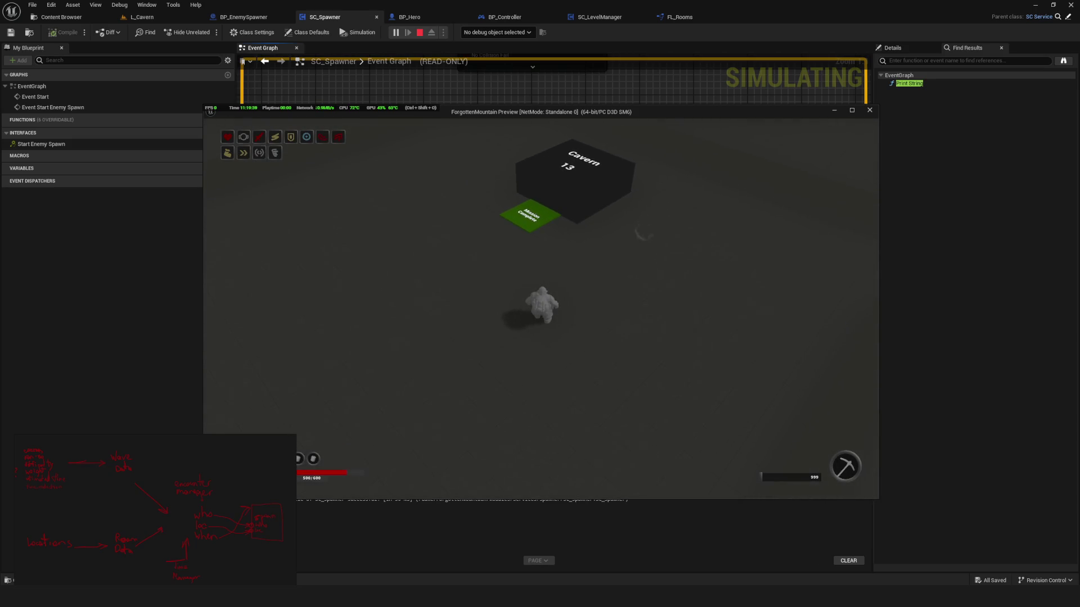
key(w)
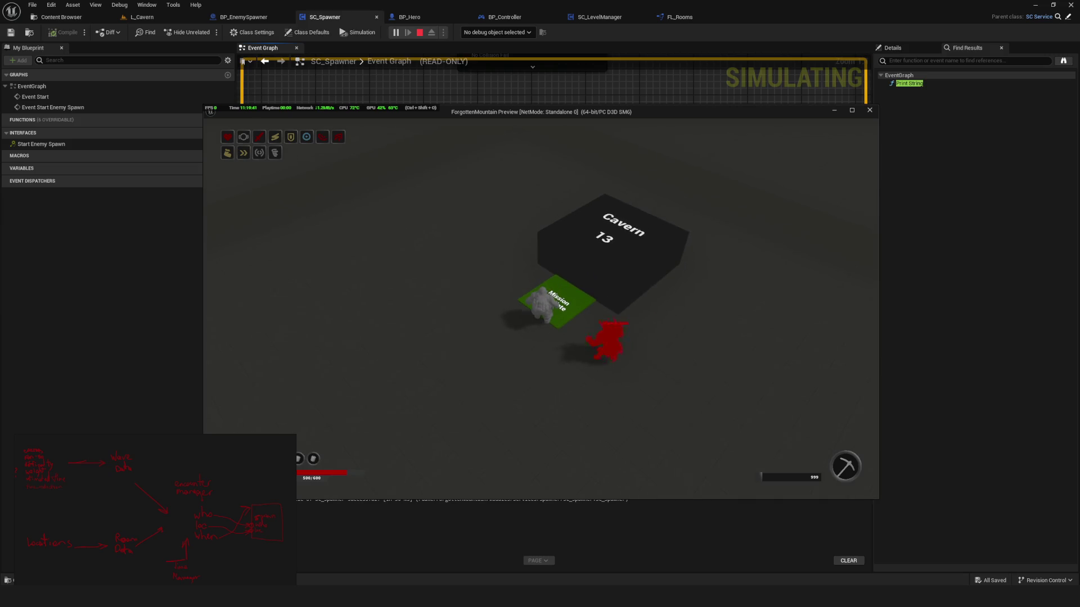
key(Escape)
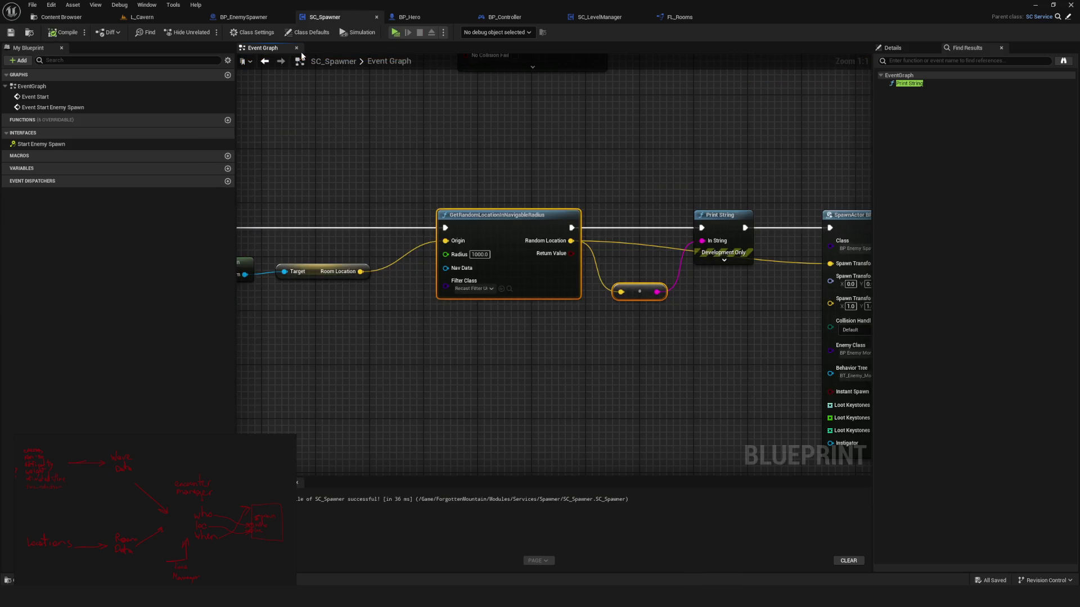
Run another new game from the save list, walk onto the Mission Complete tile, then stop.
click(395, 32)
click(563, 302)
click(604, 329)
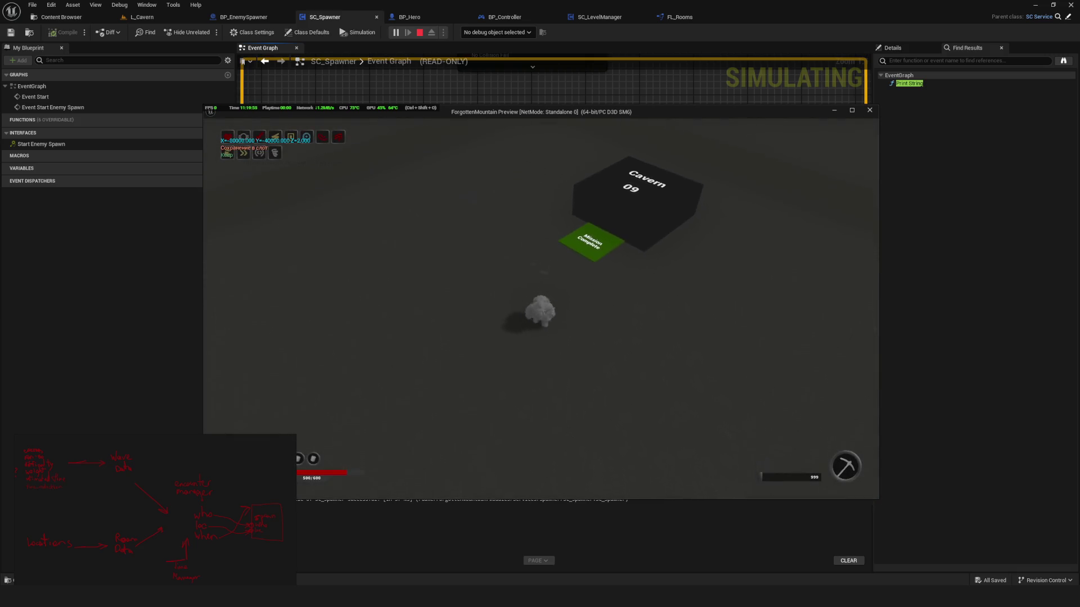
key(w)
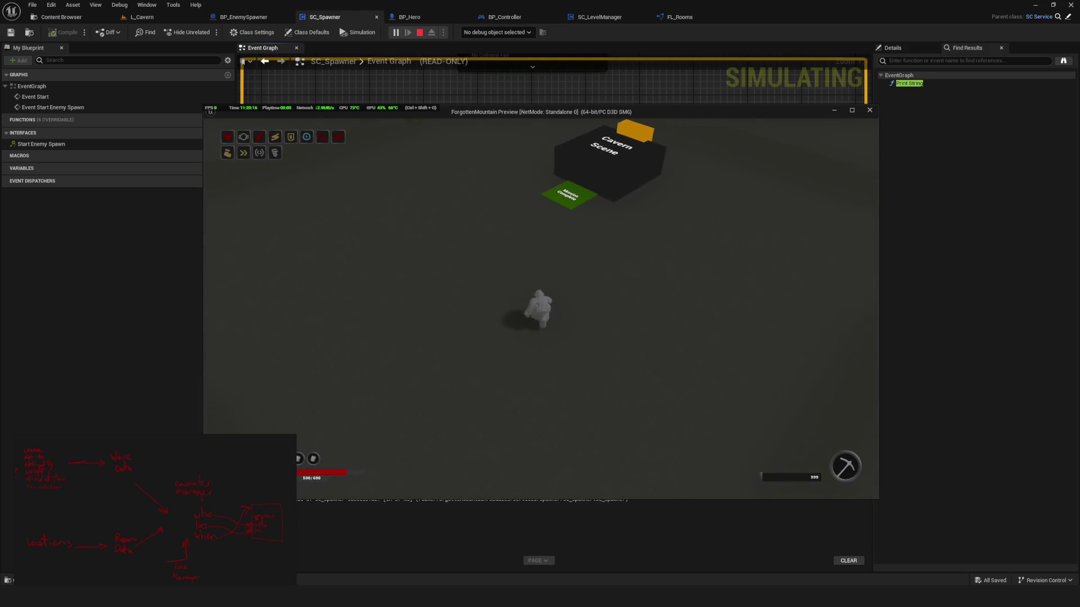
key(Escape)
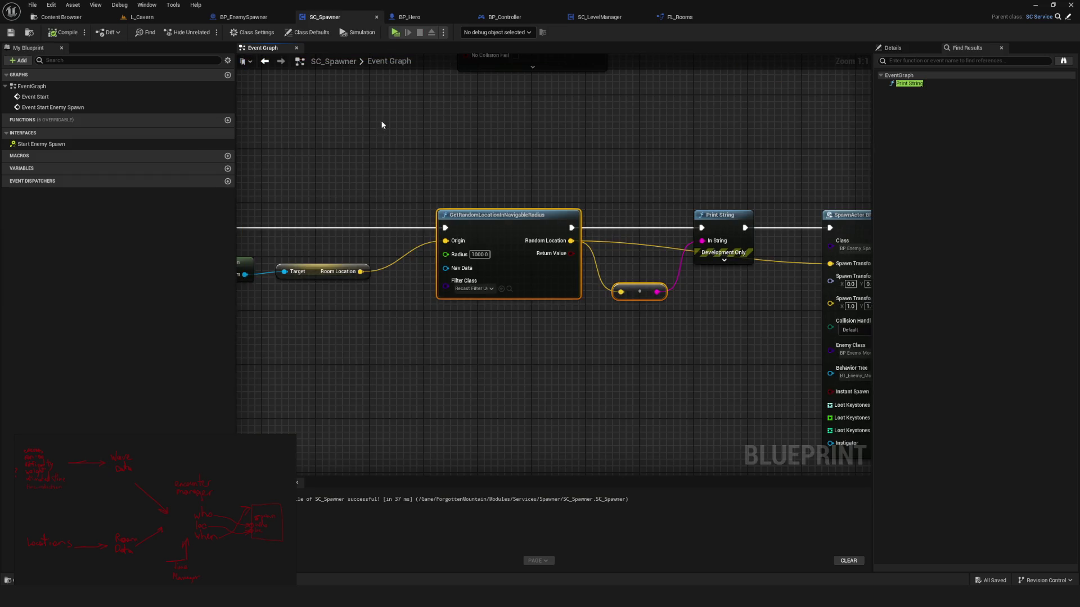
scroll(563, 265, down, 10)
scroll(563, 264, up, 8)
scroll(673, 268, down, 5)
scroll(673, 269, up, 3)
mouse_move(647, 282)
mouse_down()
mouse_move(436, 309)
mouse_move(464, 309)
mouse_up()
scroll(444, 185, up, 4)
mouse_move(678, 352)
mouse_down()
mouse_move(485, 252)
mouse_move(549, 239)
mouse_move(539, 225)
mouse_up()
scroll(538, 226, down, 5)
scroll(736, 319, up, 3)
drag(737, 319, 380, 315)
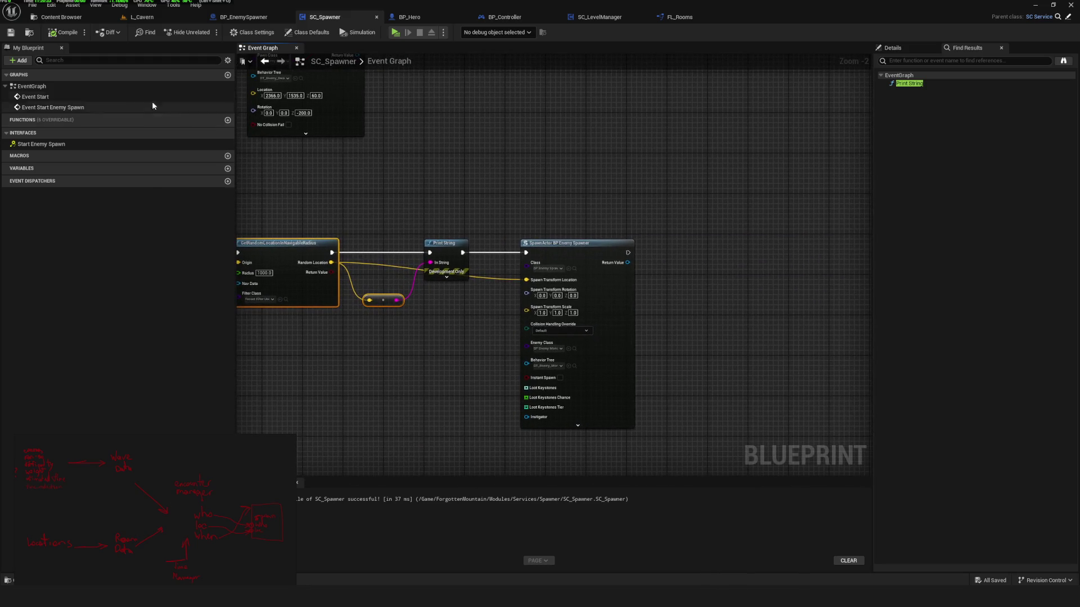
mouse_move(472, 237)
mouse_down()
mouse_move(663, 334)
mouse_move(787, 363)
mouse_up()
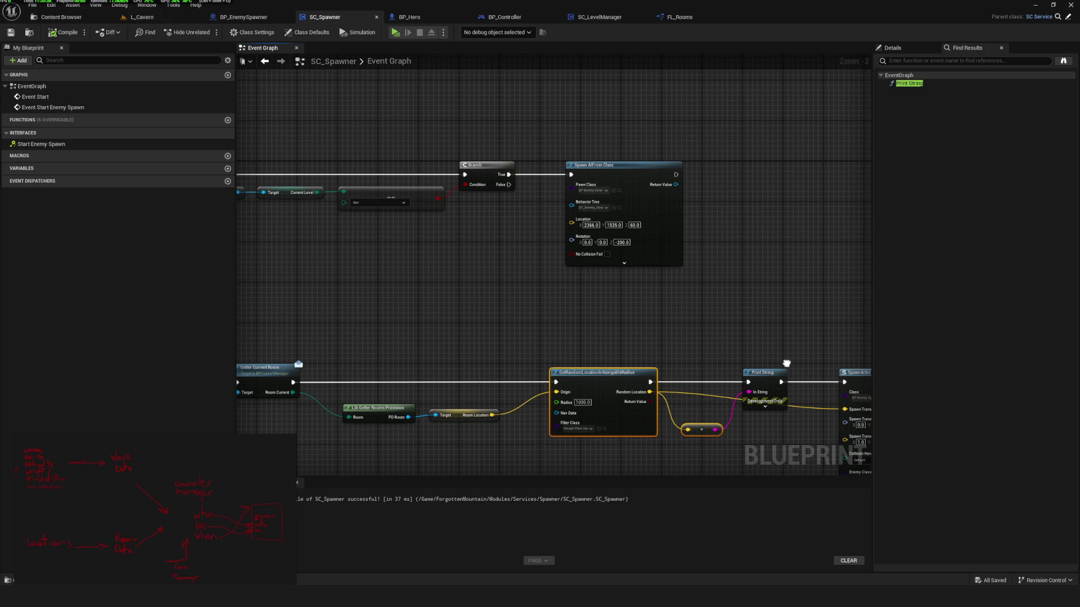
drag(787, 363, 872, 178)
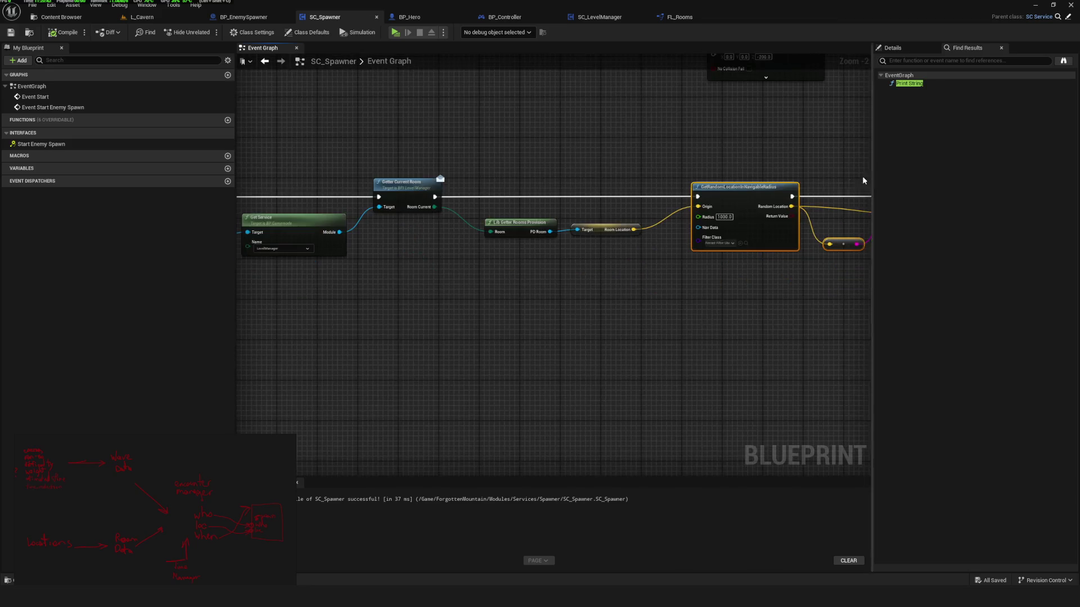
drag(149, 489, 217, 402)
scroll(218, 403, up, 3)
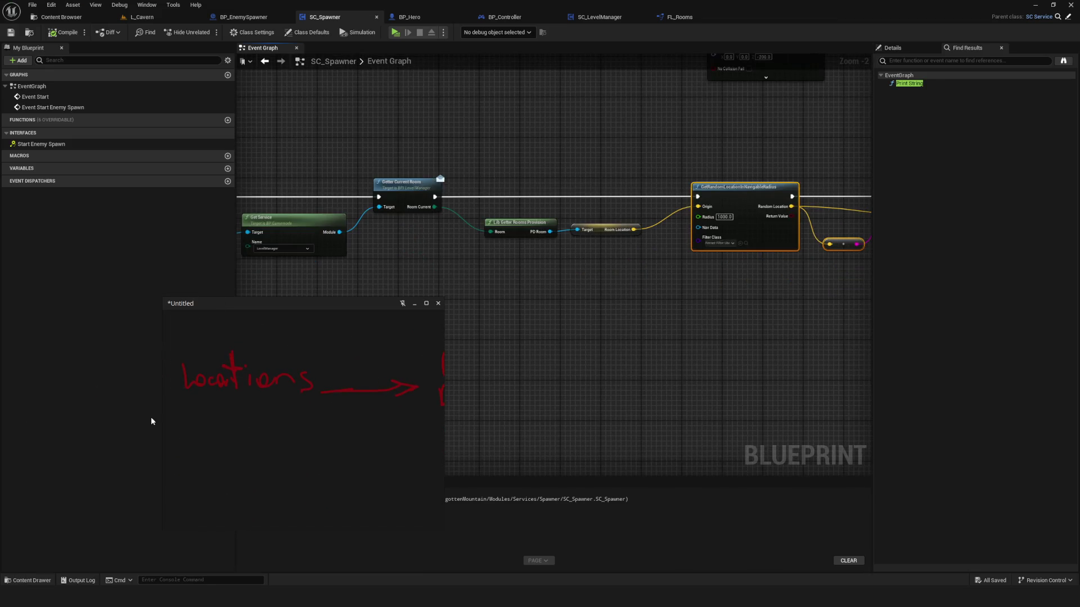
Select the sketch strokes and draw a green check mark beside Locations.
scroll(217, 407, down, 3)
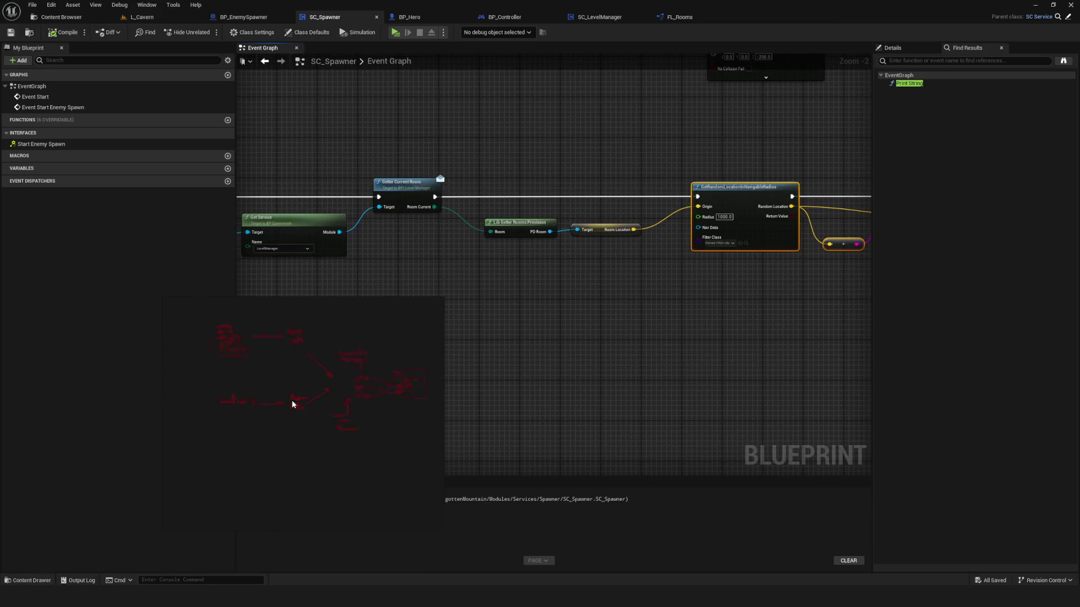
mouse_move(177, 383)
mouse_down()
mouse_move(311, 458)
mouse_move(337, 458)
mouse_up()
scroll(315, 407, down, 3)
scroll(320, 414, up, 3)
key(Escape)
click(271, 435)
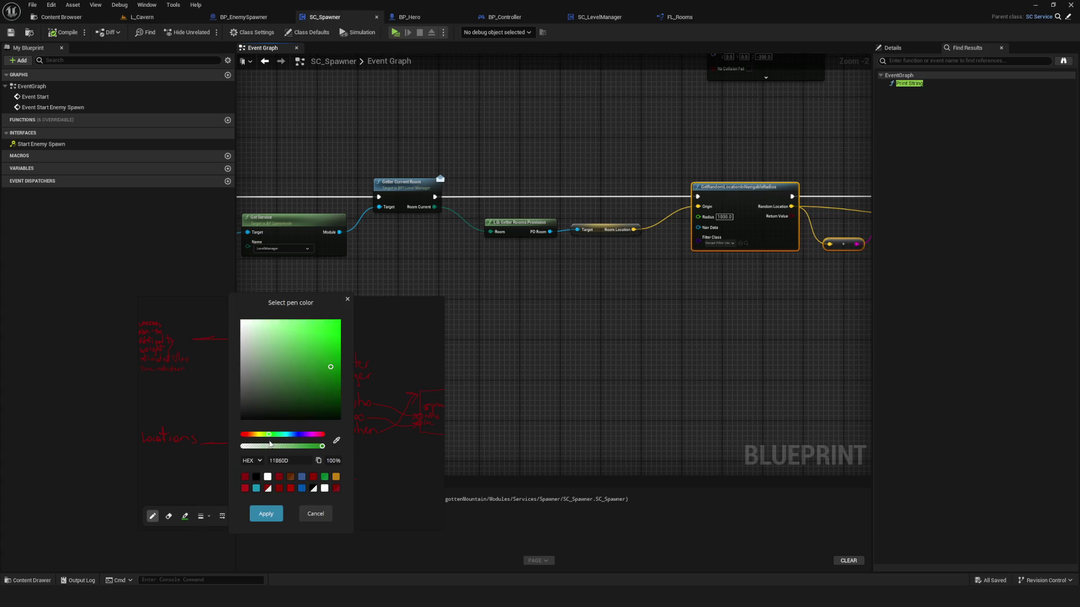
click(266, 514)
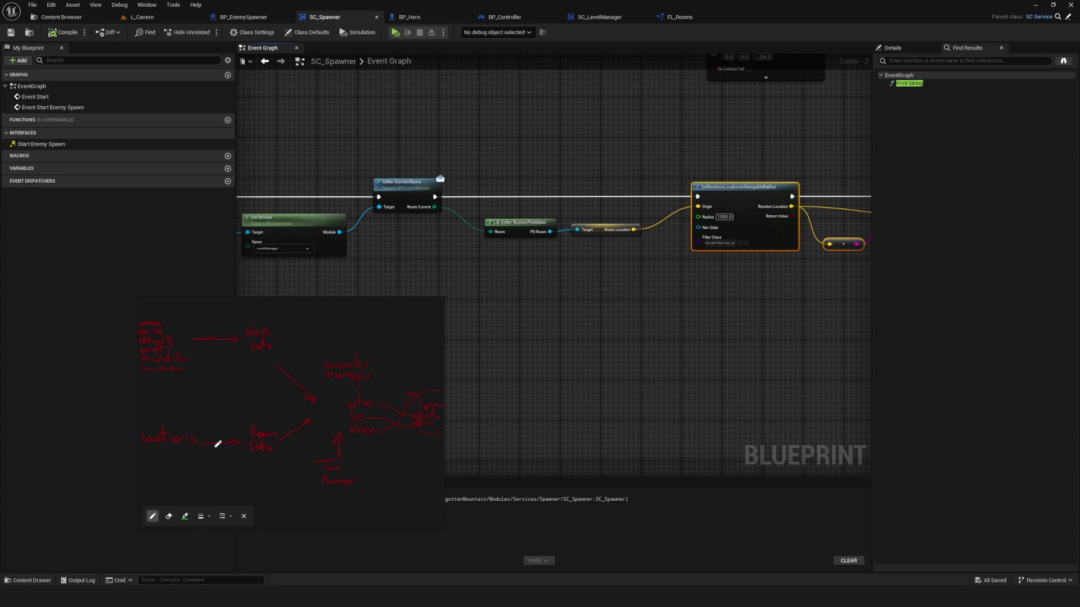
drag(210, 430, 221, 430)
click(244, 517)
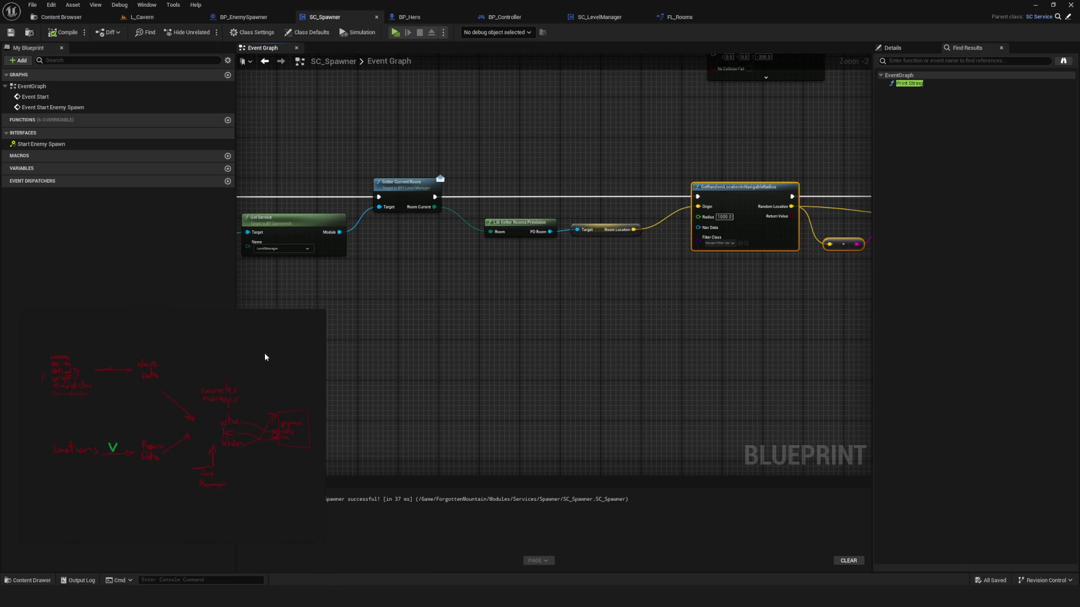
Pan the notes to bring the encounter manager and Room Data sketches into view.
scroll(215, 429, up, 3)
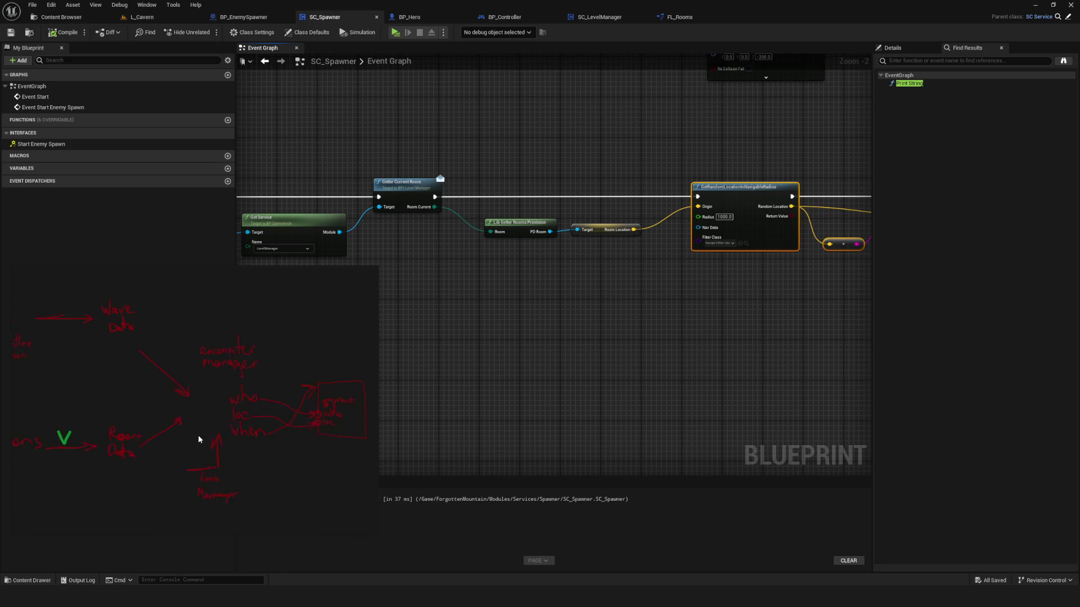
scroll(155, 374, up, 3)
scroll(159, 367, down, 3)
drag(279, 441, 180, 429)
scroll(183, 390, down, 3)
scroll(199, 425, up, 3)
drag(200, 419, 209, 417)
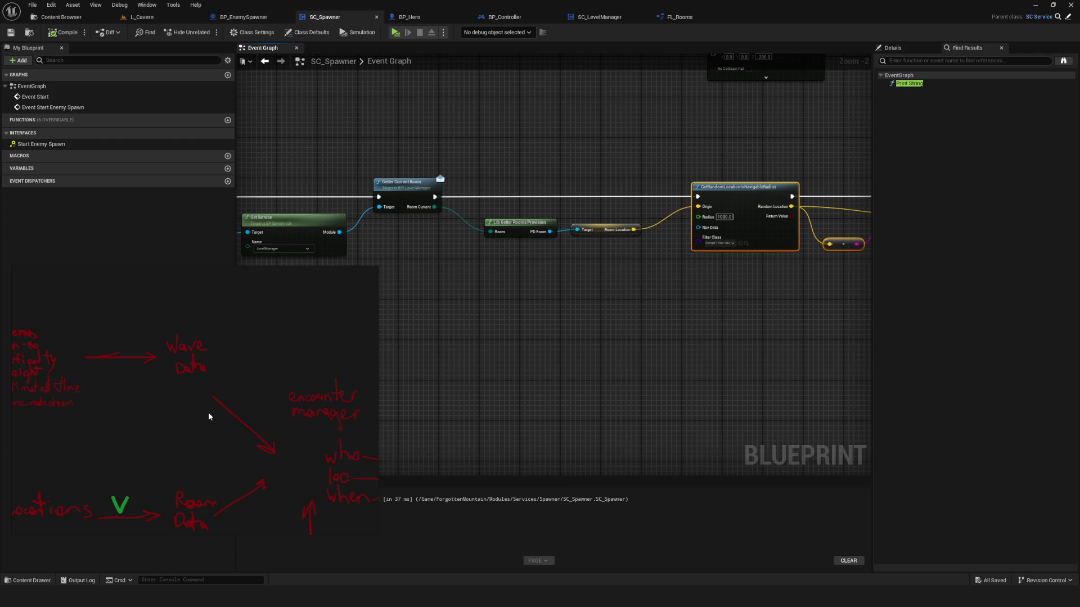
drag(214, 422, 234, 433)
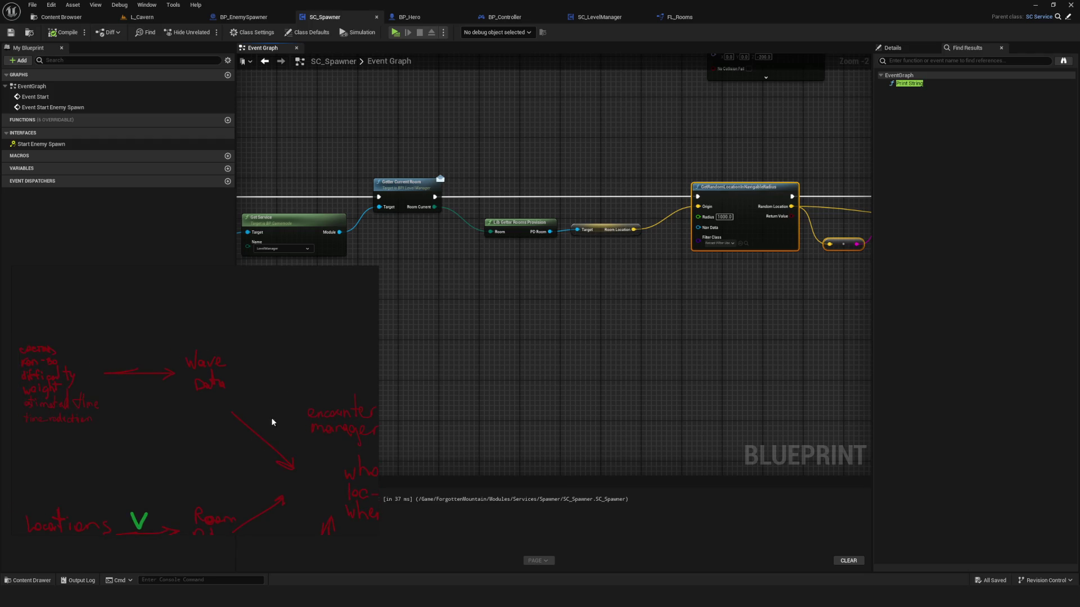
Save the SC_Spawner blueprint and close the handwritten notes window.
click(11, 35)
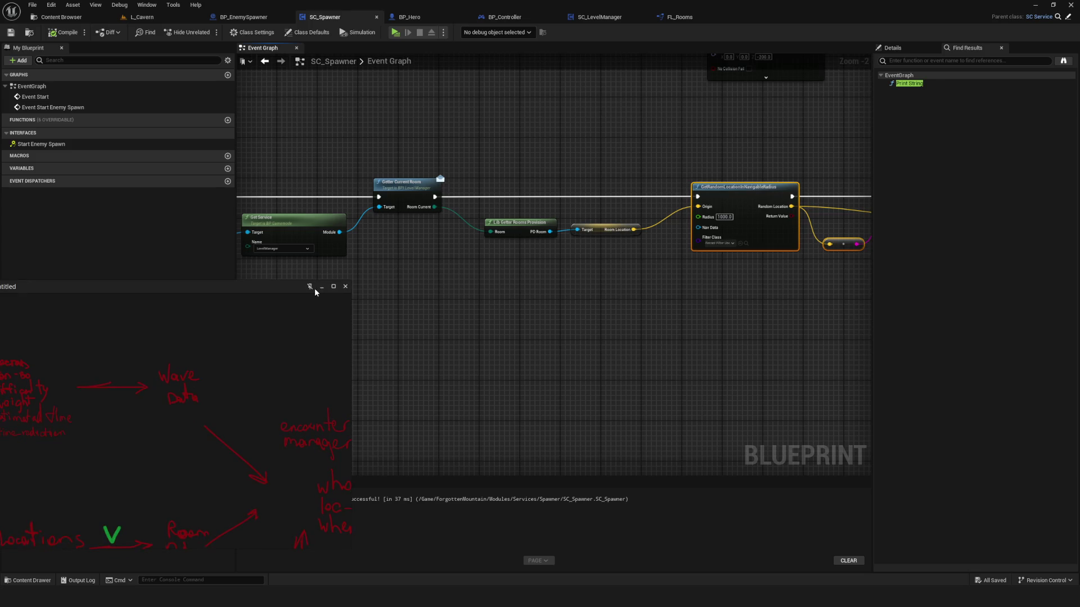
click(317, 289)
scroll(543, 348, down, 5)
scroll(525, 330, up, 4)
Pan the graph to the Print String, SpawnActor and Get Service nodes, then show the Content Browser.
mouse_move(626, 374)
mouse_down()
mouse_move(272, 353)
mouse_move(683, 386)
mouse_move(665, 378)
mouse_up()
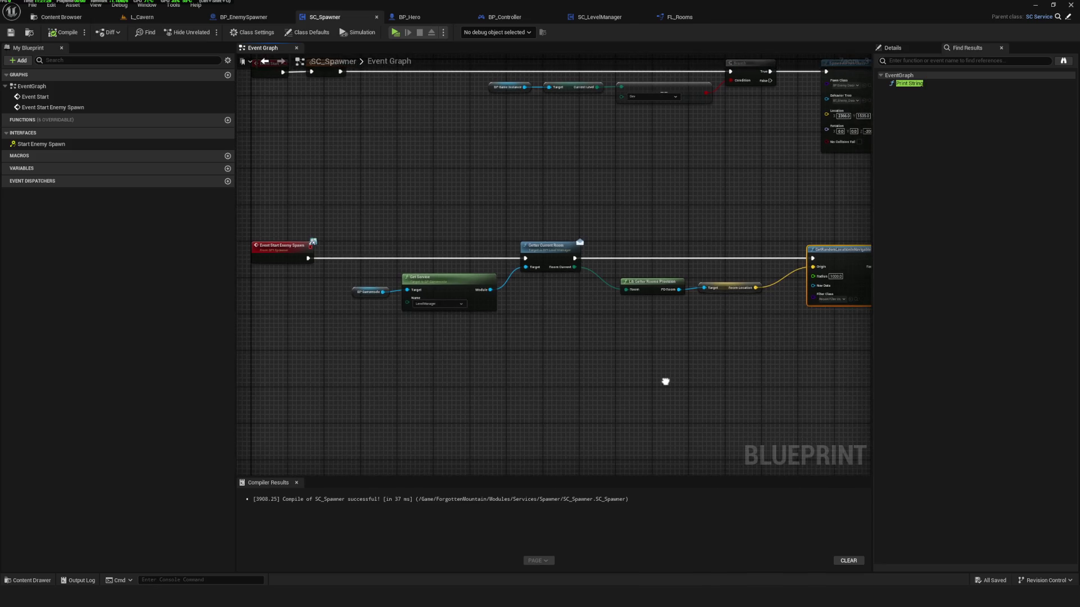
drag(464, 274, 475, 296)
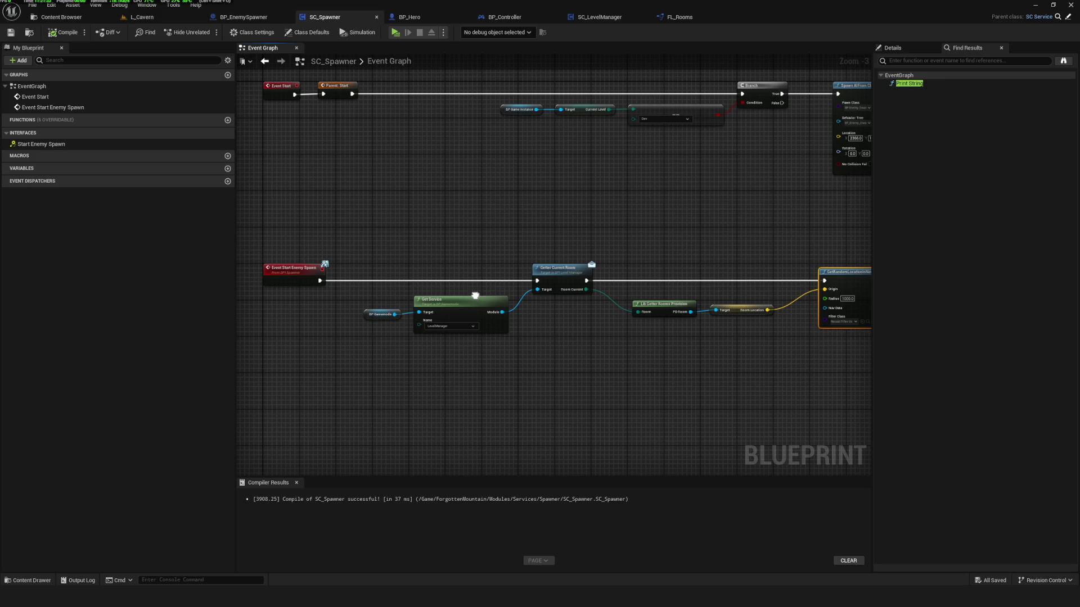
click(61, 16)
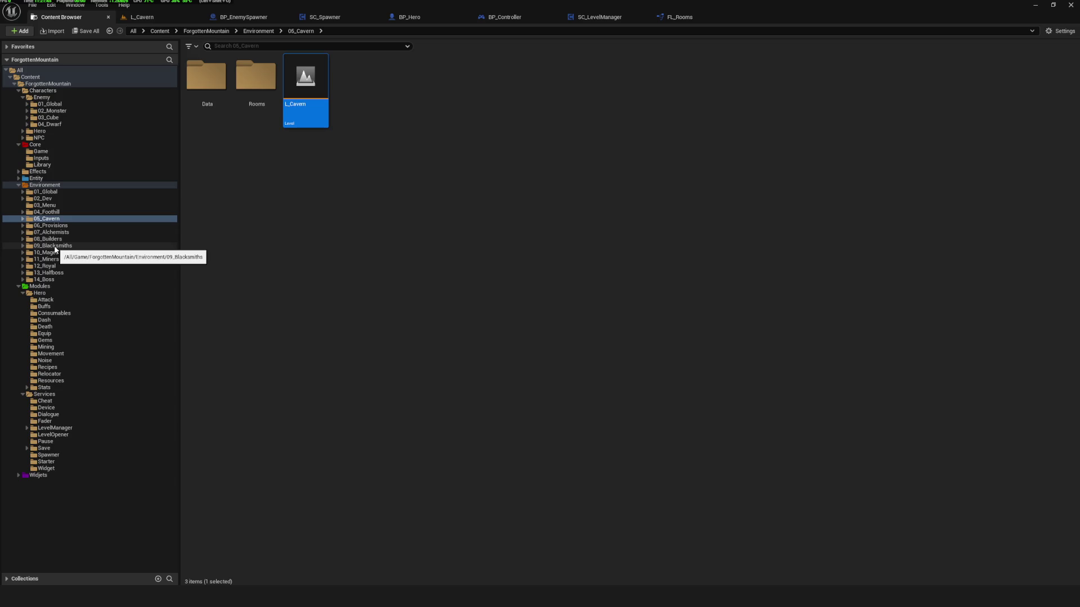
Open PD_Enemy from Characters/Enemy/01_Global/Data, then browse back to the 01_Global folder.
click(50, 104)
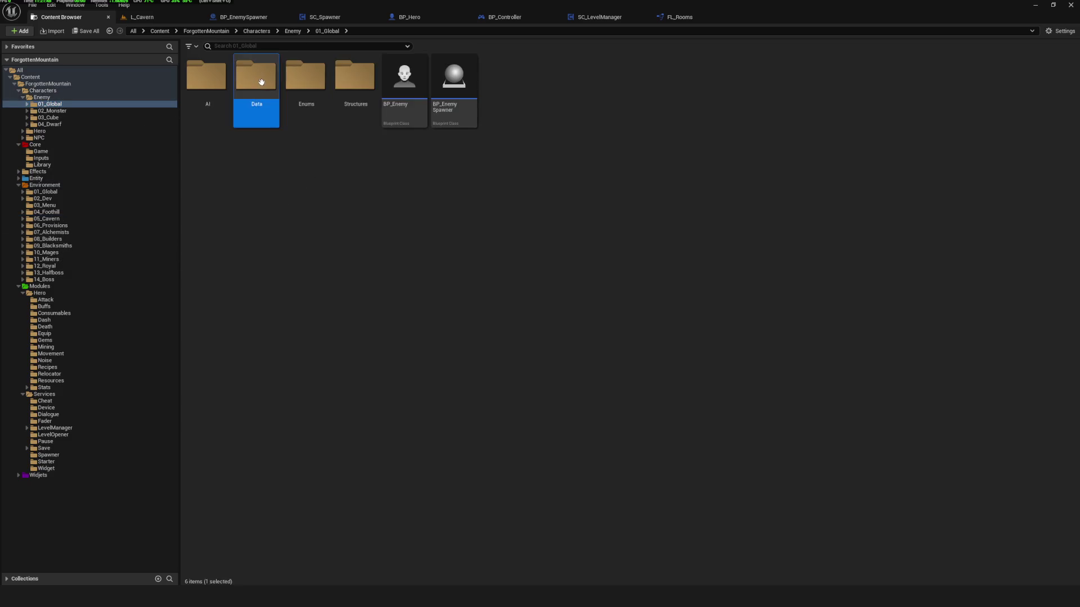
double_click(256, 76)
click(196, 124)
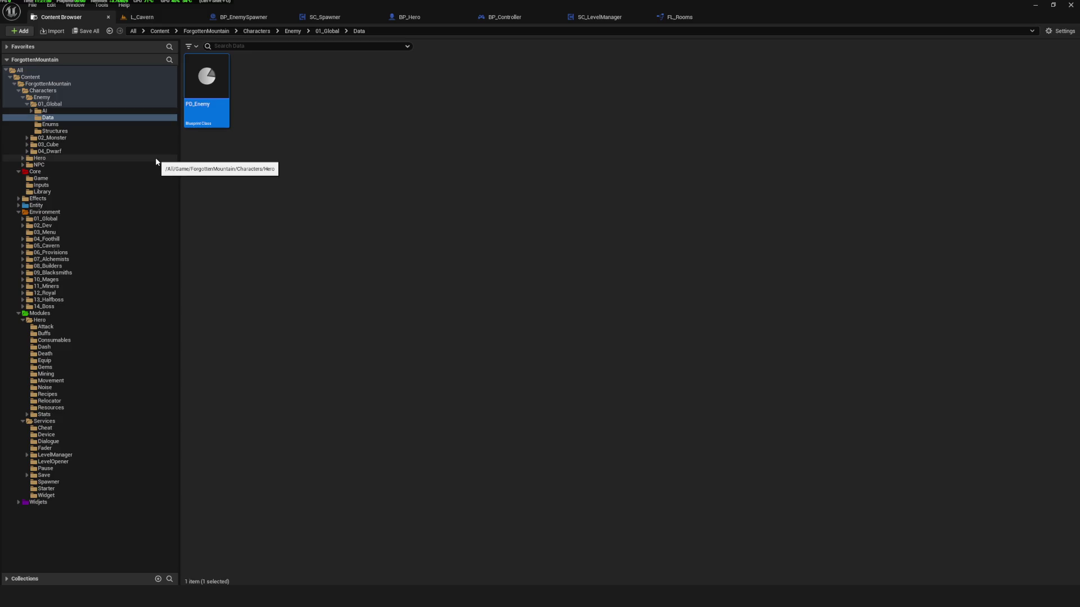
click(304, 173)
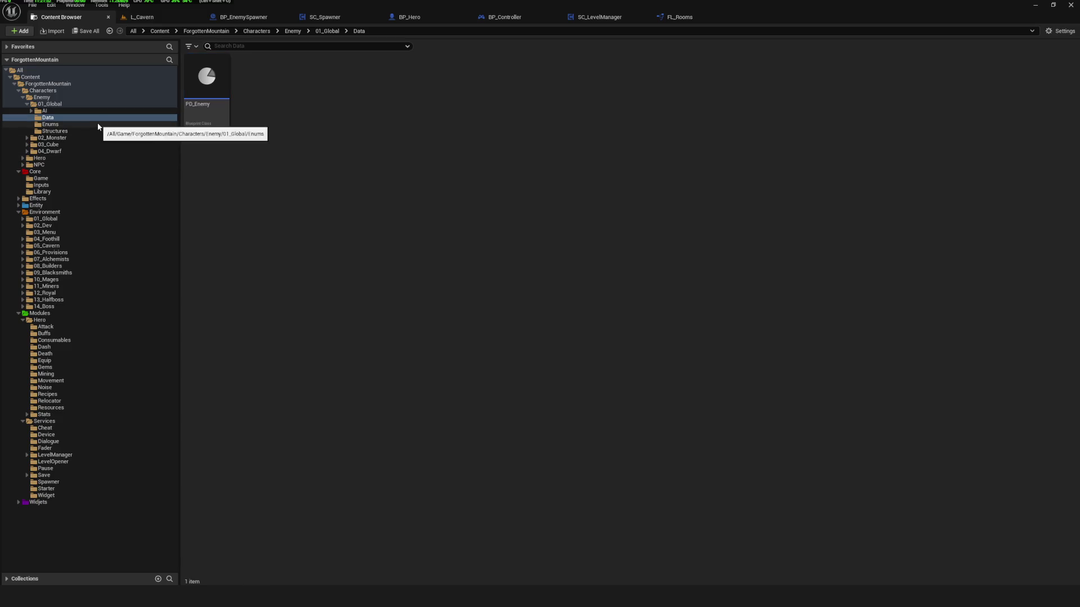
double_click(206, 79)
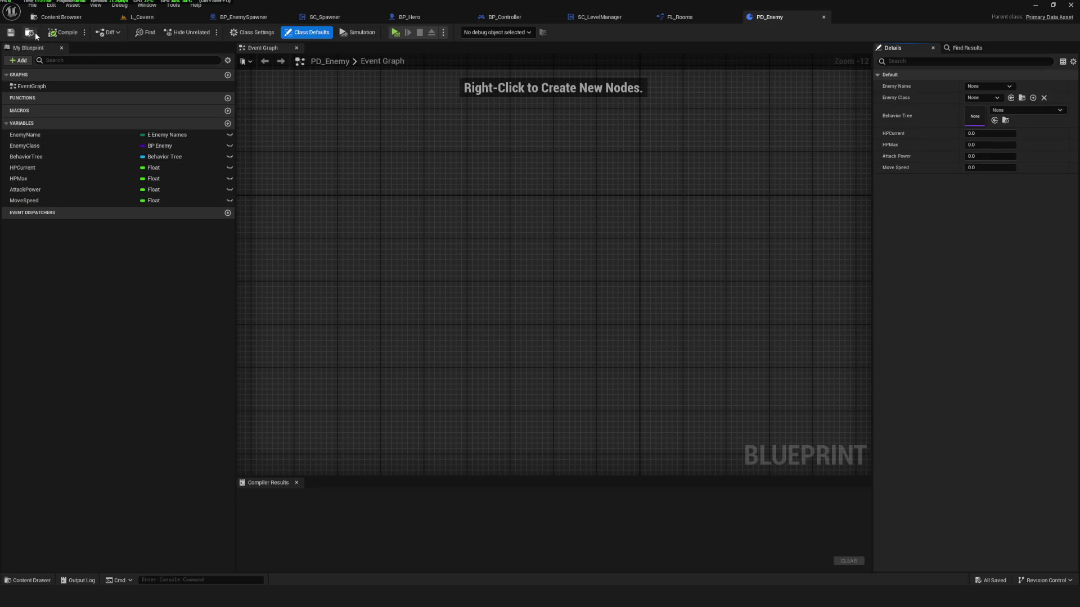
click(61, 17)
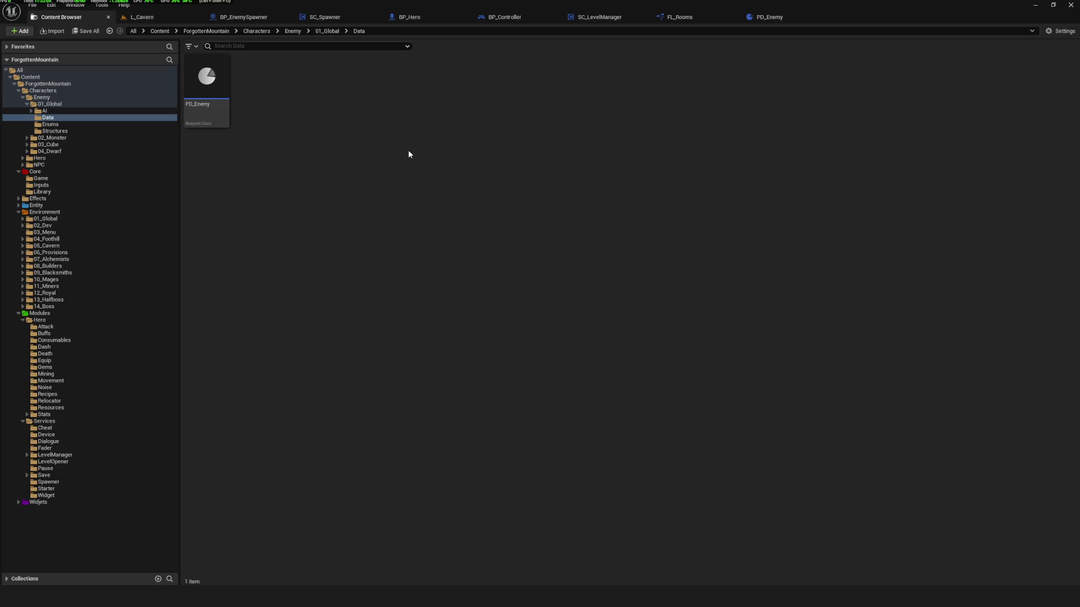
click(69, 105)
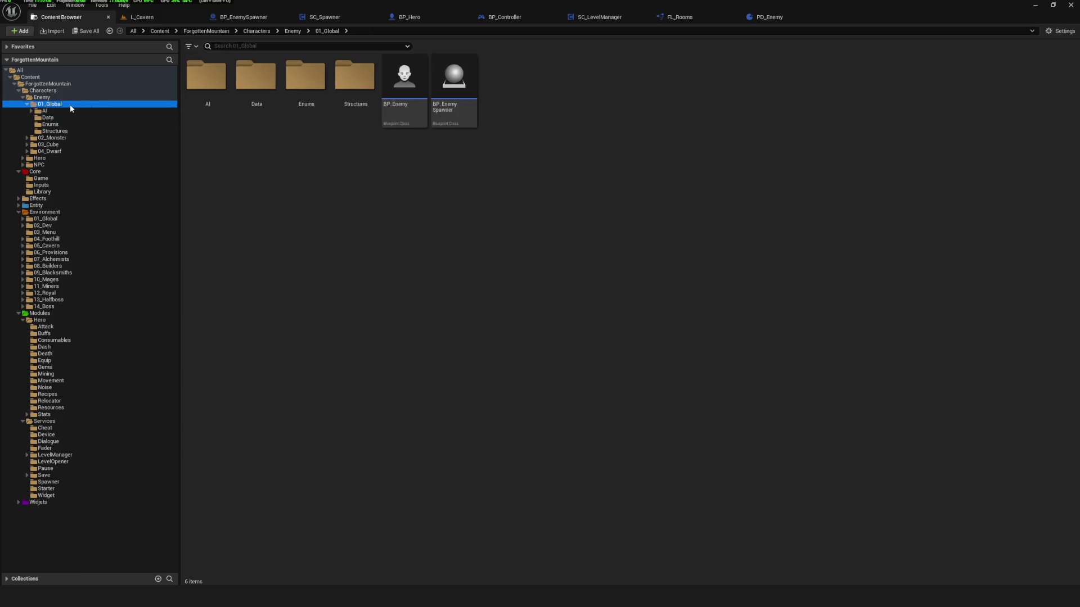
Create a new folder named WaveData in 01_Global.
right_click(356, 172)
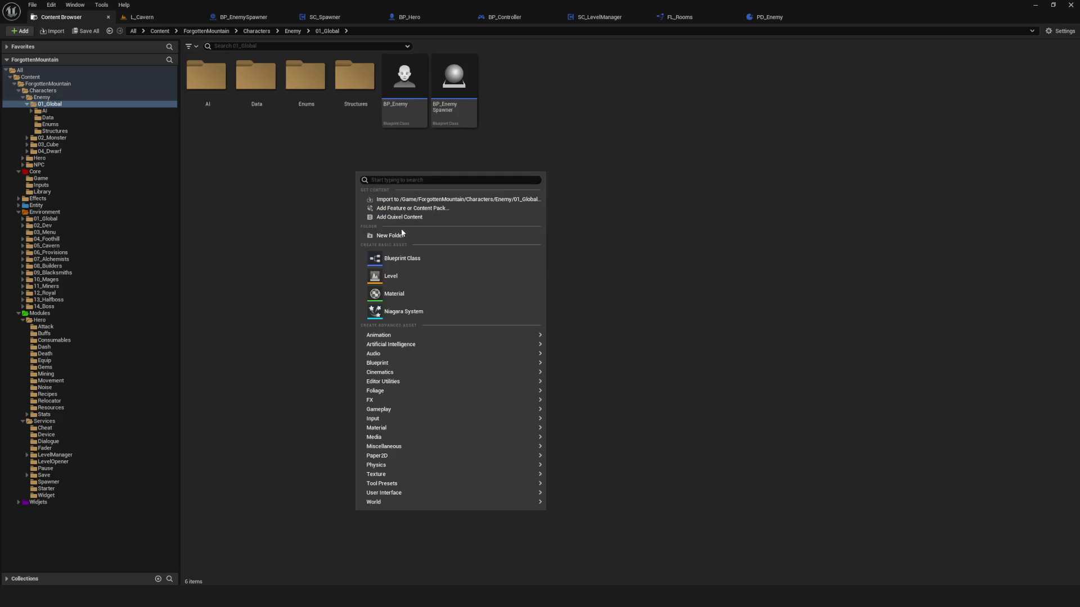
click(403, 234)
text(wA)
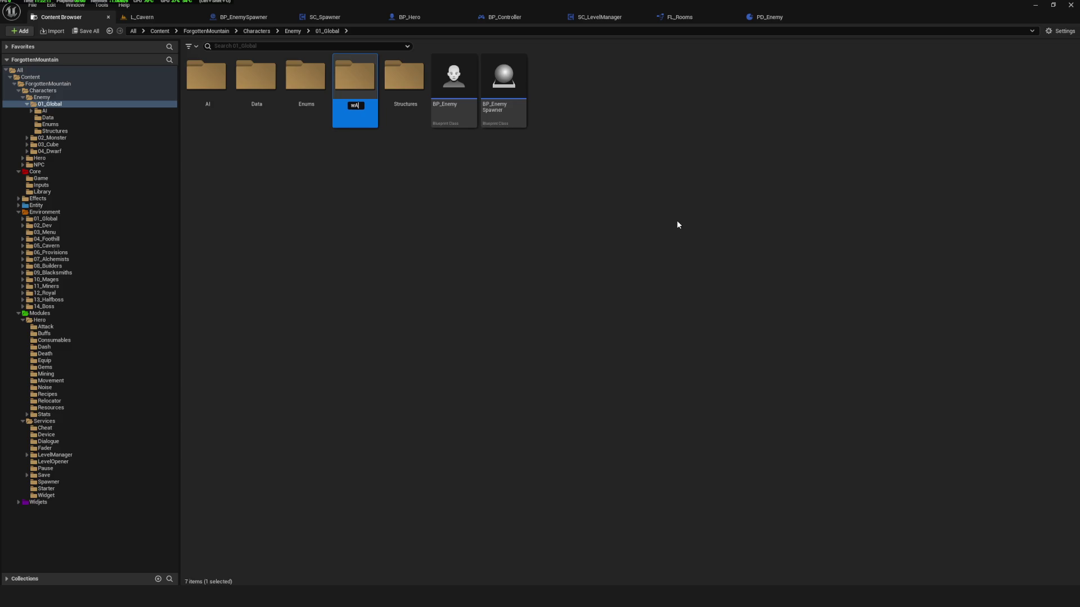
key(BackSpace)
key(BackSpace)
text(Wave)
text(Data)
key(Return)
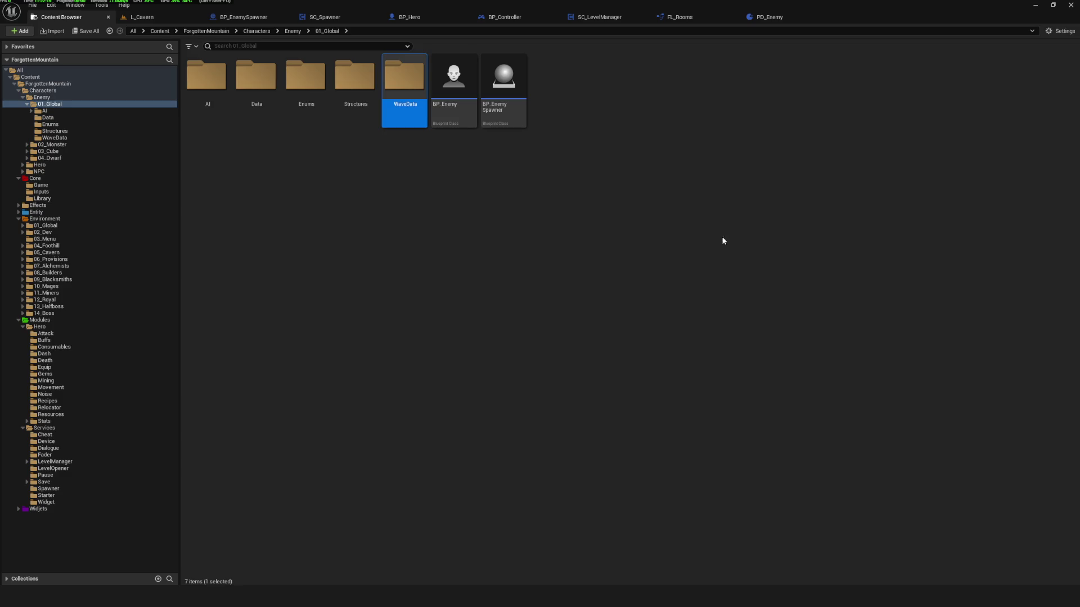
click(685, 244)
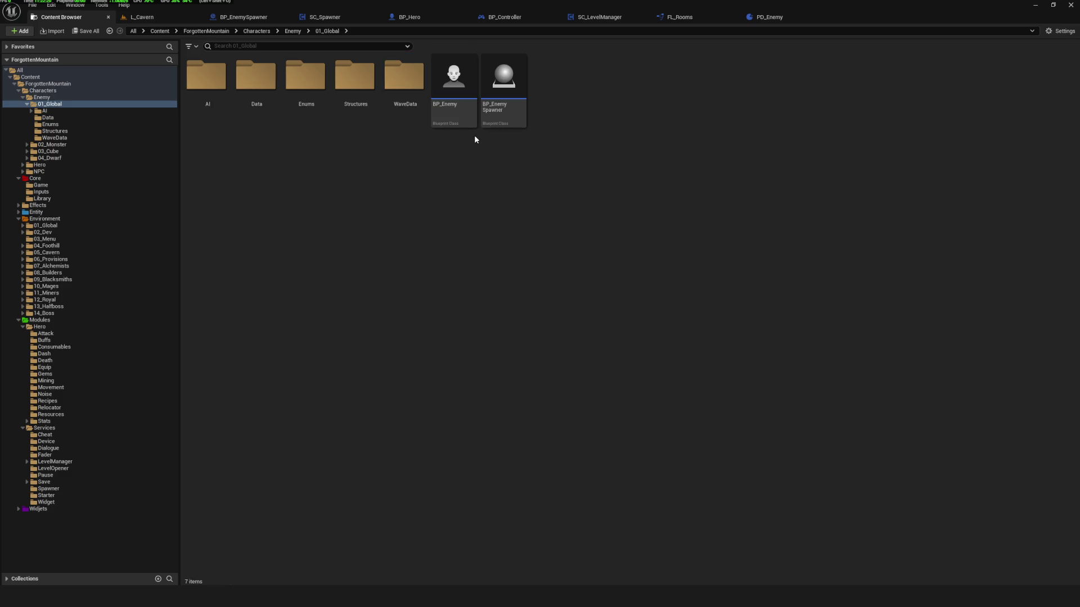
Rename the WaveData folder to Waves and open it.
click(405, 105)
click(406, 105)
drag(406, 105, 421, 106)
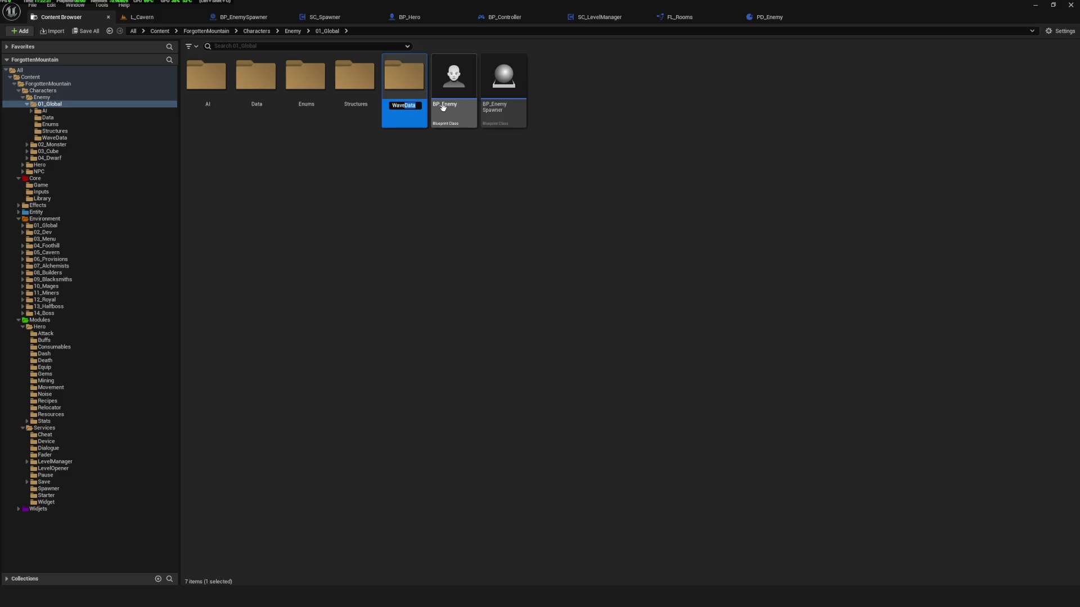
text(s)
key(Return)
double_click(408, 77)
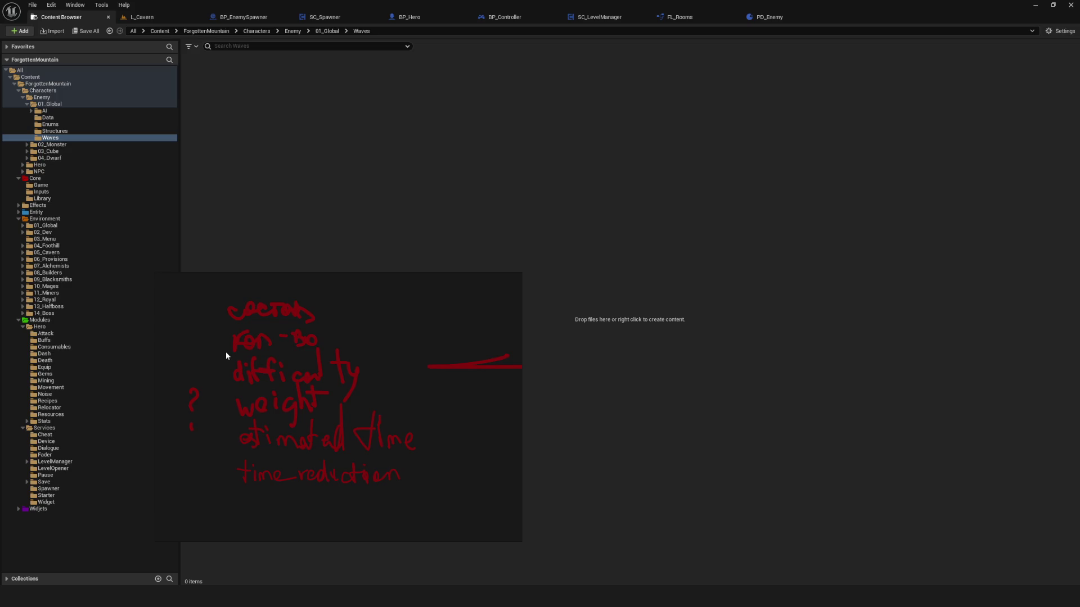
Scroll the sketch notes and bring up the create-asset menu in the empty Waves folder.
scroll(301, 348, down, 2)
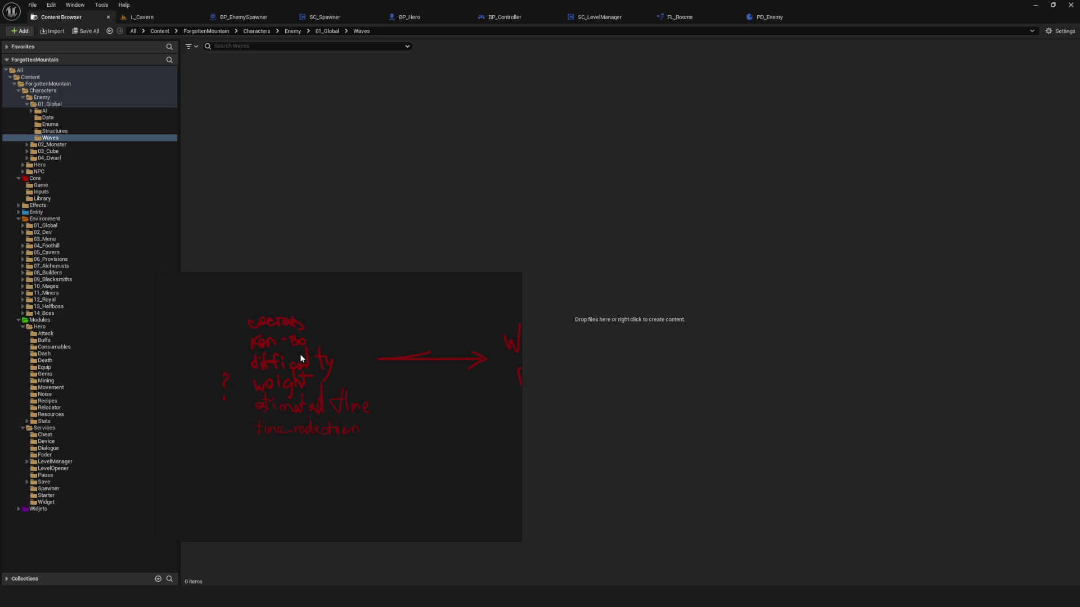
right_click(363, 118)
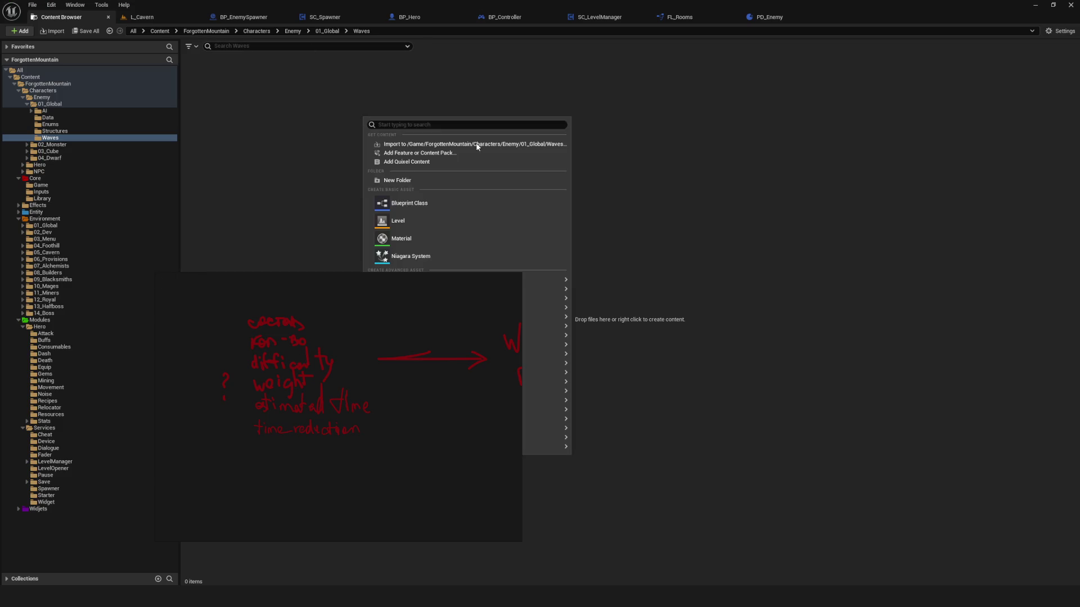
Create a new material named NewMaterial in the Waves folder.
click(434, 236)
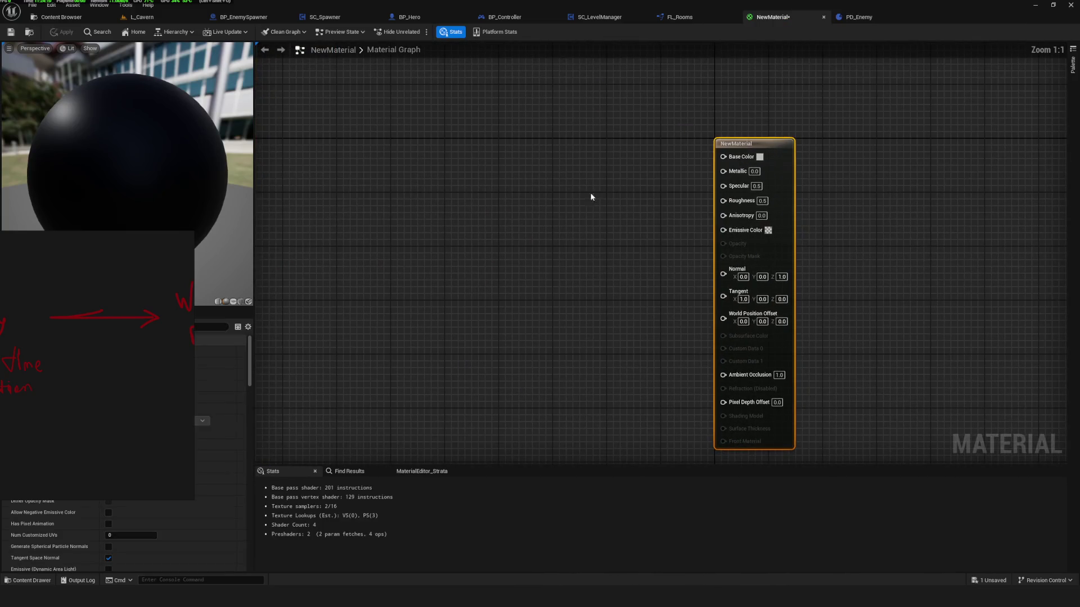
right_click(521, 195)
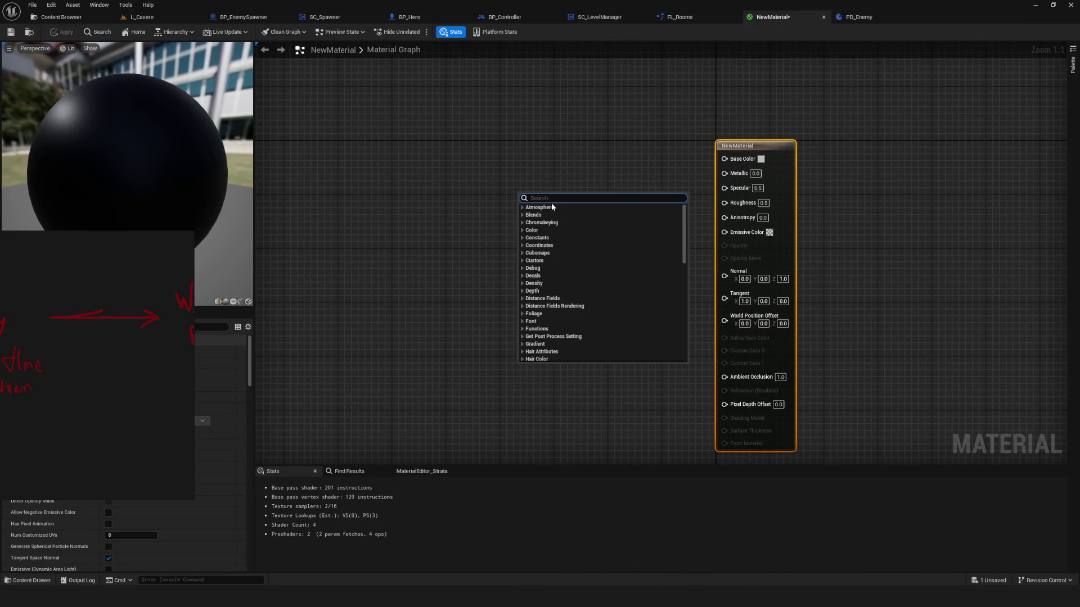
click(177, 276)
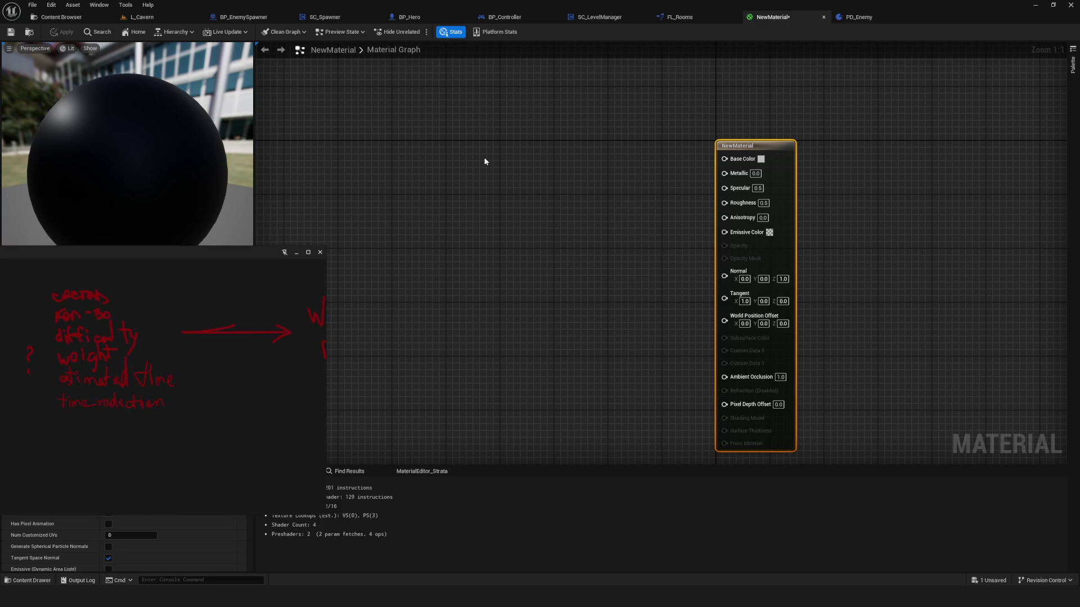
Add a LinearInterpolate (Lerp) node via 'lerp' search and place it near the output node.
right_click(499, 157)
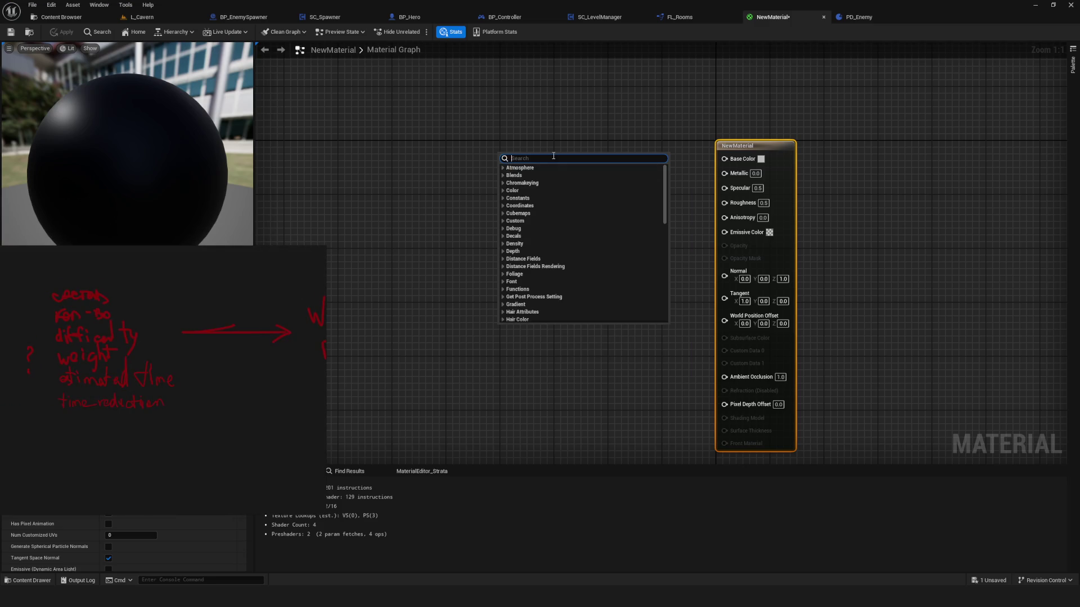
text(blen)
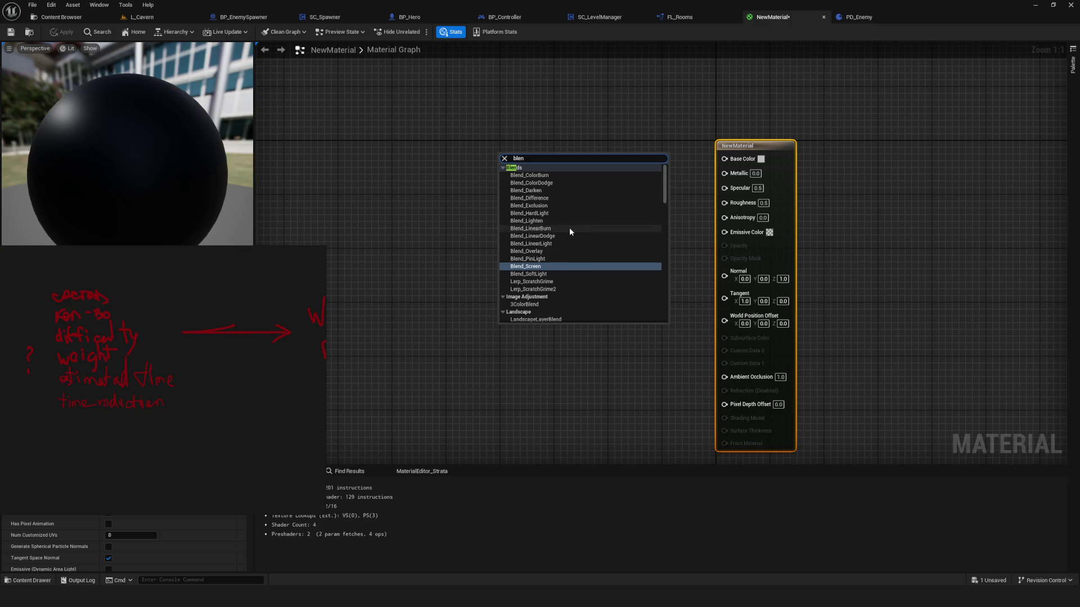
scroll(570, 231, down, 3)
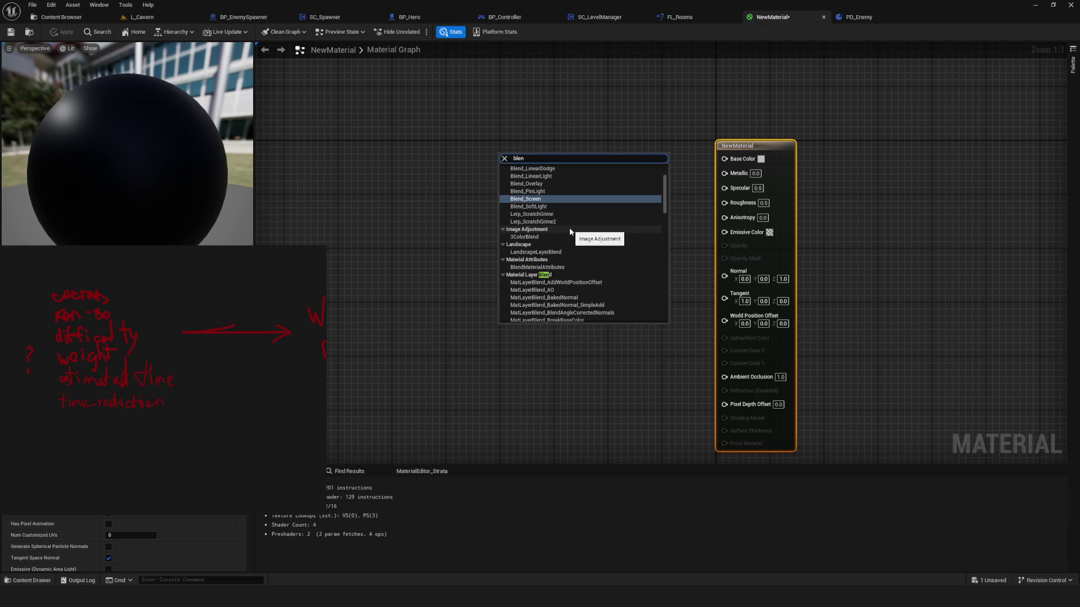
scroll(570, 231, down, 10)
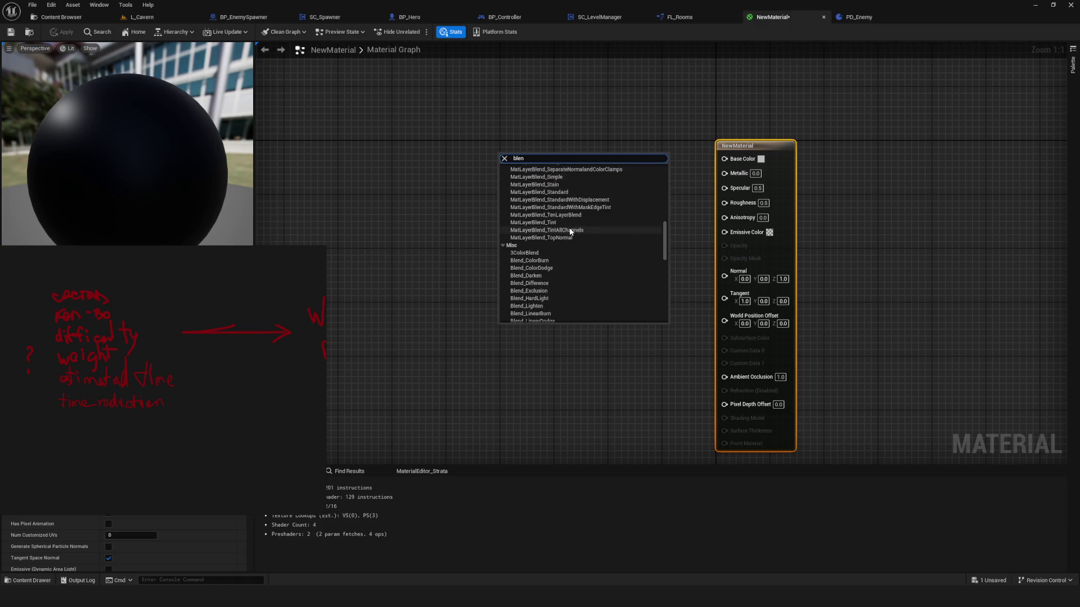
scroll(569, 231, up, 5)
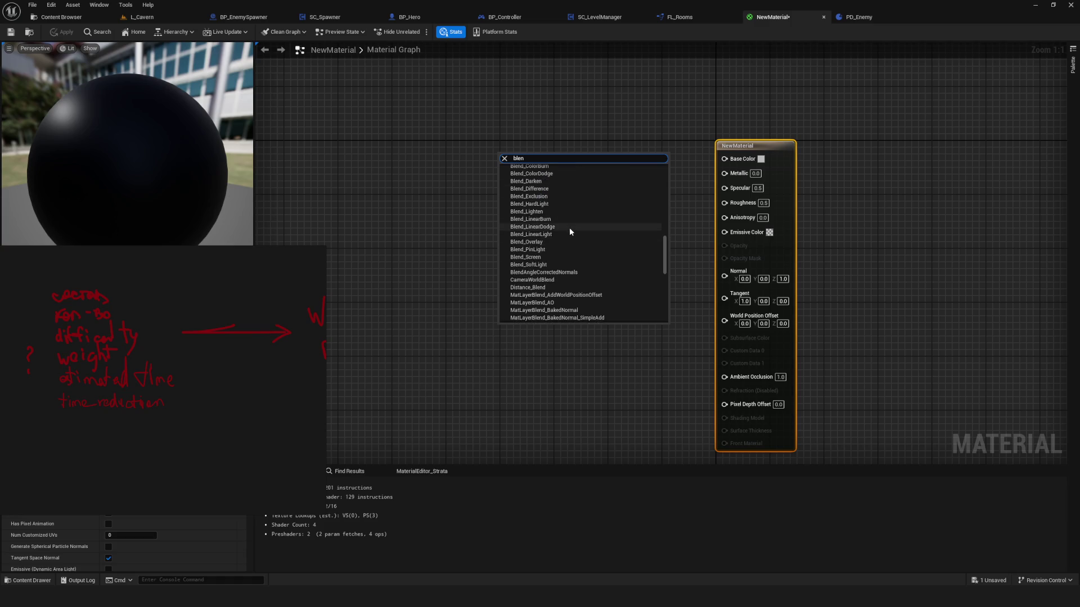
key(BackSpace)
key(BackSpace)
key(BackSpace)
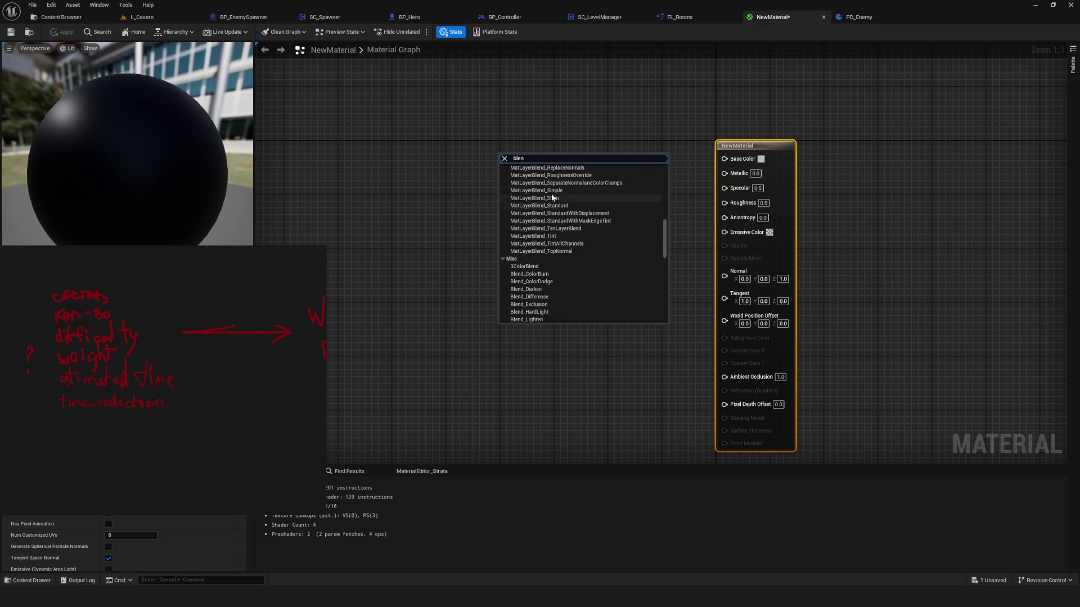
text(le)
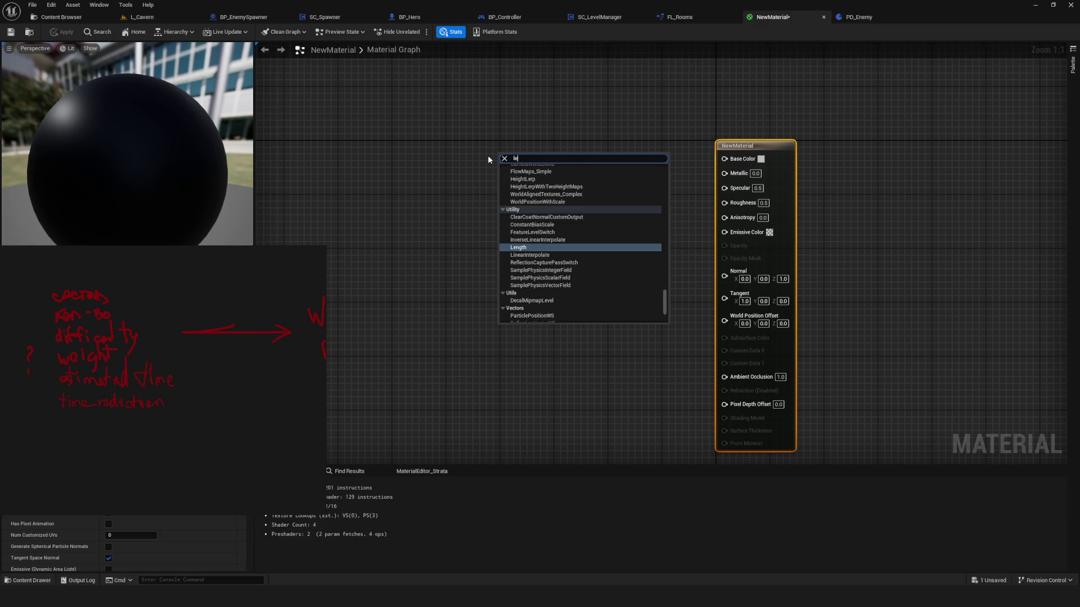
text(rp)
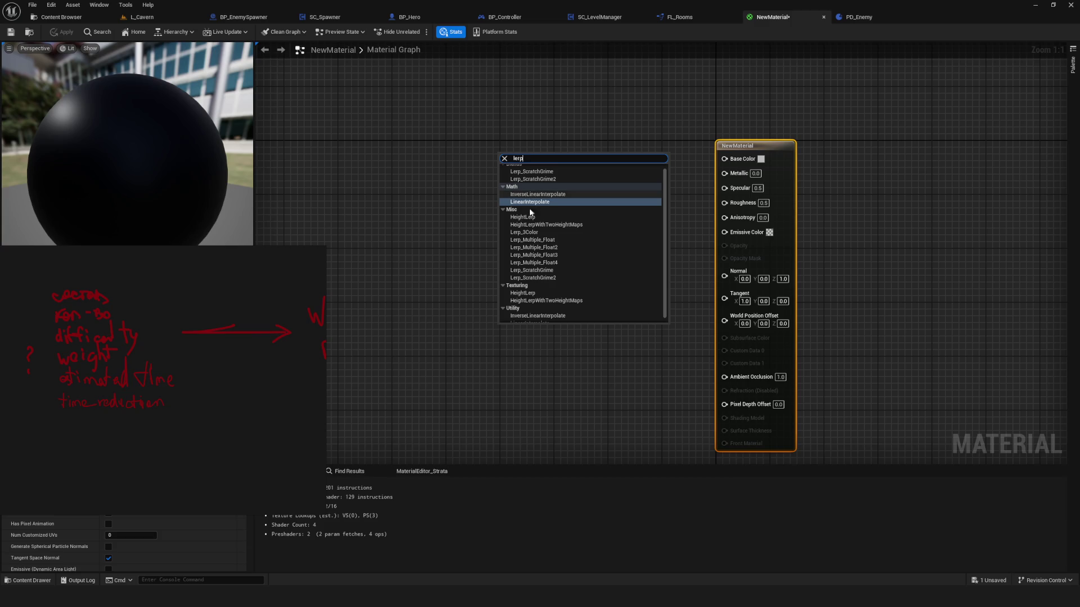
click(533, 203)
drag(515, 160, 589, 160)
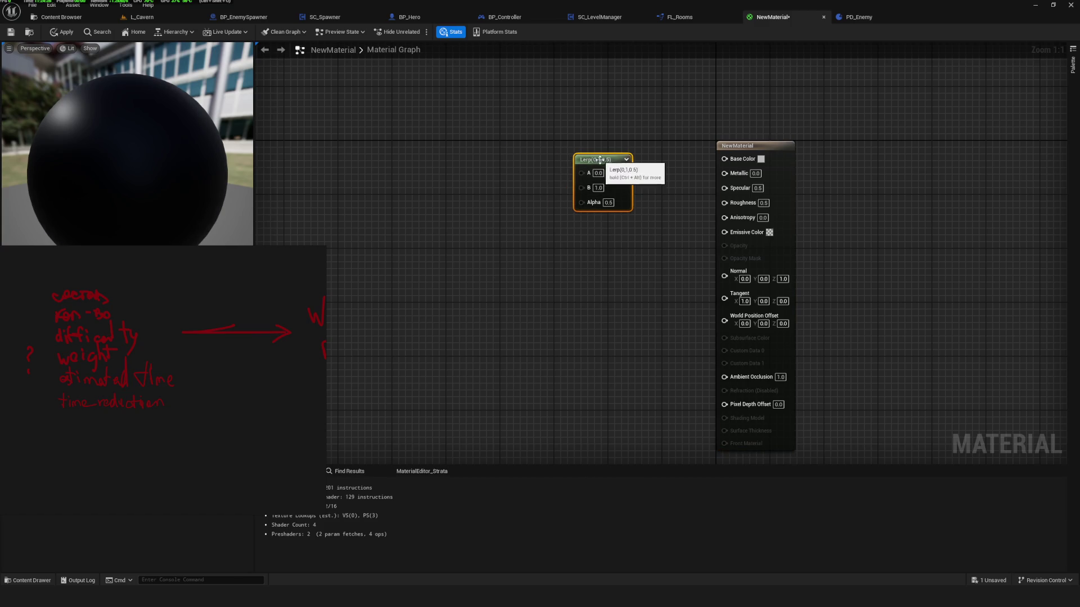
Add a pink-red Constant3Vector (1, 0, 0.091673) and wire it to the Lerp's A input.
mouse_move(530, 260)
mouse_down()
mouse_move(551, 277)
mouse_move(530, 234)
mouse_up()
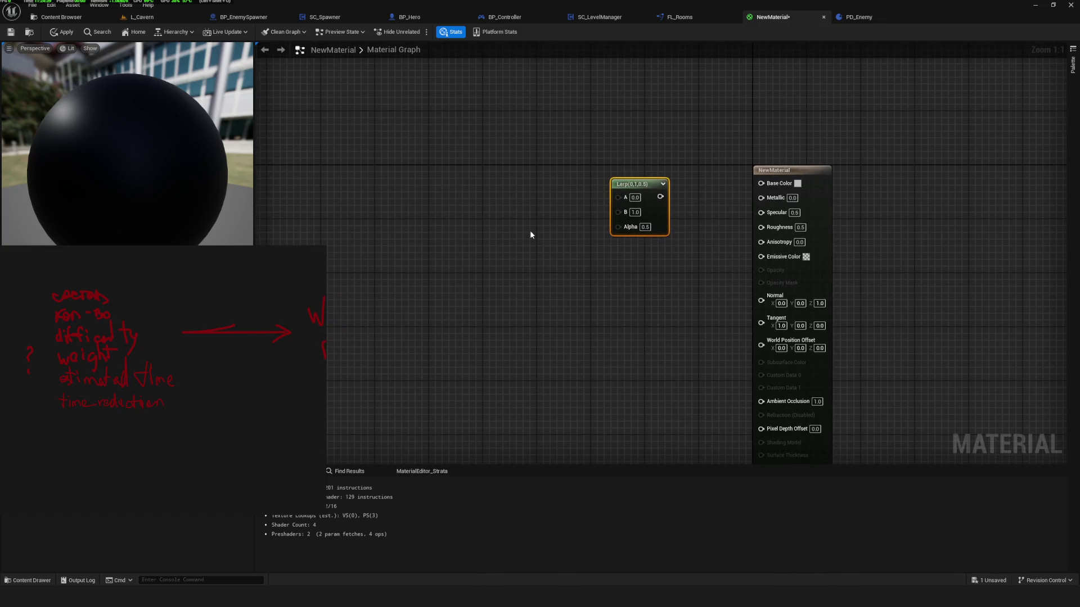
click(470, 145)
double_click(467, 188)
click(558, 258)
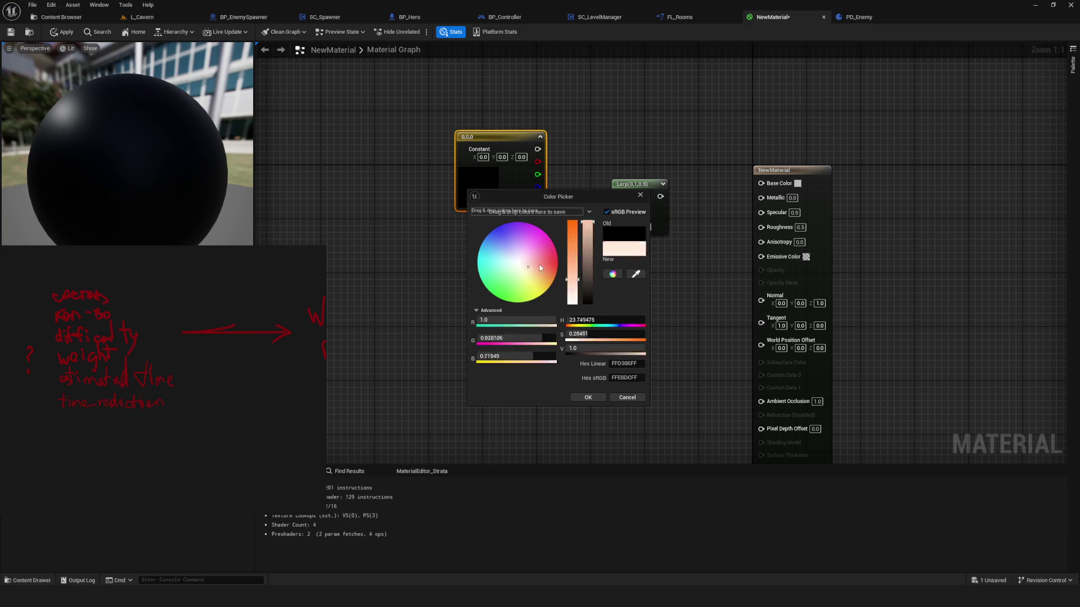
click(592, 397)
mouse_move(551, 149)
mouse_down()
mouse_move(619, 196)
mouse_move(761, 183)
mouse_up()
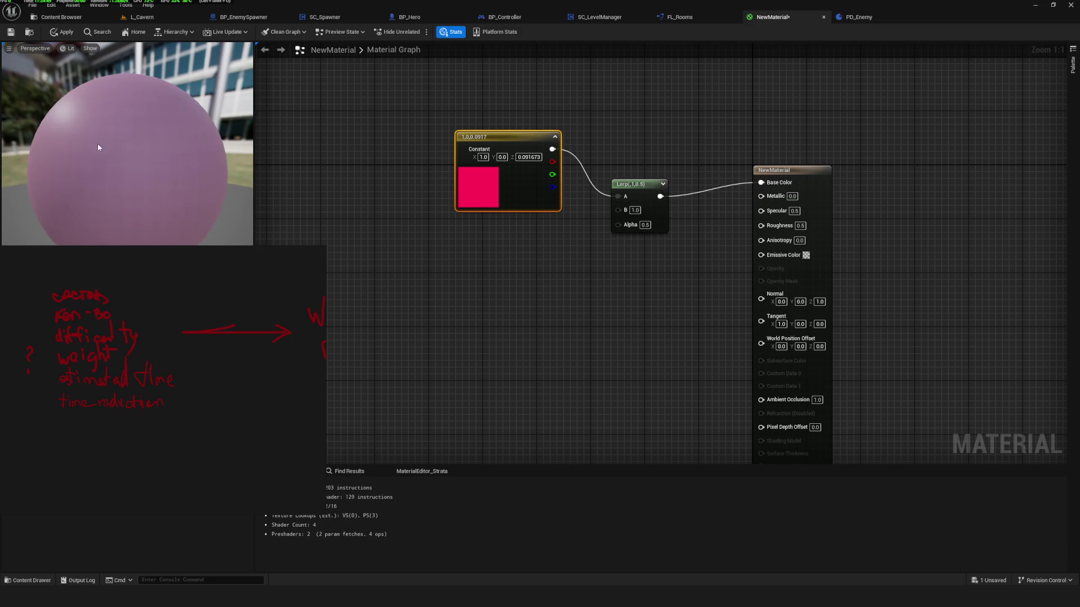
drag(102, 152, 123, 152)
scroll(123, 152, down, 5)
Set the Shading Model to Unlit and wire the Lerp output into Emissive Color.
click(788, 170)
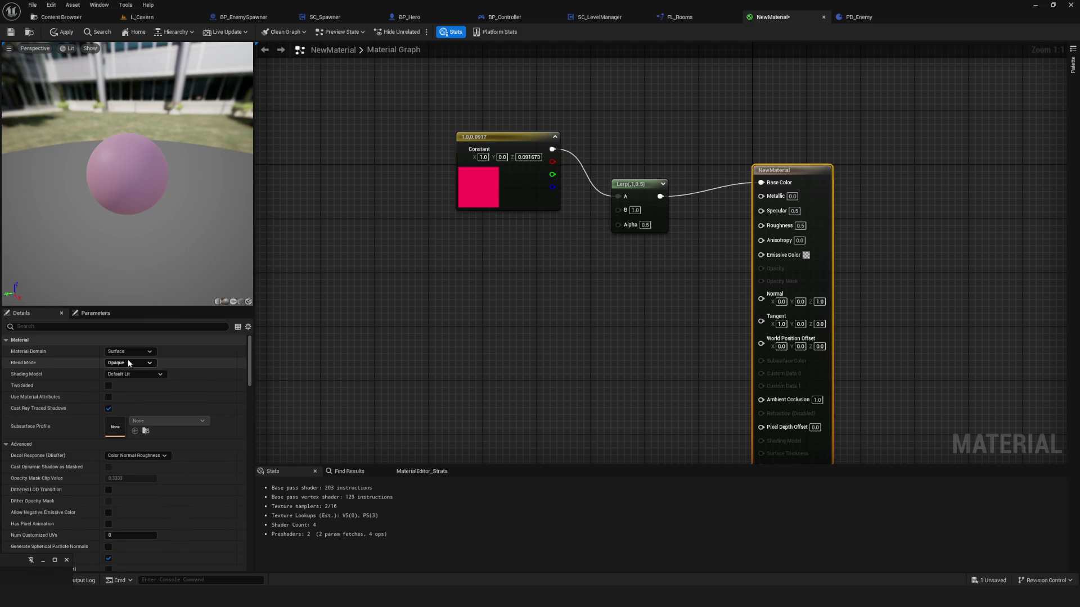
click(127, 362)
click(127, 352)
click(135, 360)
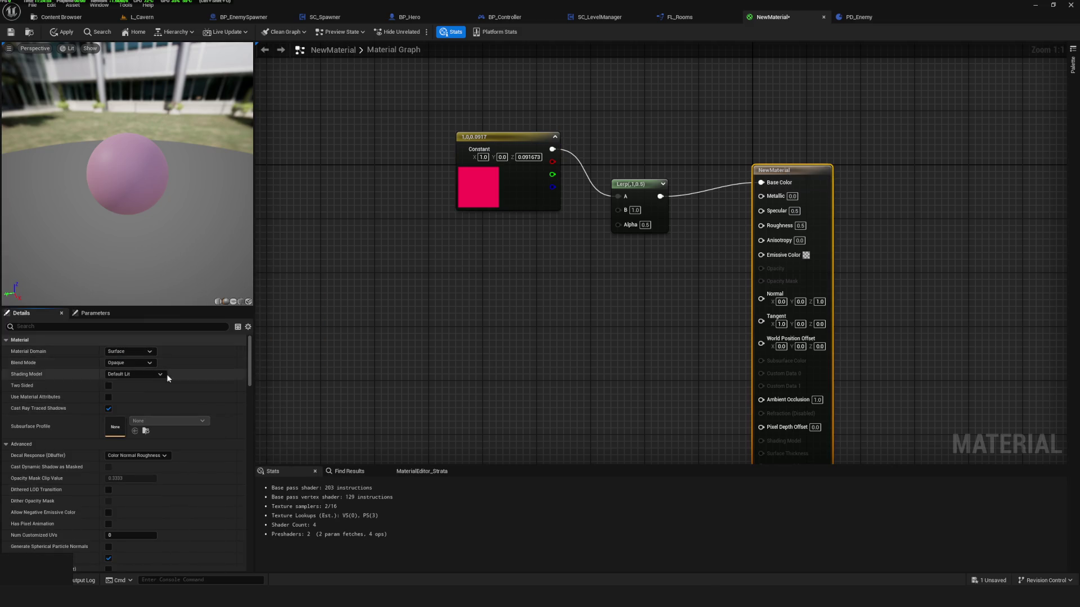
click(135, 374)
click(119, 383)
drag(661, 196, 761, 245)
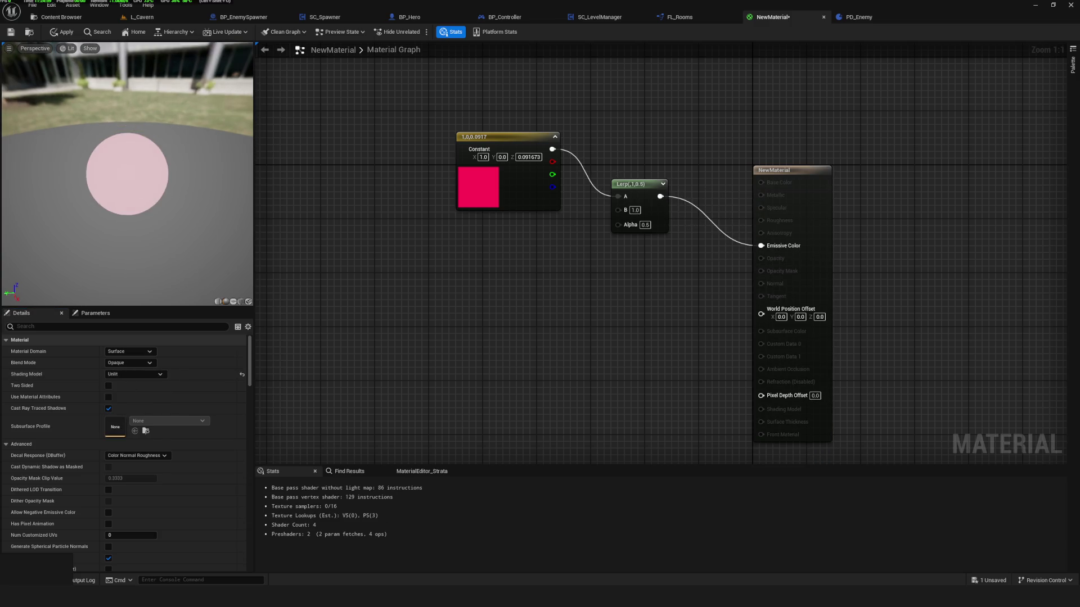
click(647, 196)
click(523, 156)
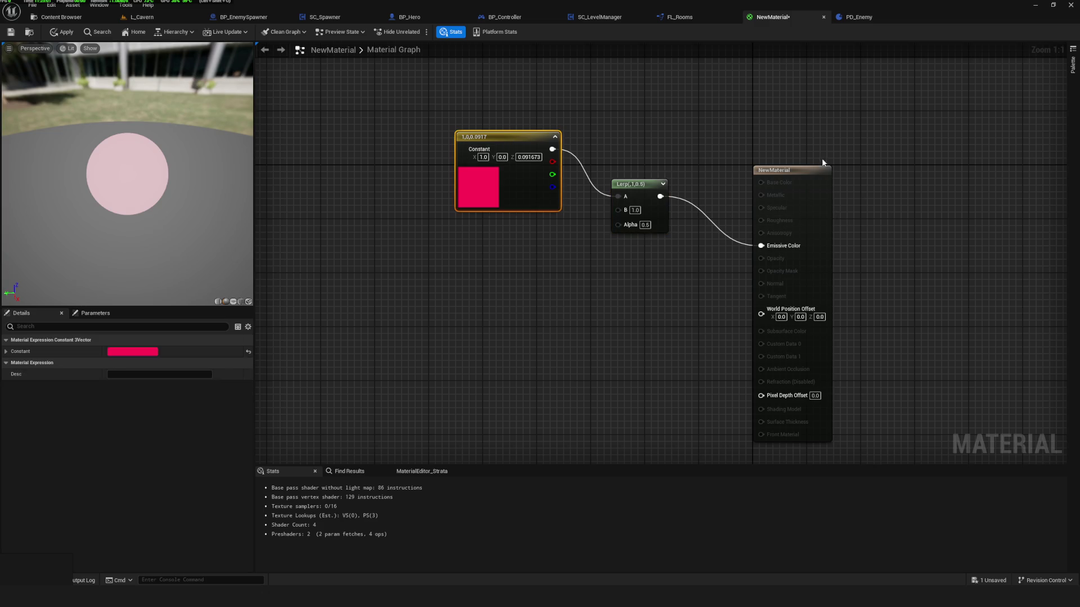
Duplicate the constant, make it yellow-green (0.538797, 1, 0), and wire it to Lerp B.
click(619, 237)
key(ctrl+z)
key(ctrl+d)
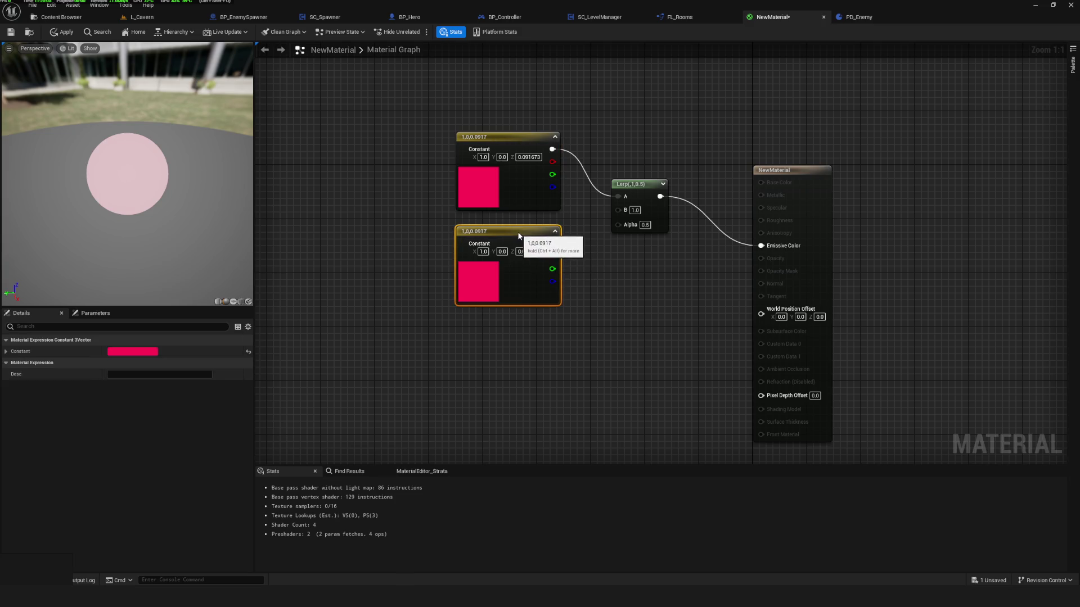
double_click(487, 281)
mouse_move(555, 351)
mouse_down()
mouse_move(529, 361)
mouse_move(510, 389)
mouse_move(538, 403)
mouse_up()
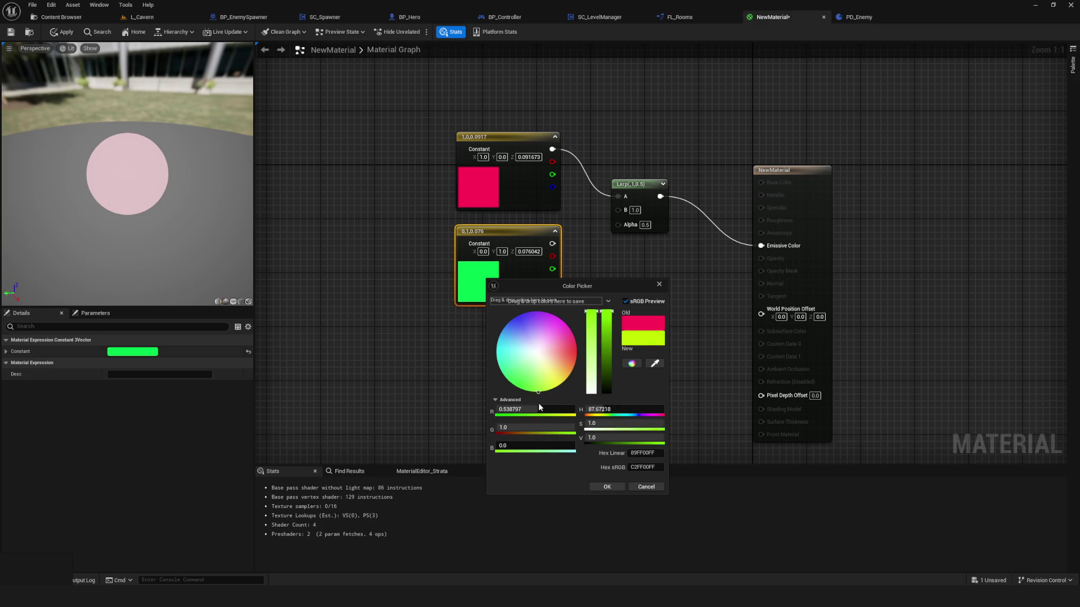
key(Return)
drag(553, 244, 619, 210)
Abandon the Lerp Alpha connection, deselect nodes to show material settings, and switch to File Explorer.
mouse_move(581, 261)
mouse_down()
mouse_move(629, 212)
mouse_move(434, 390)
mouse_move(534, 378)
mouse_move(532, 368)
mouse_up()
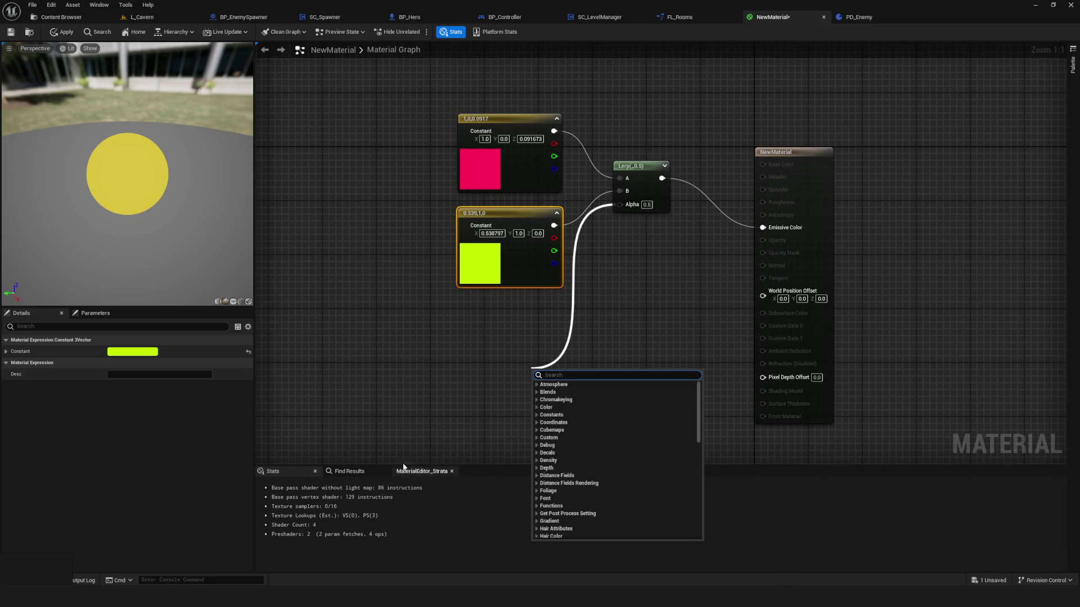
click(389, 505)
mouse_move(418, 516)
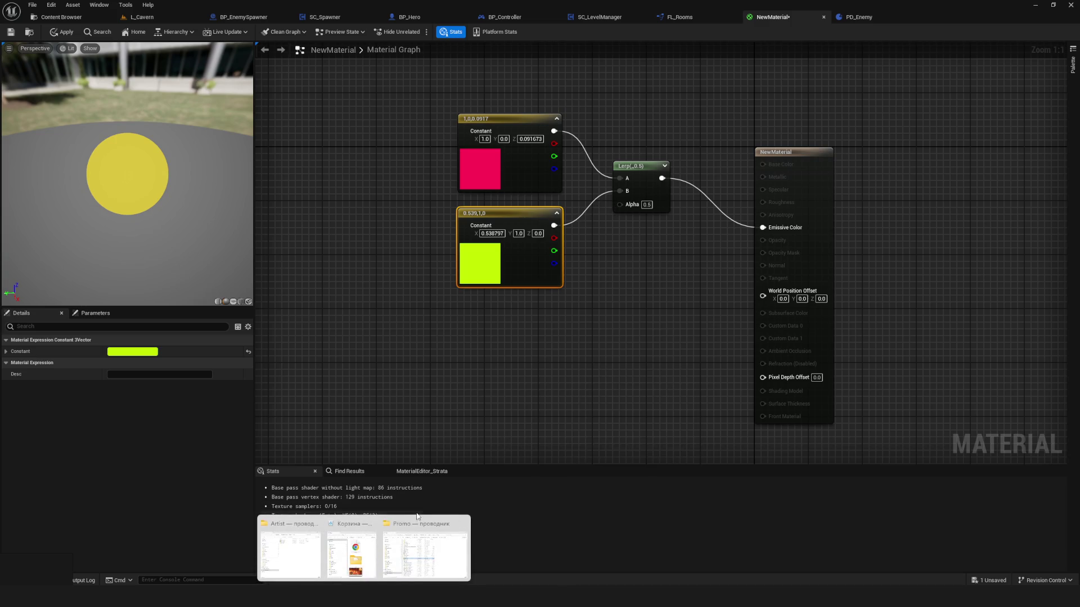
click(355, 374)
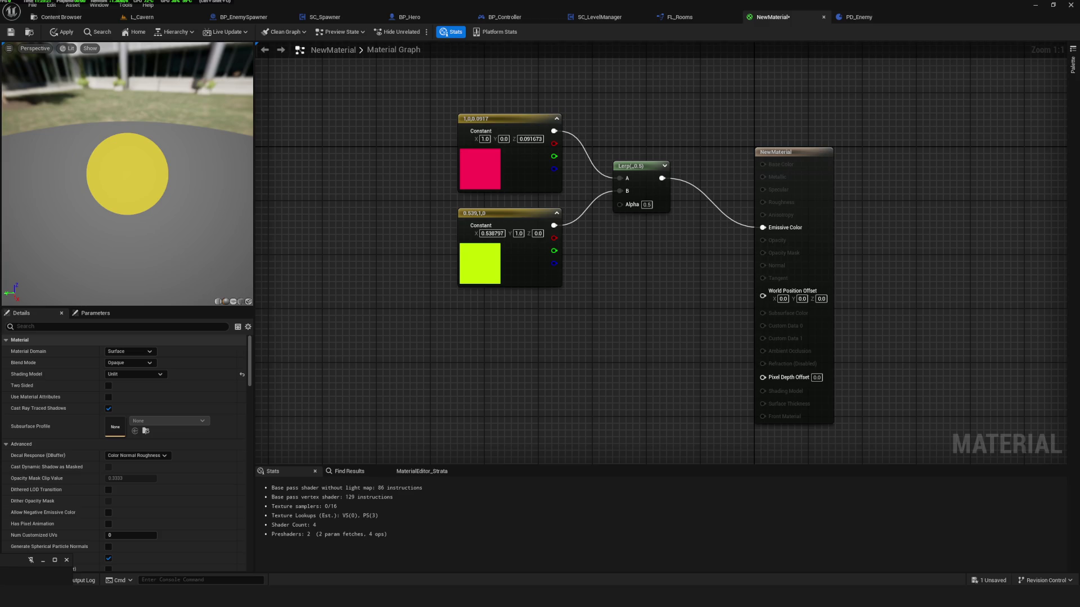
key(alt+Tab)
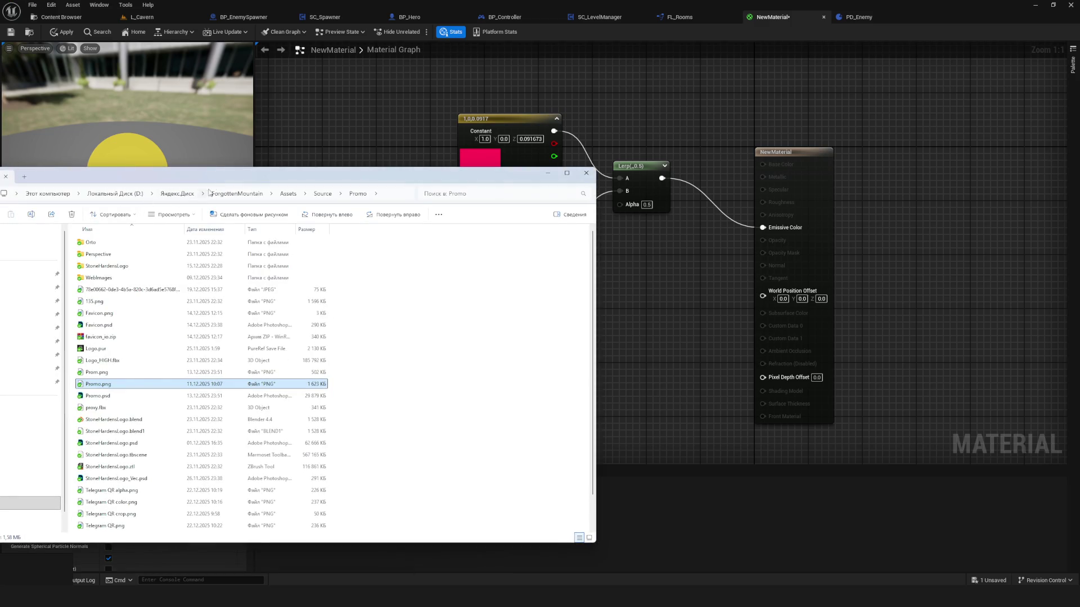
Import the DefaultMaterial_diff texture into Waves and drop it into the material graph.
key(alt+Tab)
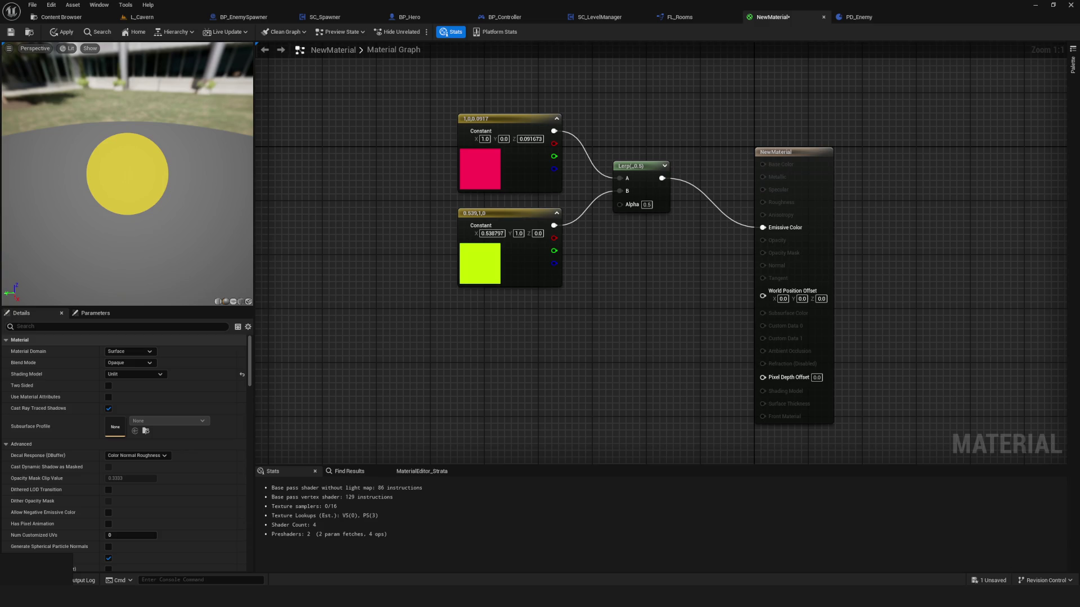
click(62, 17)
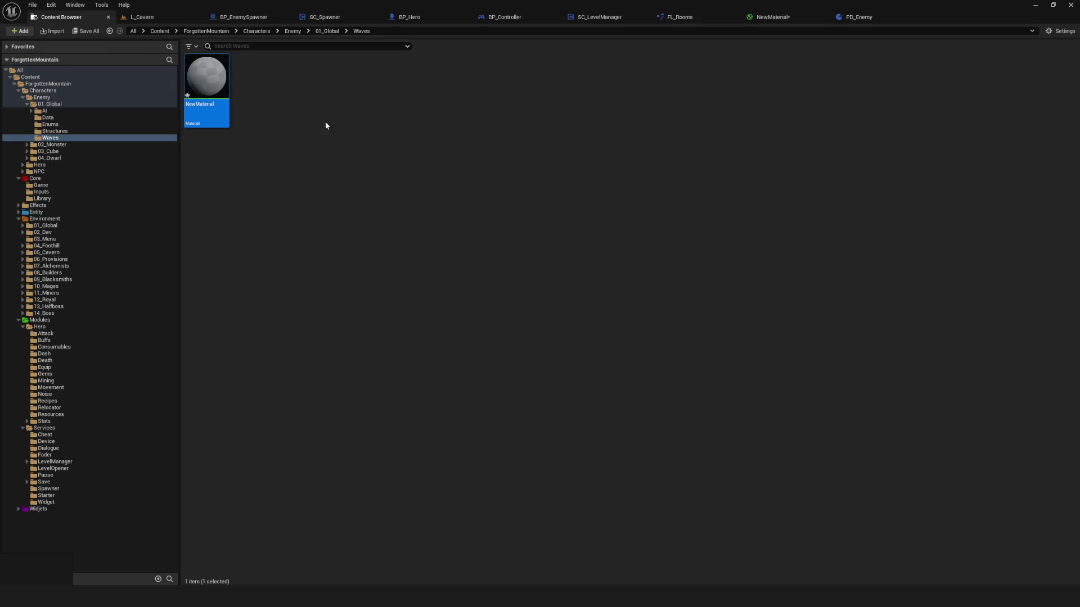
drag(1079, 154, 384, 155)
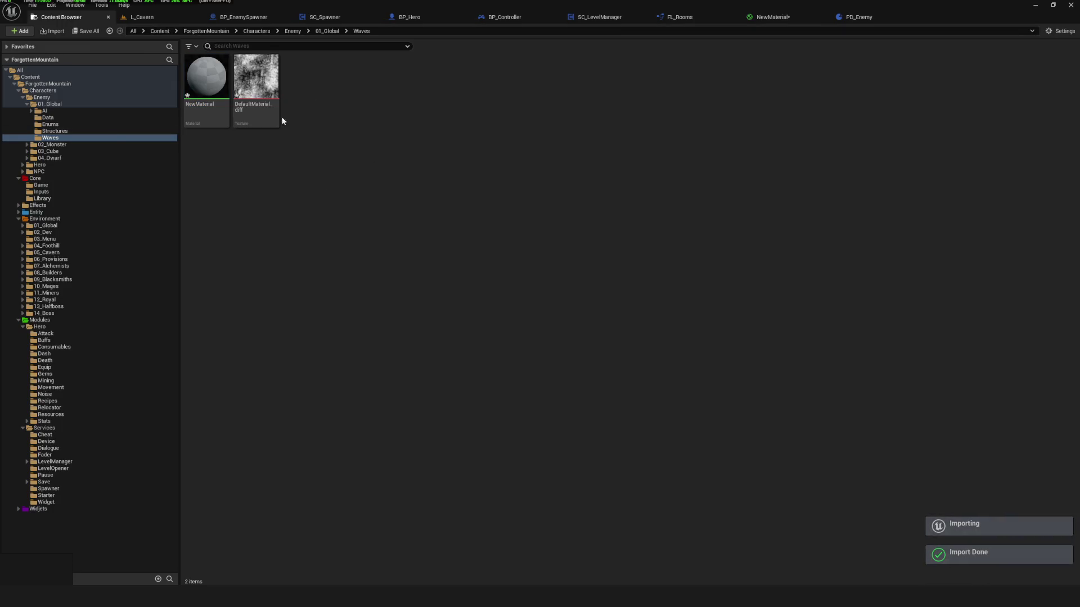
mouse_move(256, 84)
mouse_down()
mouse_move(708, 89)
mouse_move(774, 19)
mouse_move(624, 315)
mouse_move(578, 363)
mouse_move(619, 205)
mouse_up()
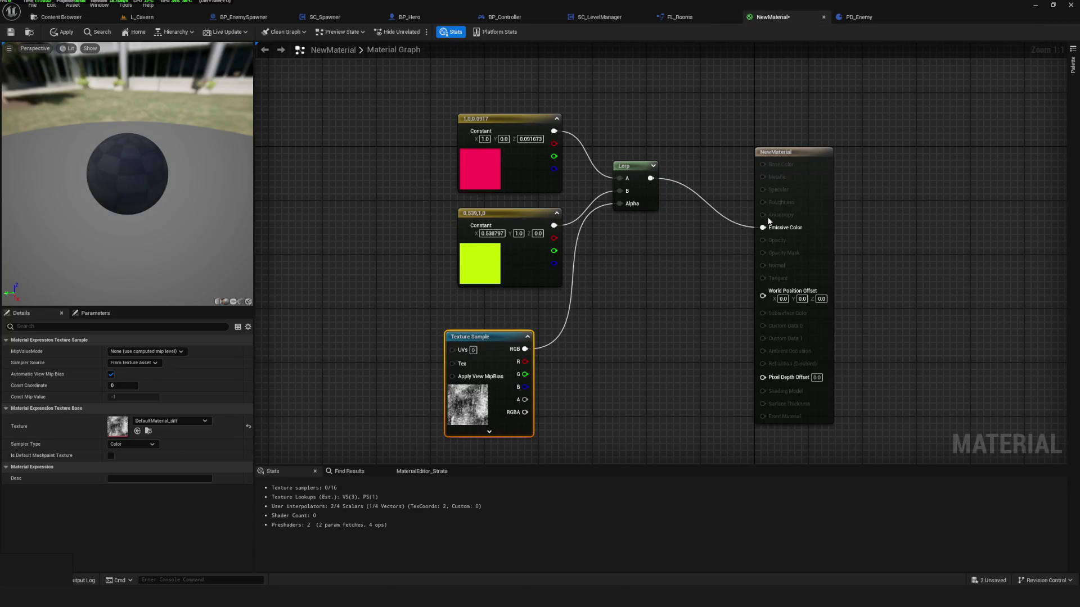
Orbit and tilt the material preview to inspect the textured sphere.
scroll(135, 191, up, 5)
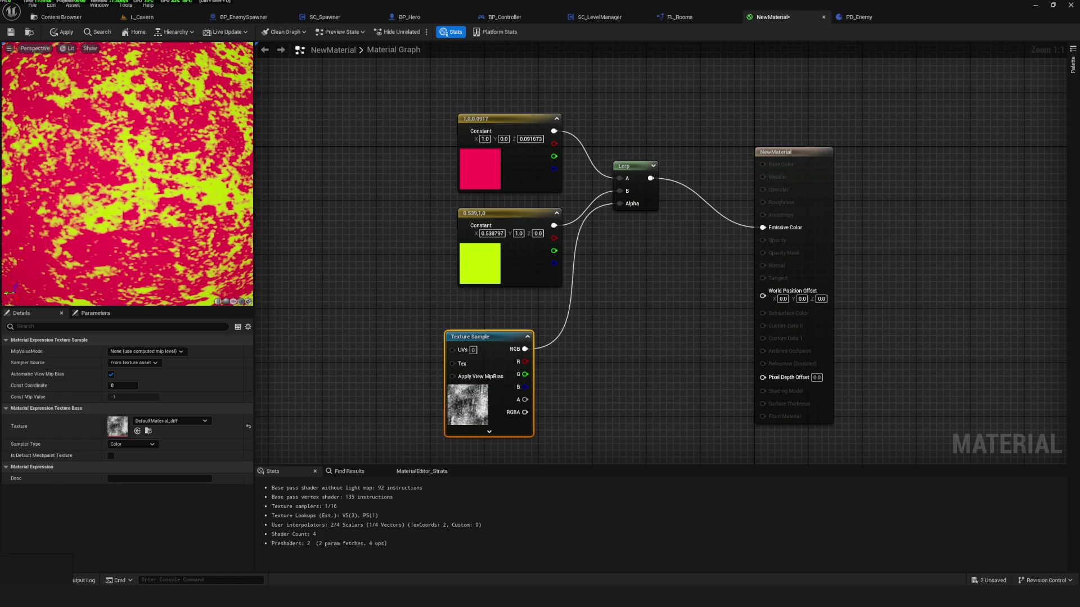
scroll(161, 224, down, 5)
drag(161, 224, 236, 224)
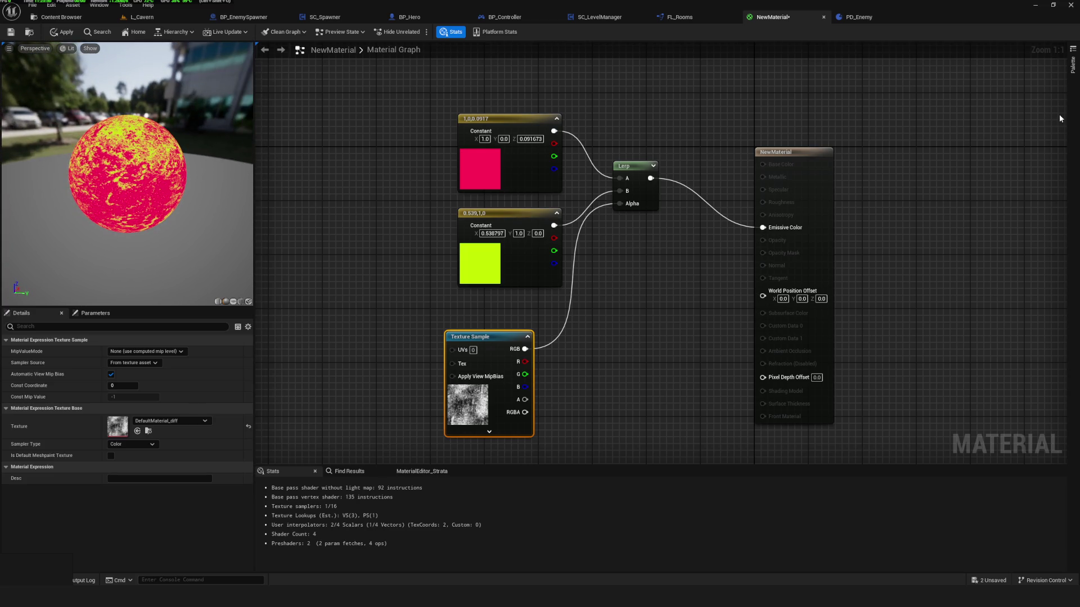
mouse_move(168, 224)
mouse_down()
mouse_move(231, 224)
mouse_move(191, 224)
mouse_move(214, 224)
mouse_up()
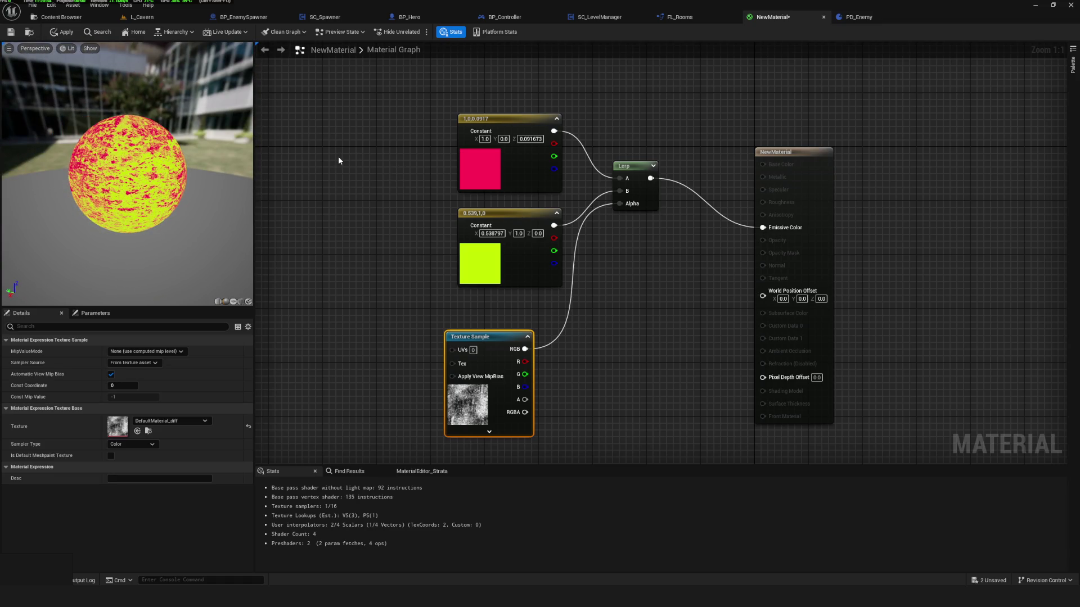
scroll(112, 133, up, 5)
scroll(113, 133, down, 5)
drag(113, 133, 113, 169)
drag(39, 214, 39, 182)
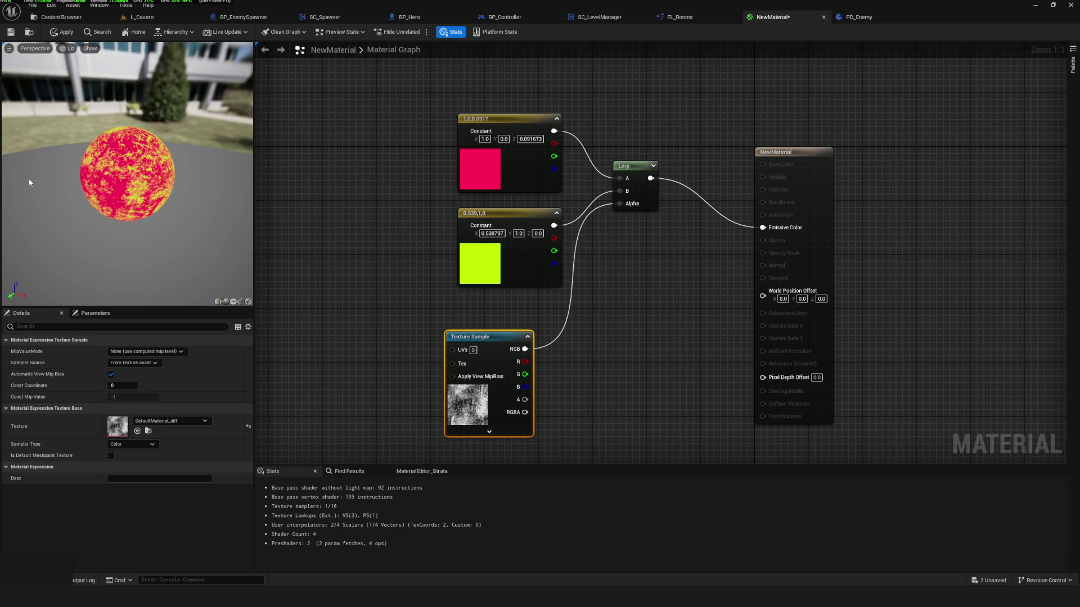
Switch the preview mesh to a flat plane and move the Texture Sample node up-right.
click(246, 303)
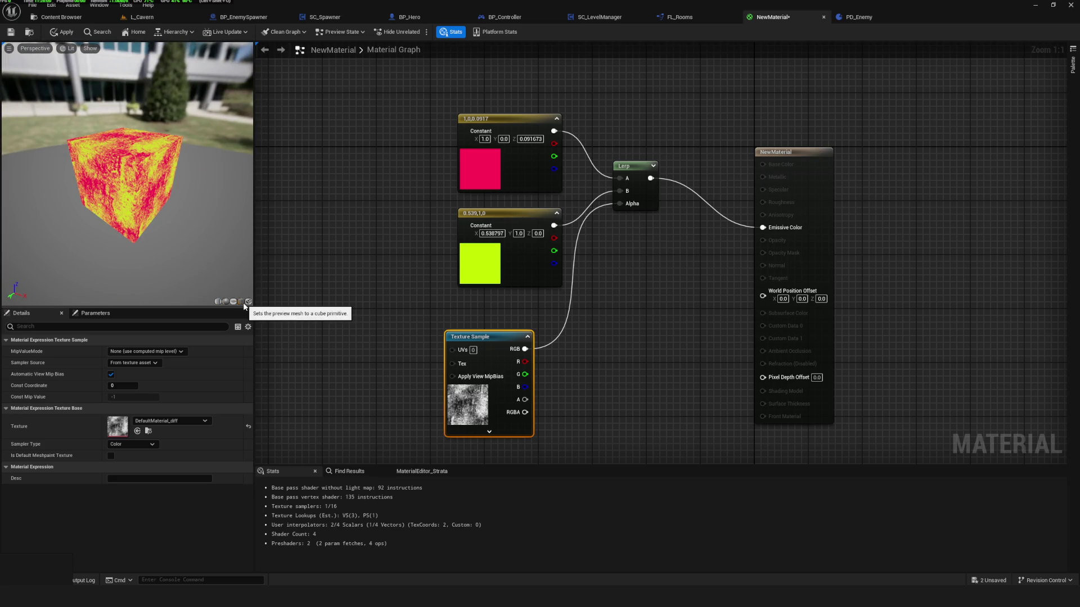
click(249, 302)
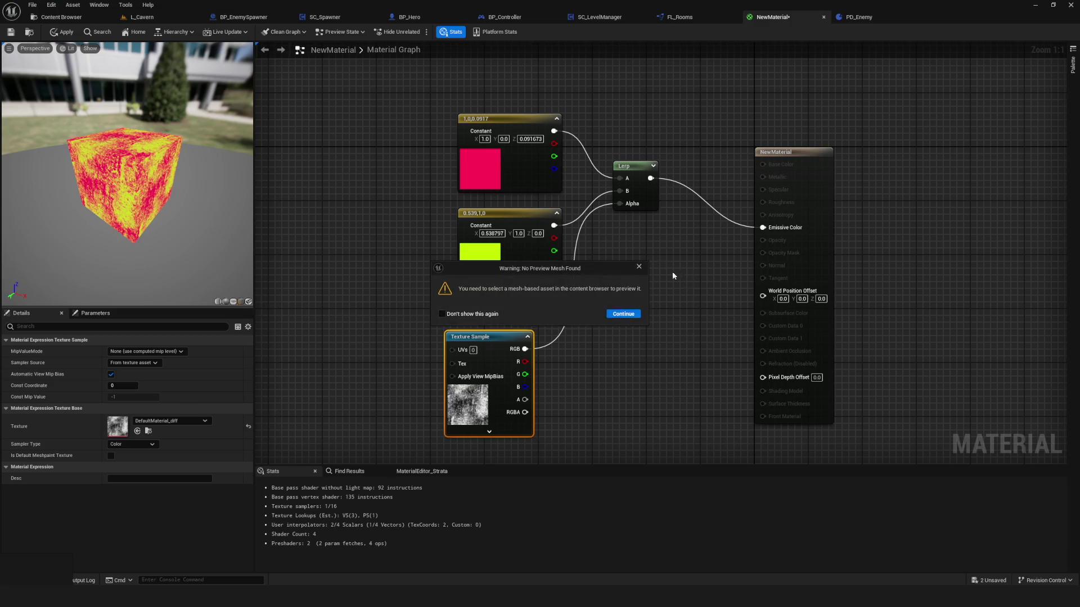
click(639, 266)
click(233, 302)
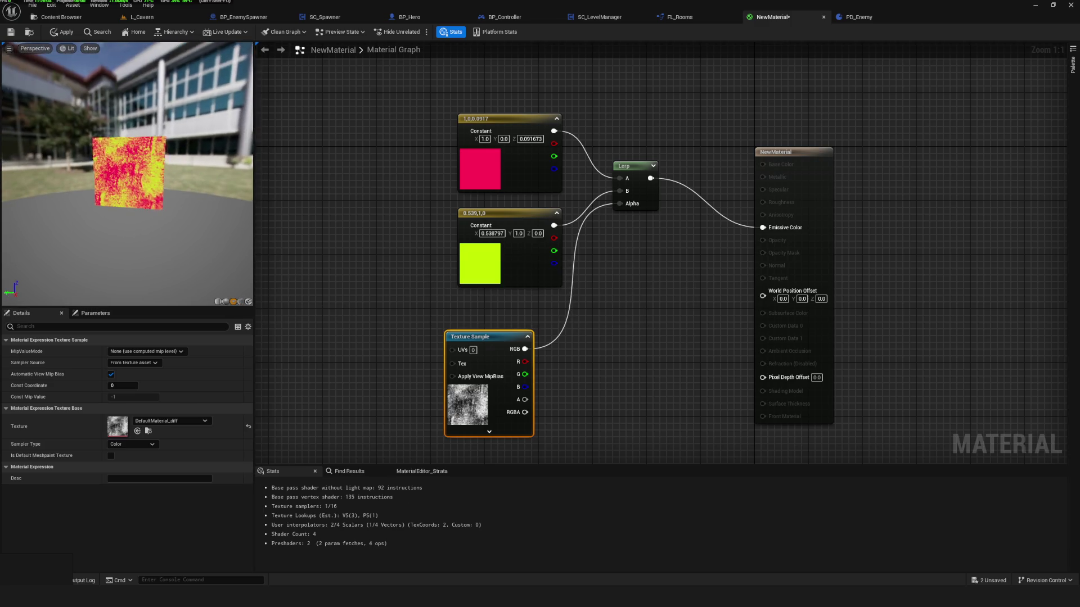
drag(464, 336, 490, 320)
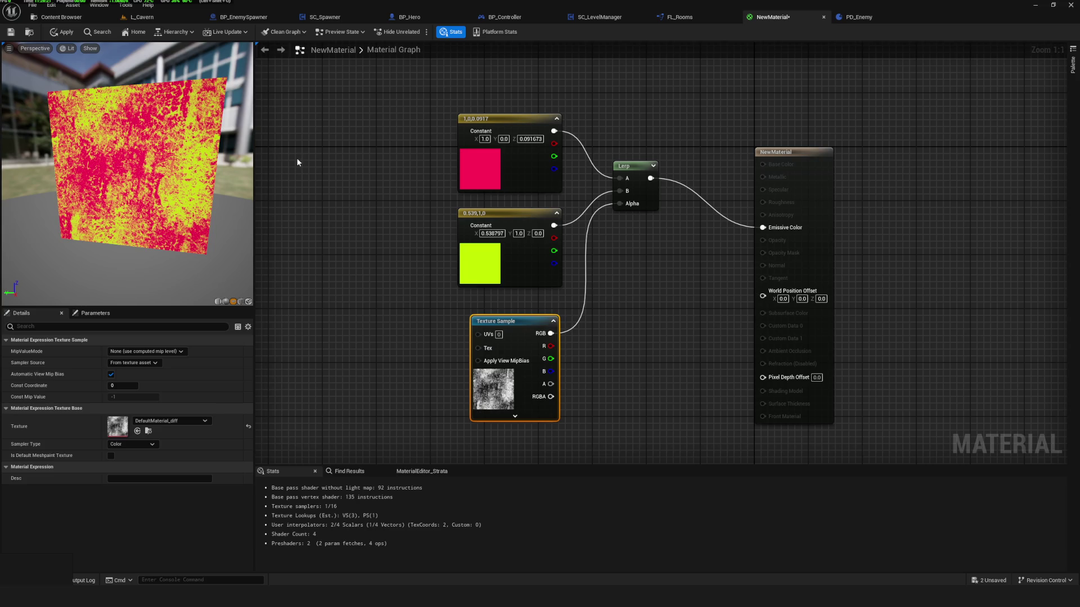
drag(149, 203, 109, 206)
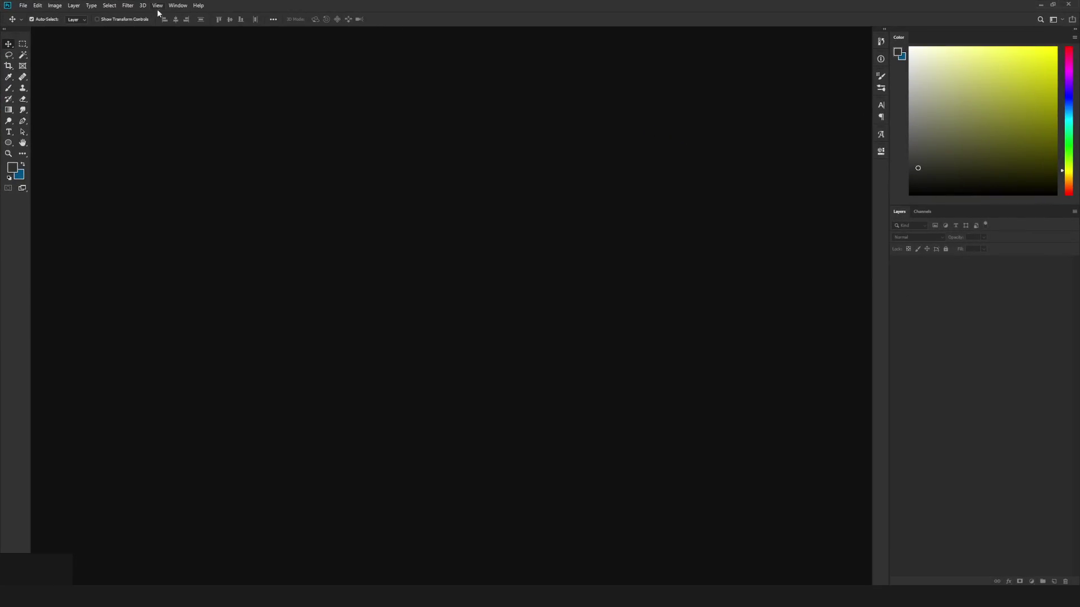
Open DefaultMaterial_diff.png in Photoshop via File > Open.
click(23, 6)
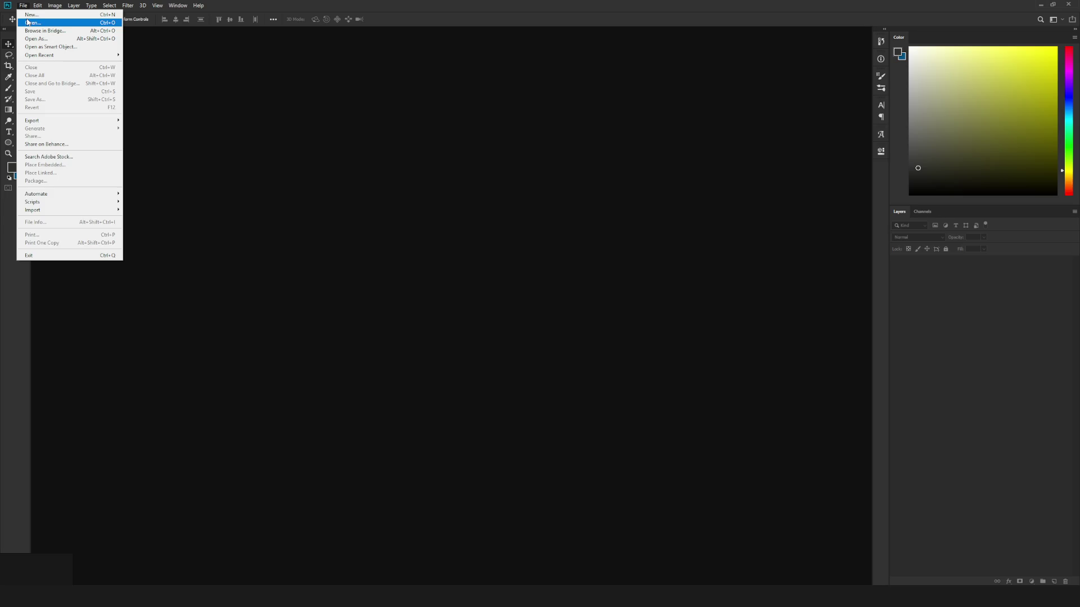
click(28, 22)
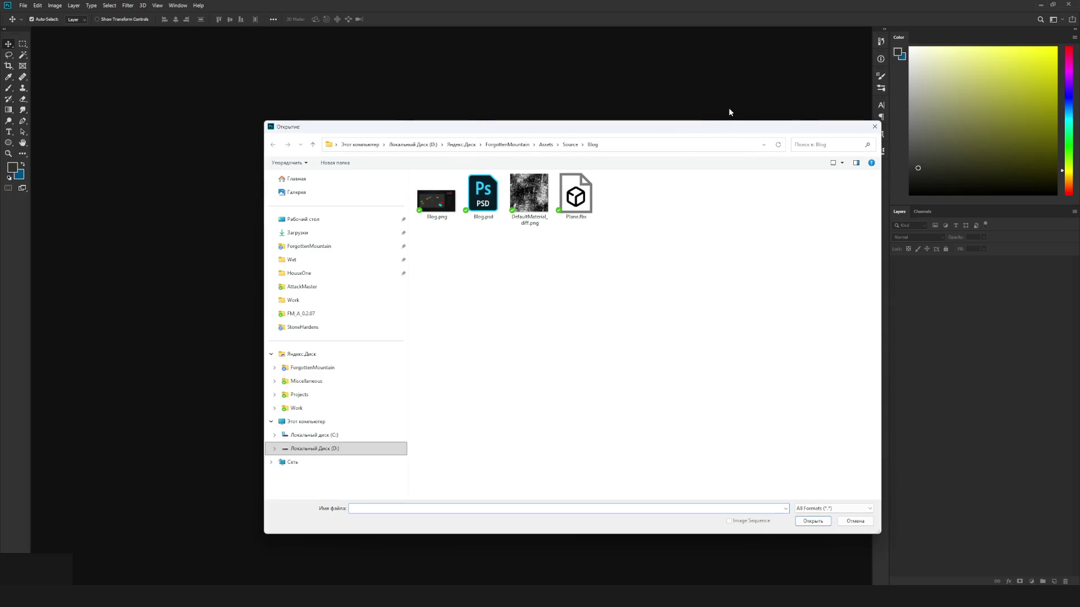
double_click(518, 199)
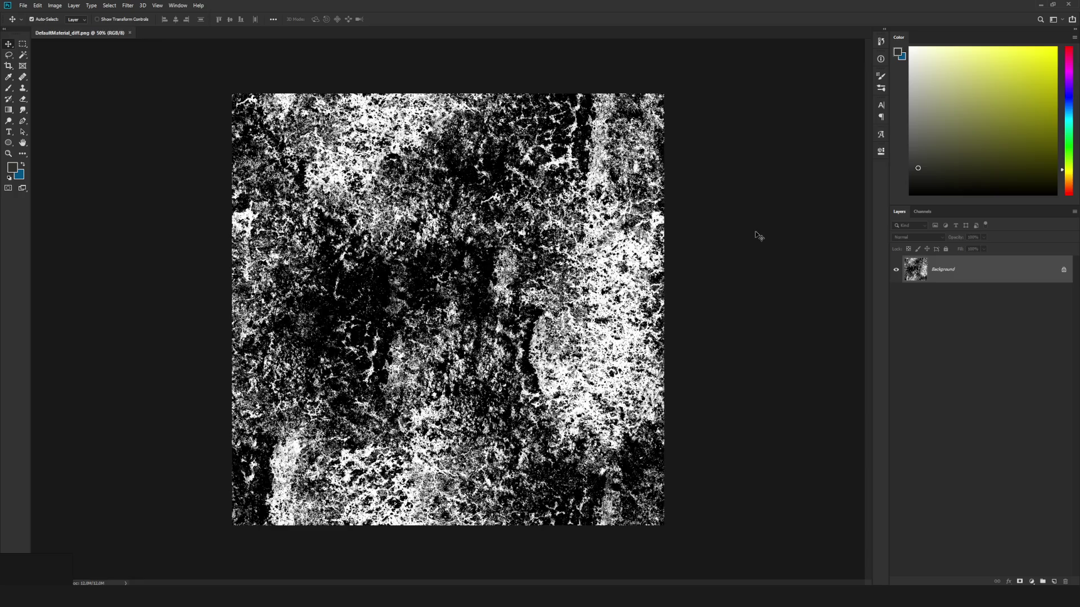
scroll(503, 262, down, 3)
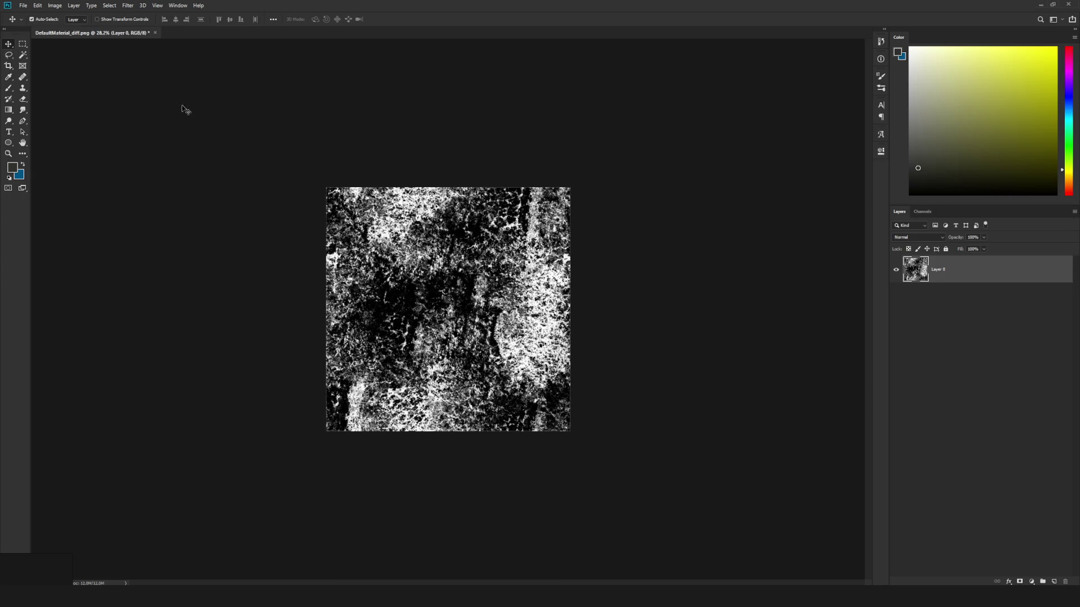
Paint a black stripe down the texture's right edge with a roughly 64 px brush.
scroll(484, 323, down, 1)
scroll(483, 319, up, 1)
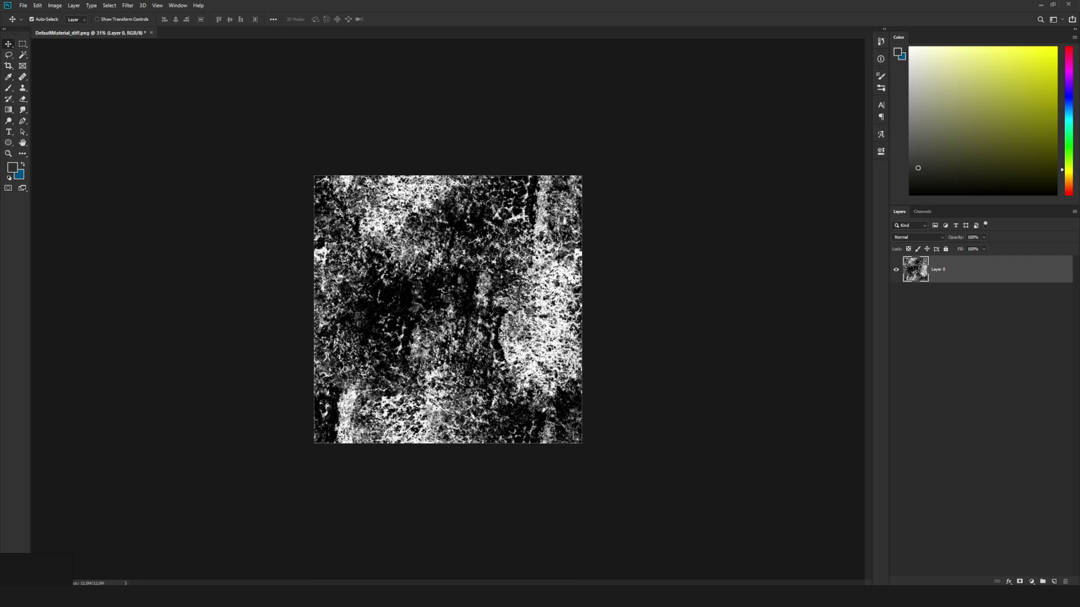
key(b)
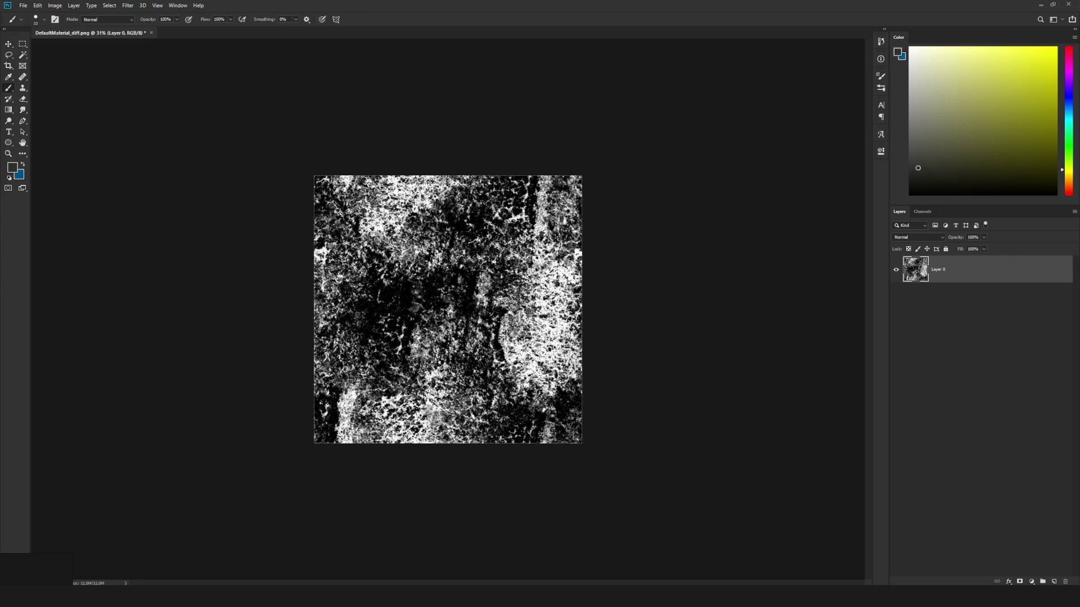
alt+click(511, 297)
mouse_move(564, 189)
mouse_down()
mouse_move(584, 251)
mouse_move(586, 460)
mouse_up()
click(12, 44)
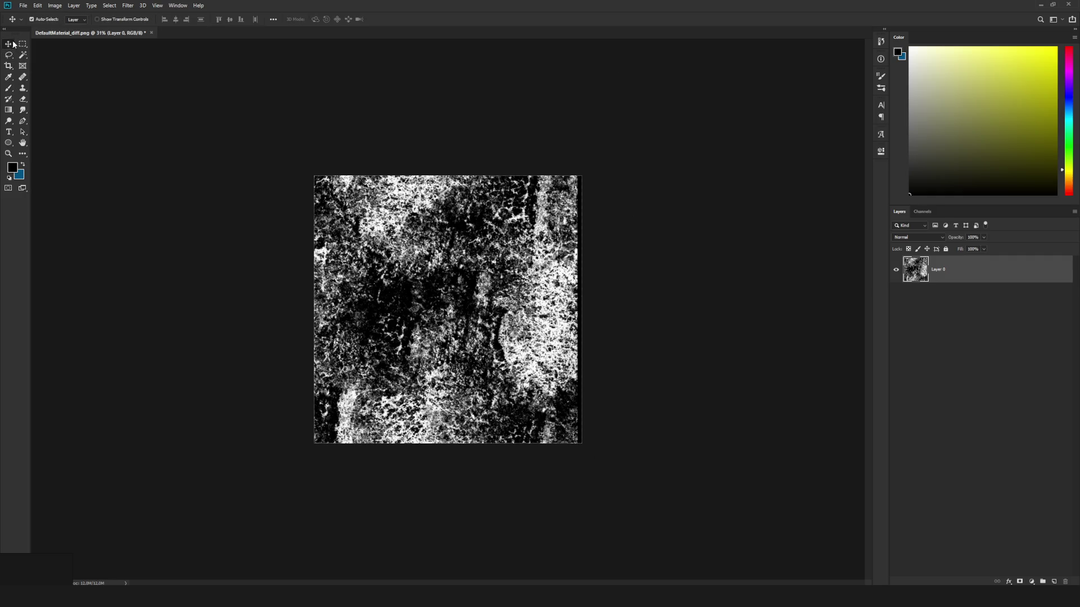
Preview the Filter > Other > Offset effect, then cancel without applying it.
click(178, 7)
mouse_move(127, 7)
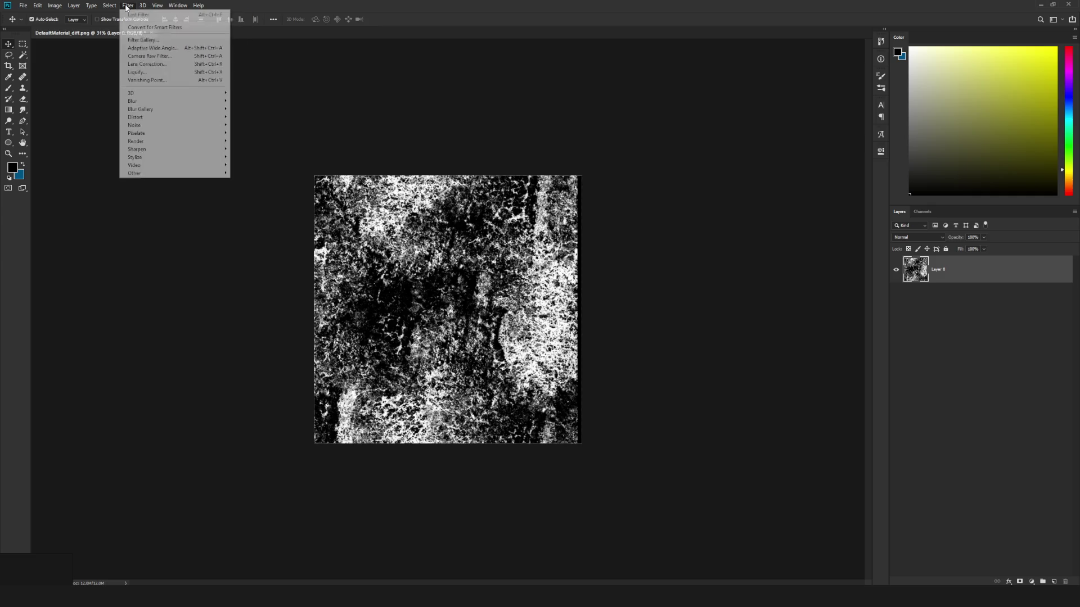
mouse_move(143, 173)
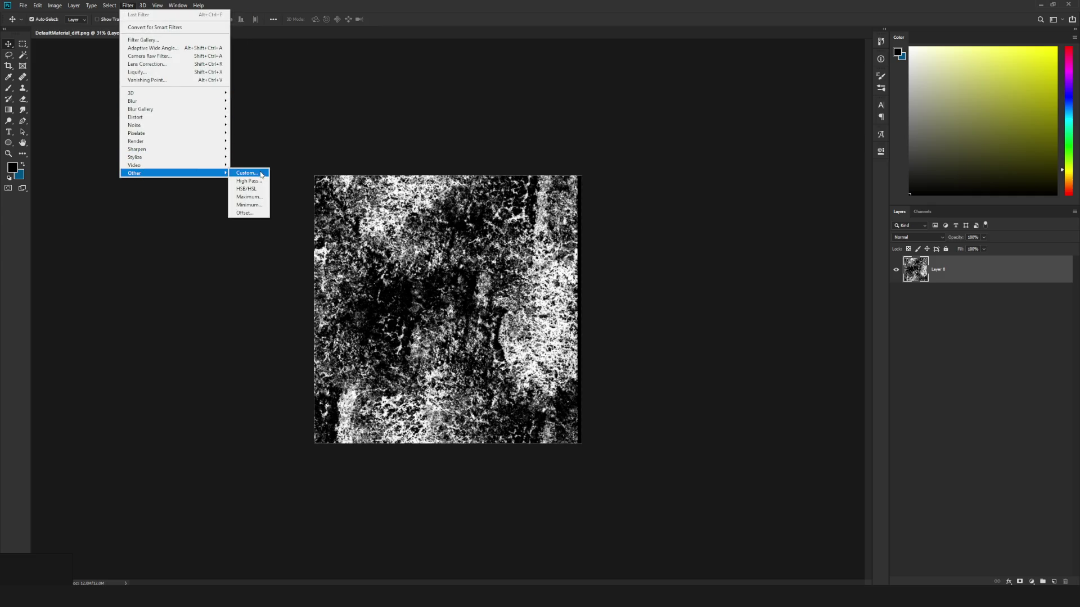
click(244, 212)
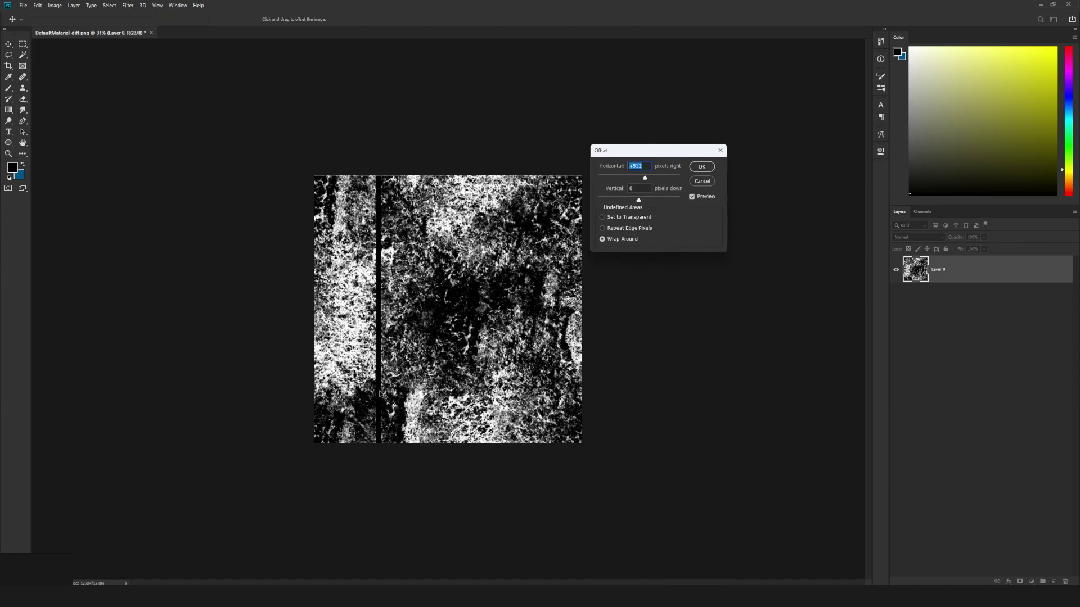
drag(378, 282, 379, 286)
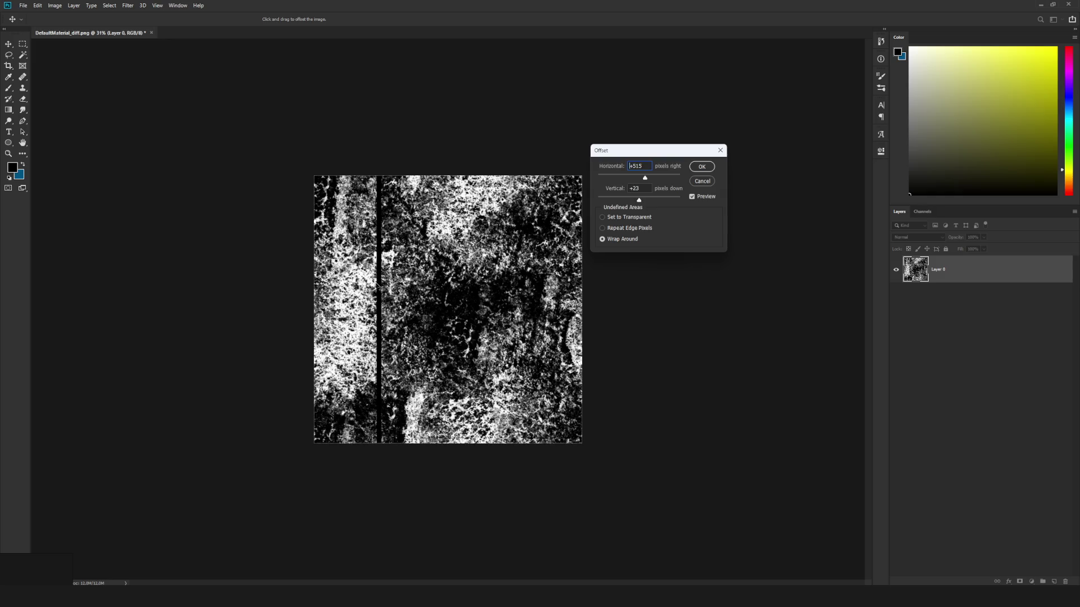
click(703, 181)
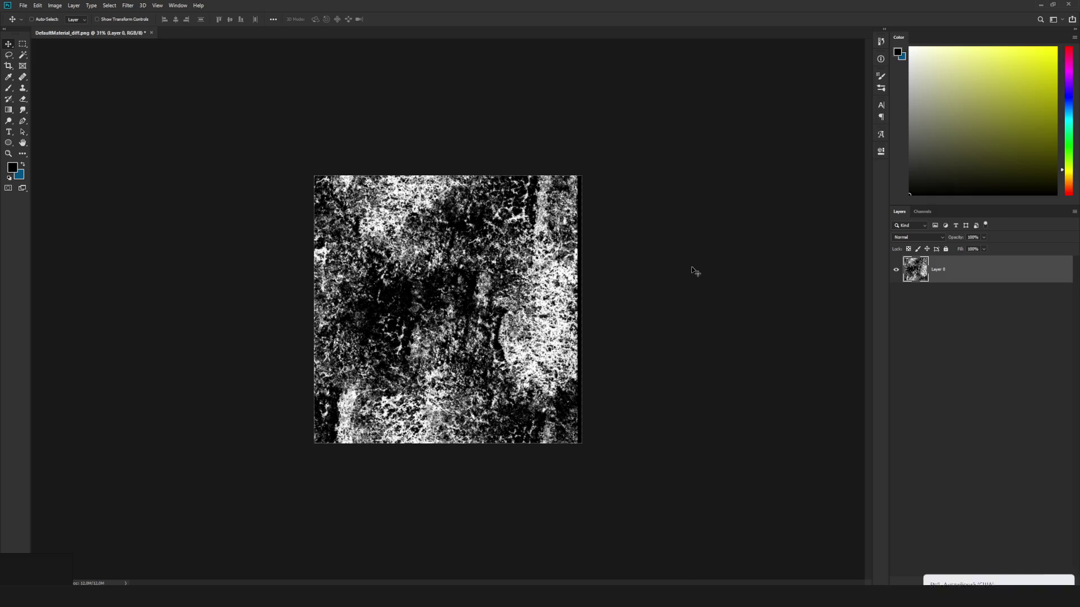
Duplicate the texture layer as Layer 0 copy with Ctrl+J.
key(ctrl+j)
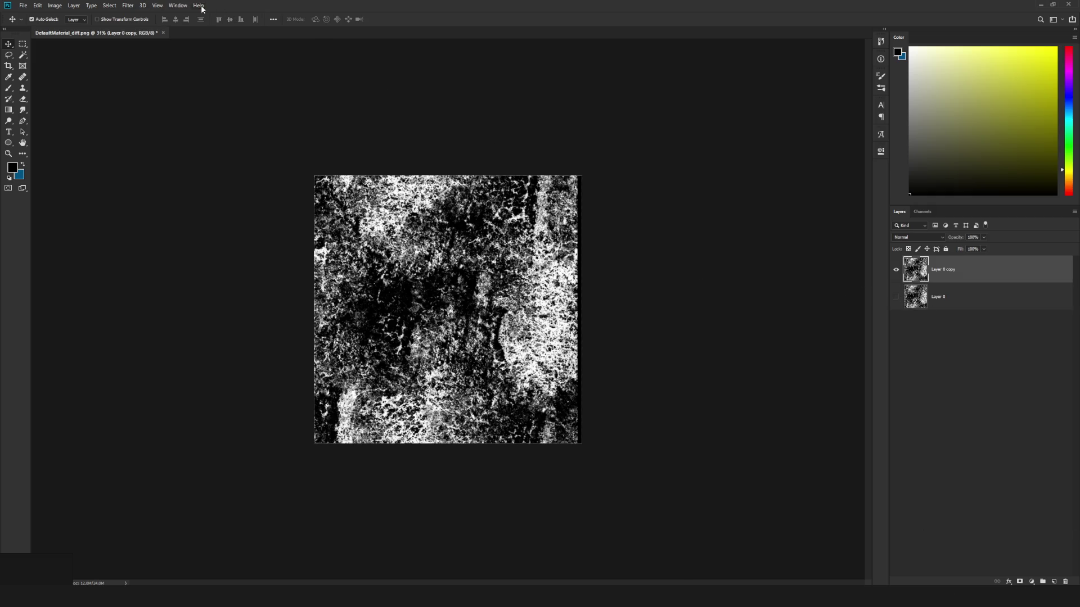
click(181, 7)
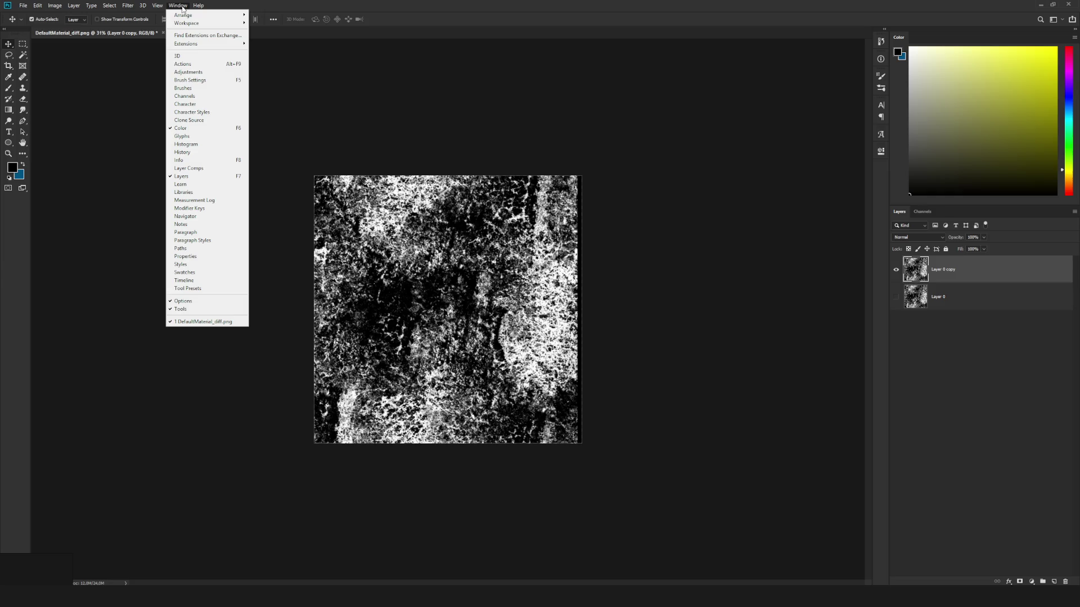
mouse_move(130, 7)
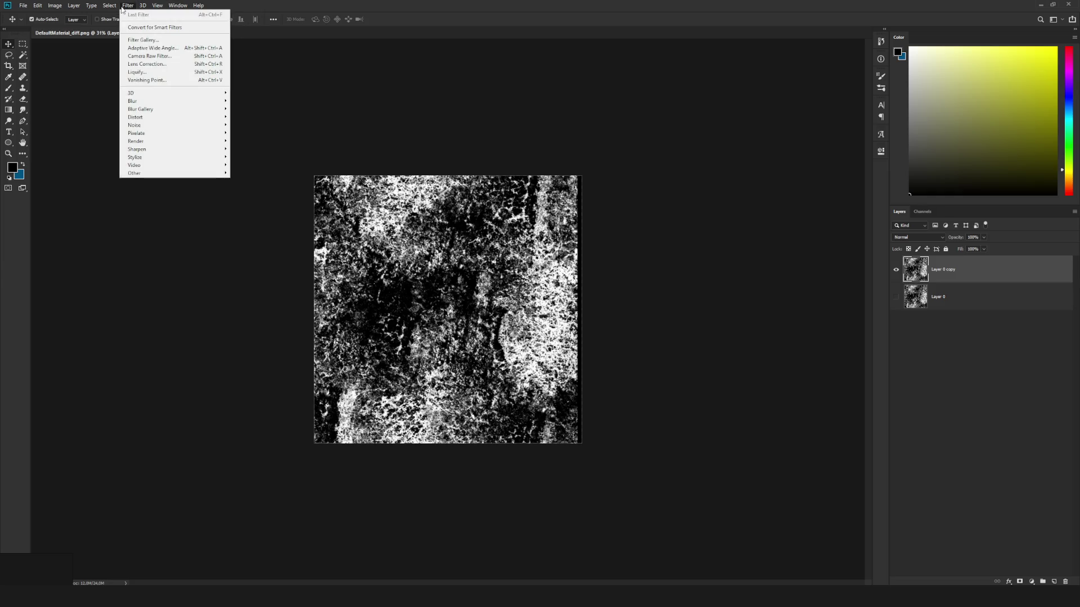
mouse_move(145, 175)
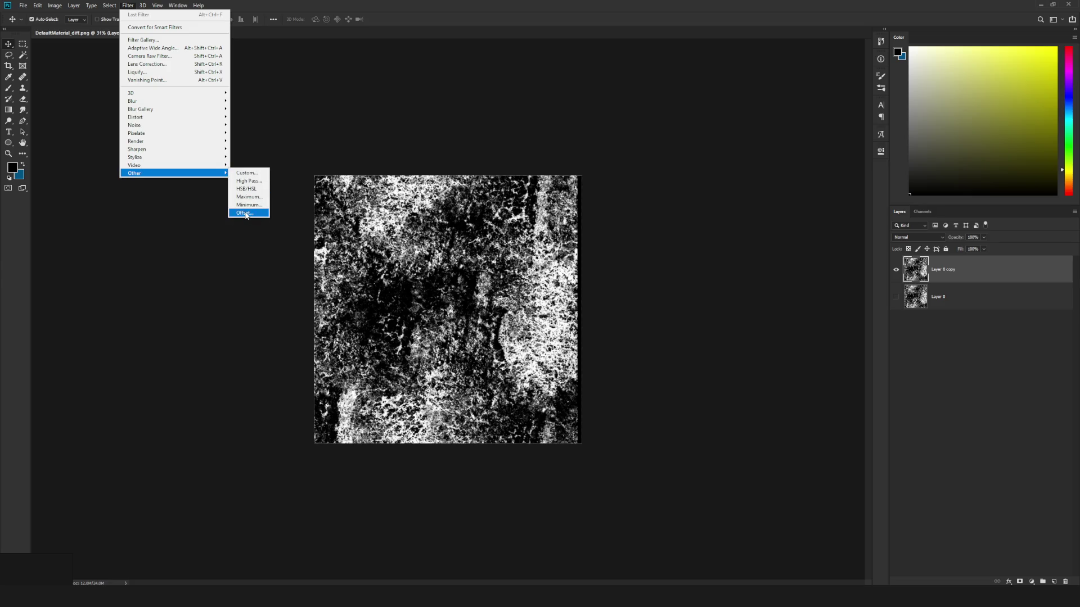
click(367, 74)
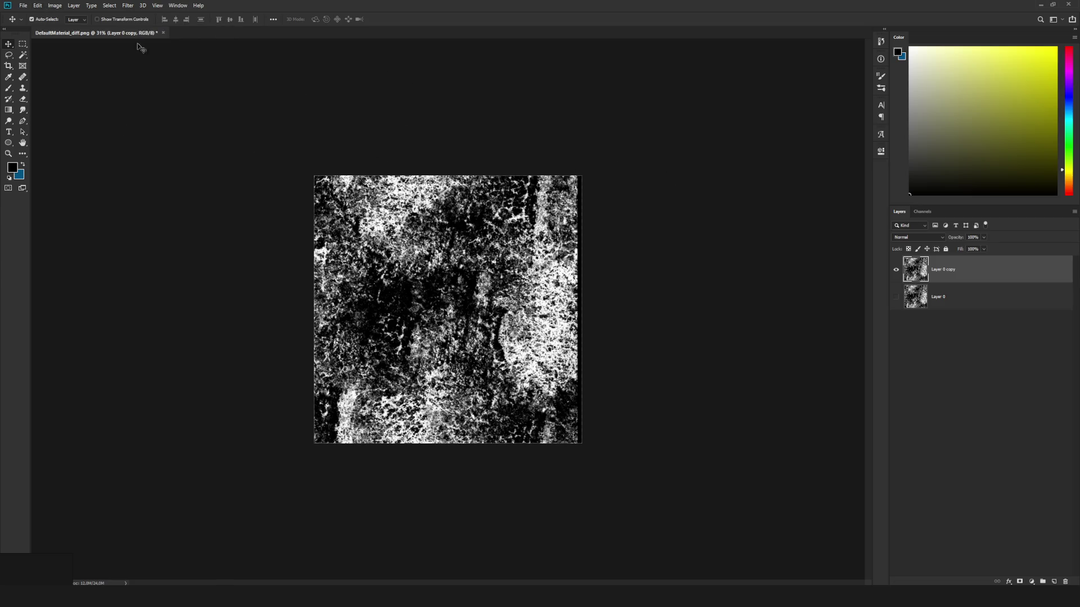
Check the Canvas Size in pixels (2048 wide) and cancel without changes.
click(55, 6)
click(68, 77)
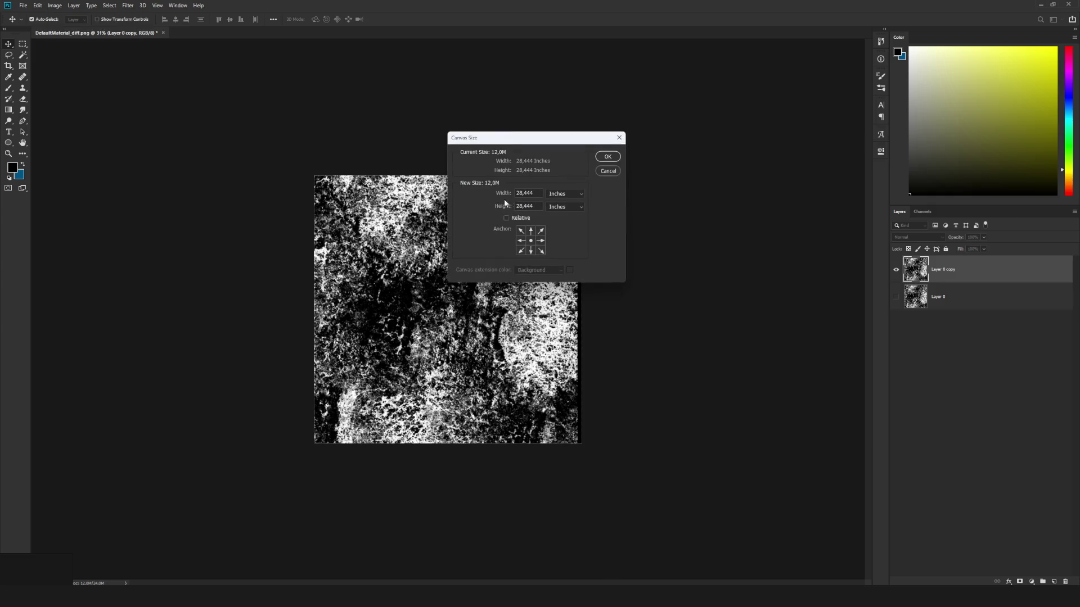
click(547, 194)
click(557, 194)
click(562, 197)
click(568, 214)
click(533, 194)
click(608, 171)
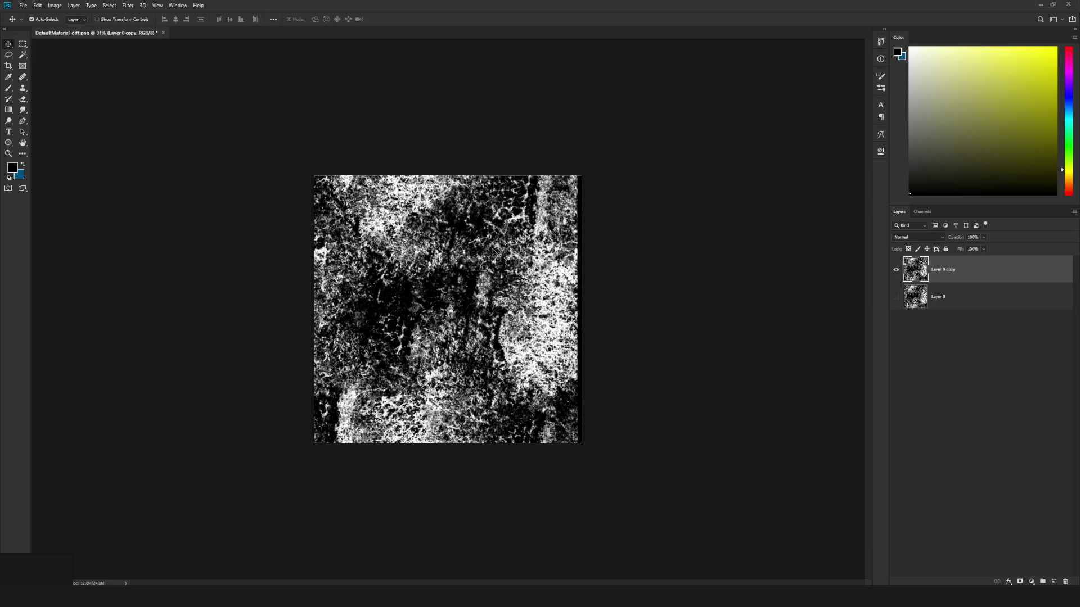
Paint a black stroke along the texture's top edge.
key(b)
alt+right_click(398, 220)
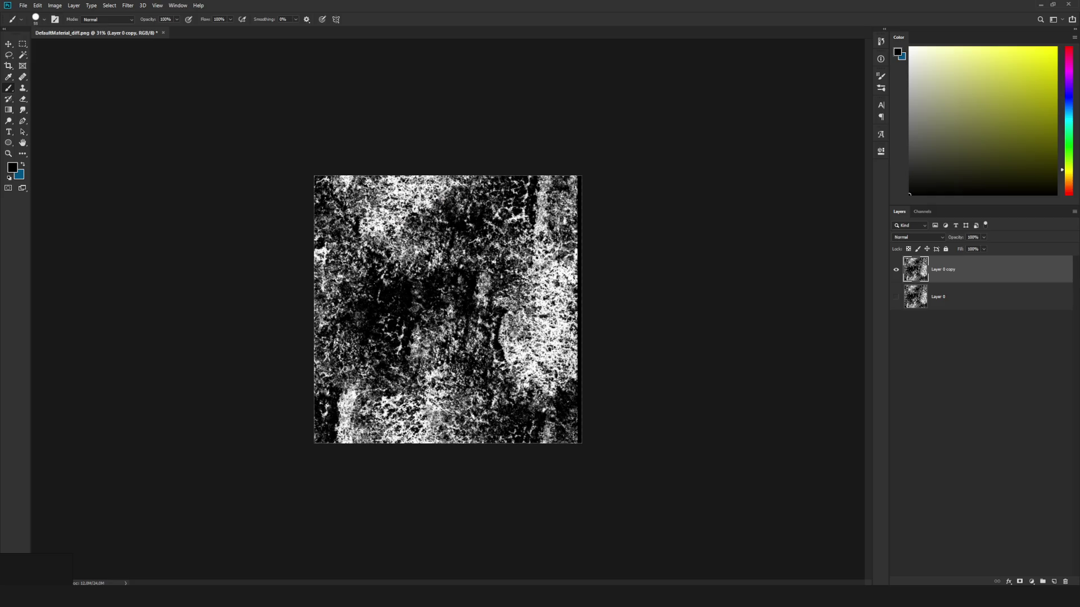
drag(339, 172, 604, 174)
Apply the Offset filter at 1024 pixels horizontal and vertical with Wrap Around.
click(158, 6)
click(127, 5)
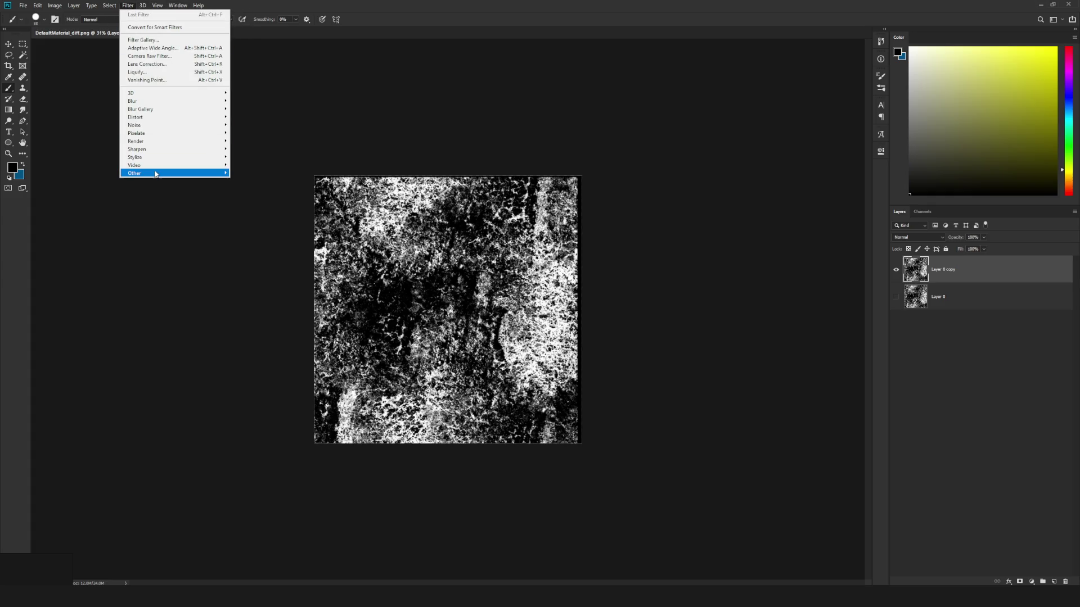
click(245, 213)
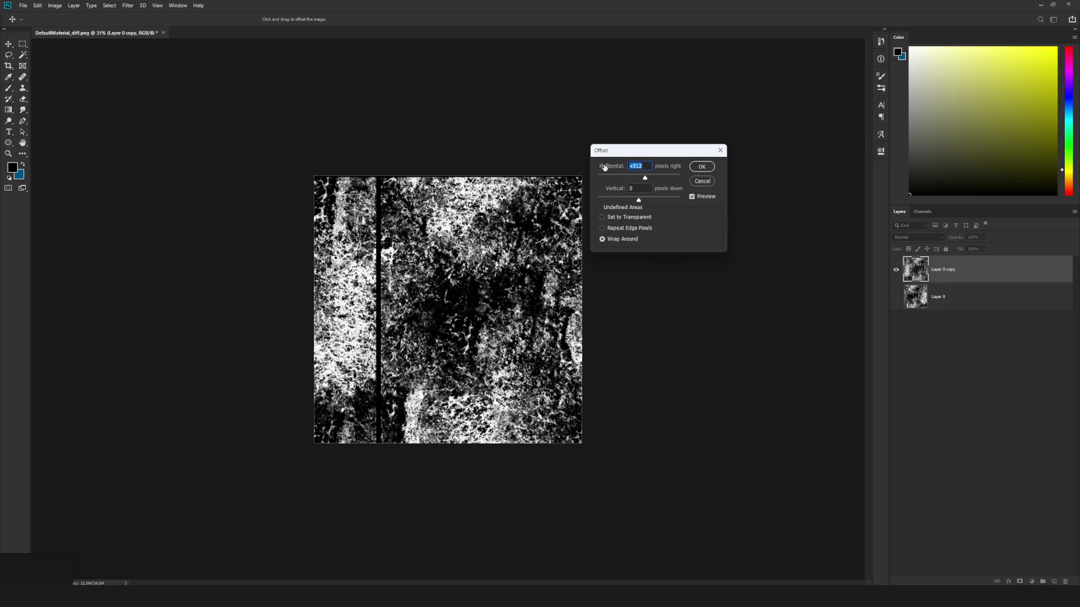
text(102)
text(54)
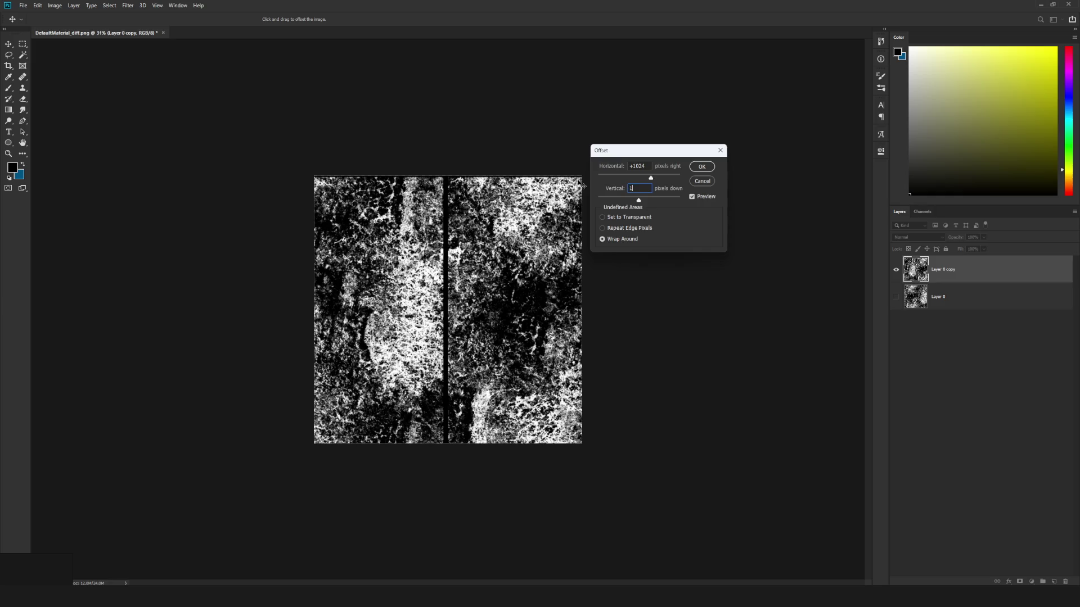
text(024)
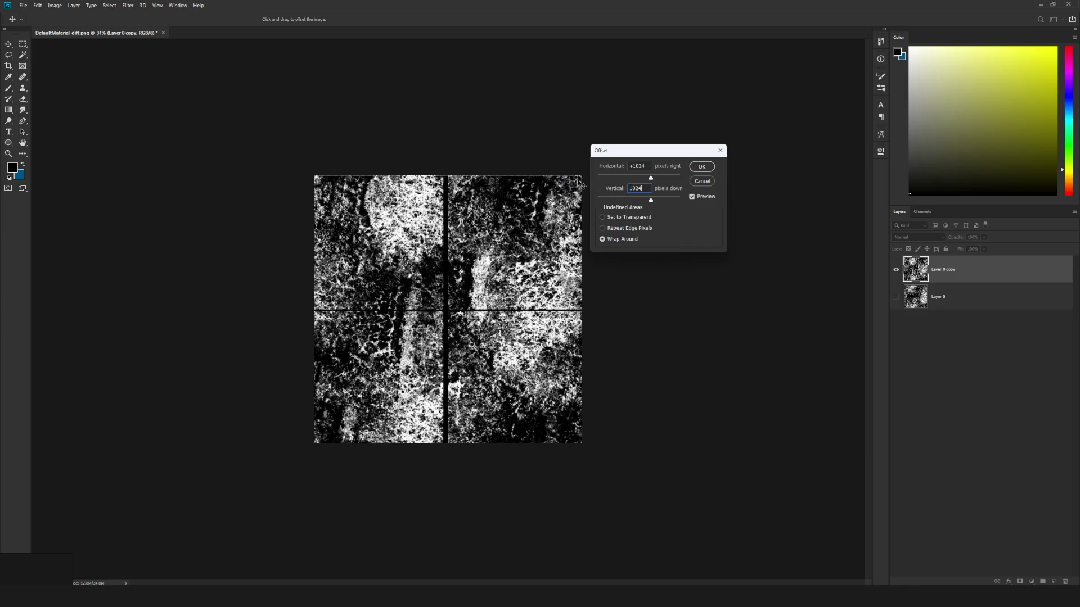
click(711, 168)
Resize the brush to 83 px and set white as the painting colour.
key(b)
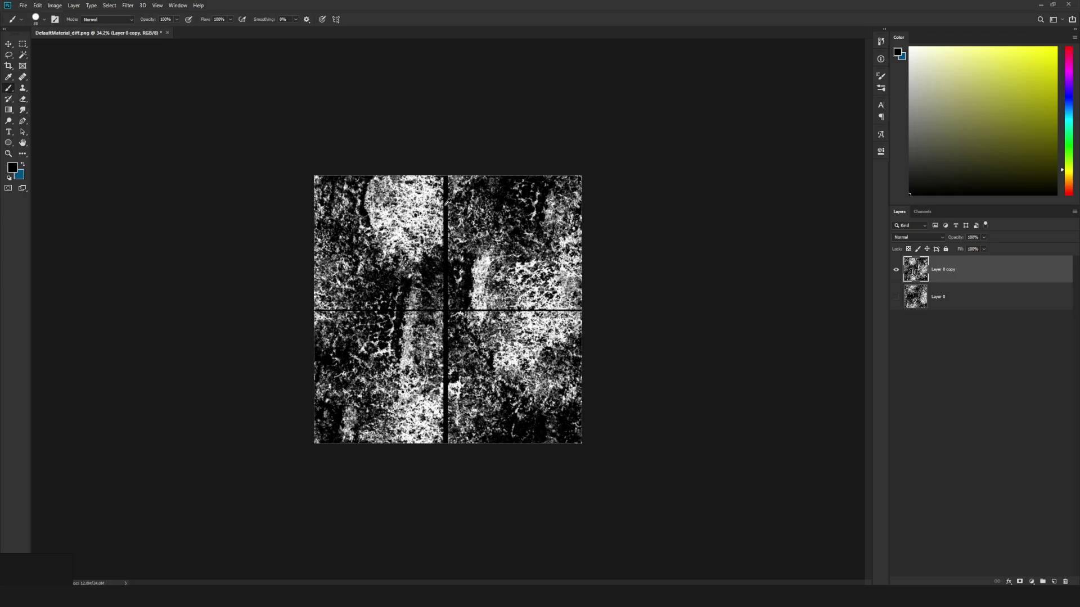
scroll(445, 208, up, 4)
scroll(436, 222, down, 2)
drag(430, 228, 461, 226)
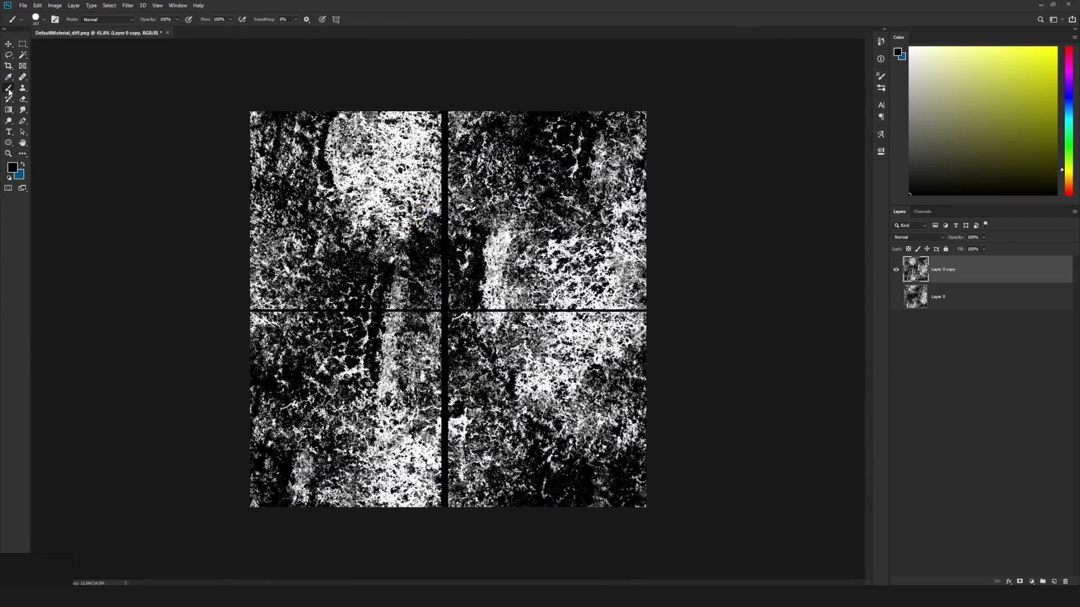
drag(511, 179, 489, 180)
click(909, 53)
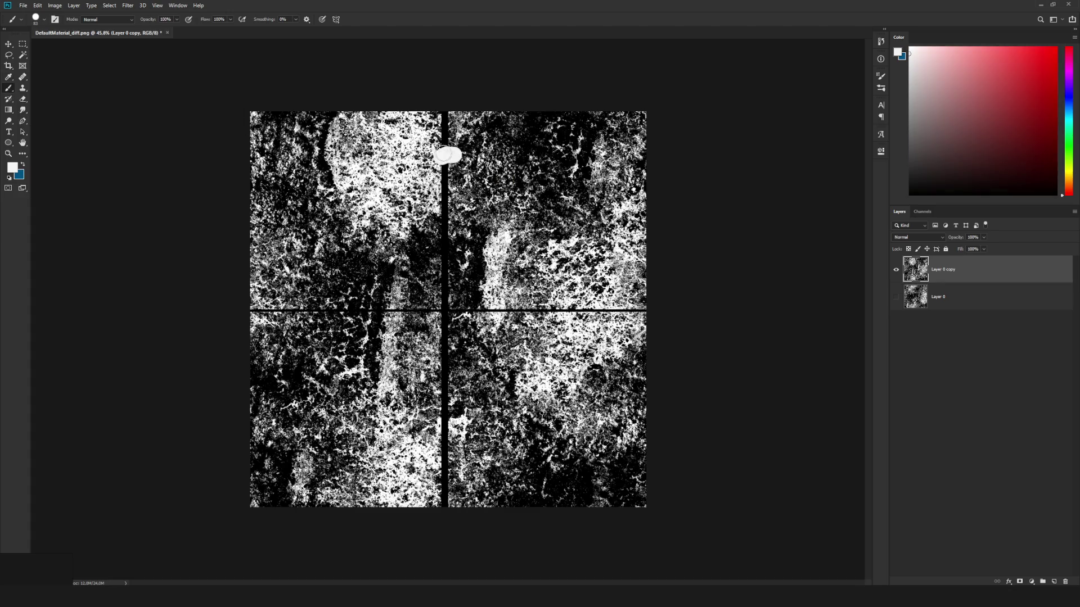
Try the wet media brush 50 and a large textured brush preset, then reselect the plain Brush tool.
right_click(510, 177)
click(600, 365)
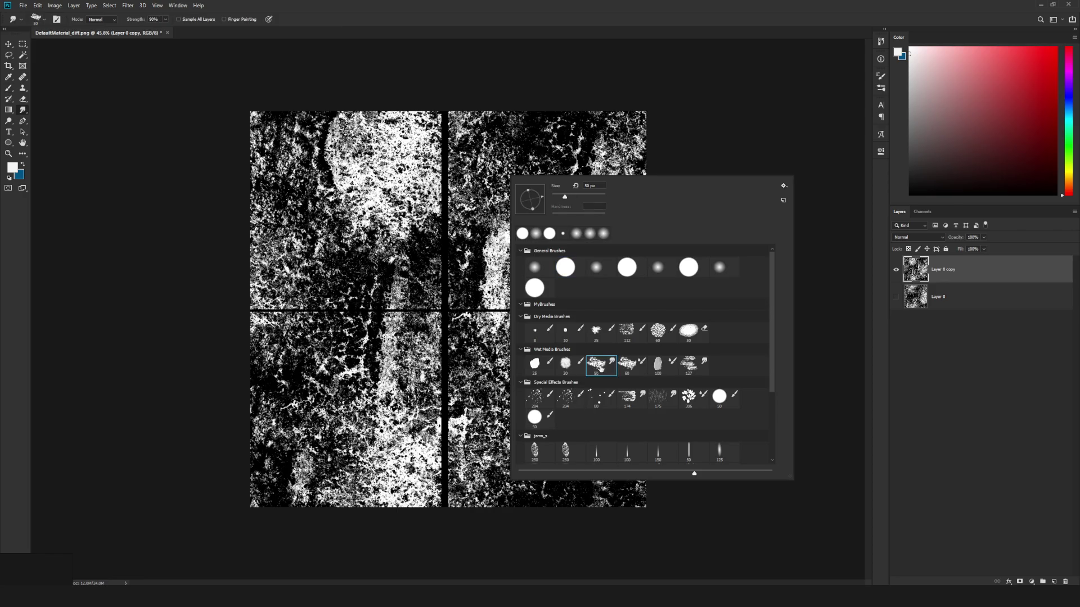
scroll(634, 338, down, 5)
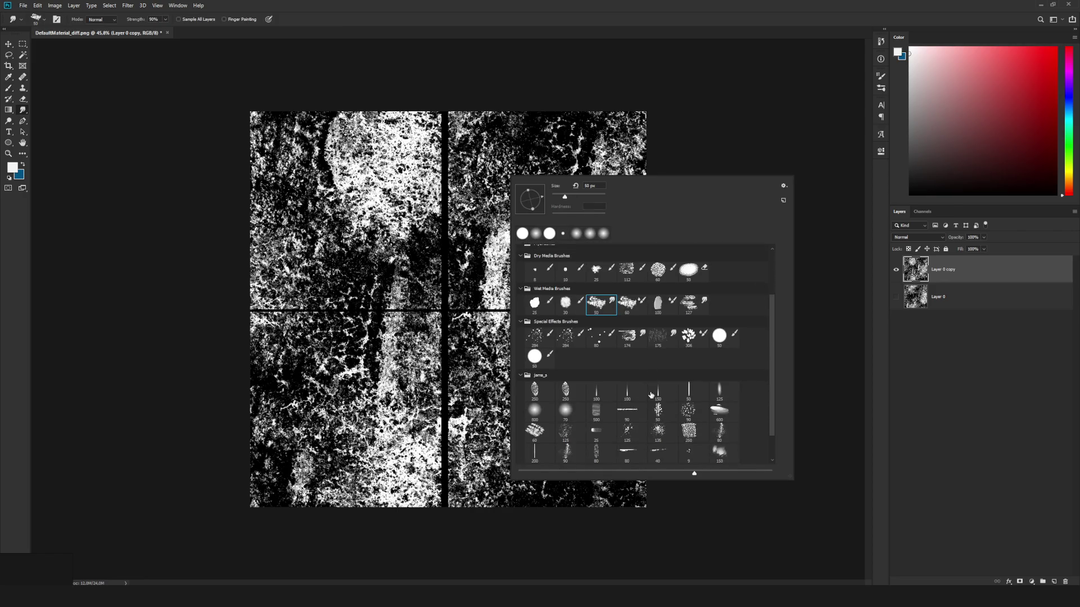
double_click(696, 396)
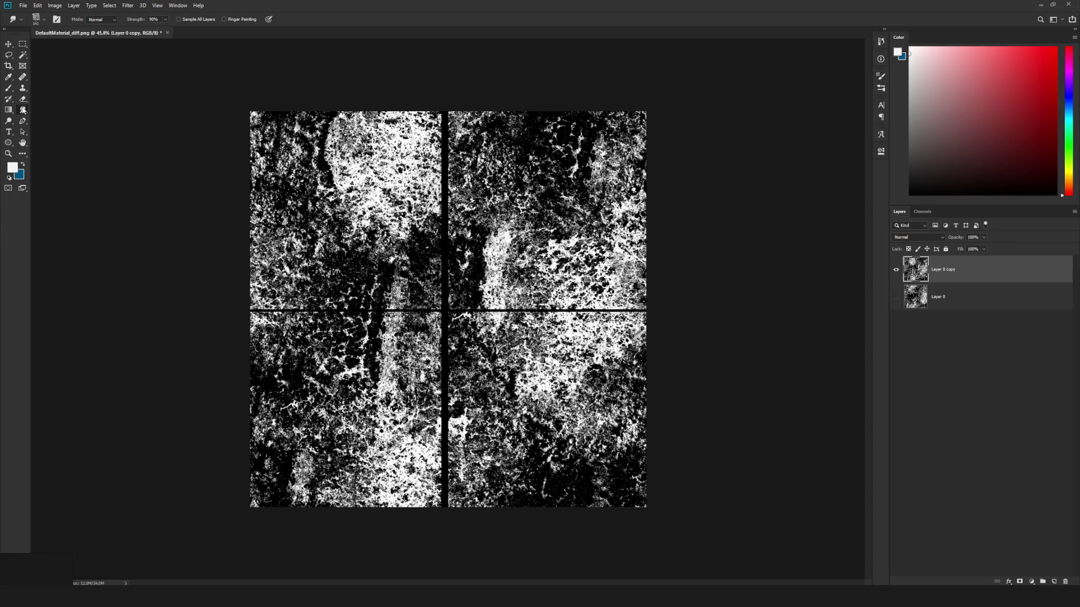
click(8, 88)
right_click(9, 88)
click(33, 89)
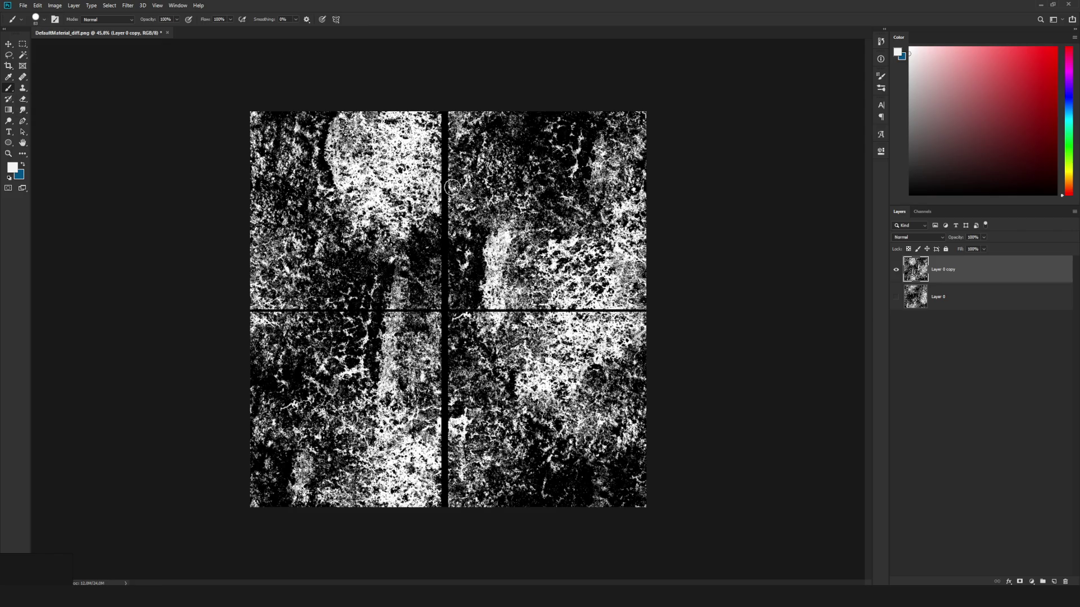
Paint white, then black, over the top of the seam with the textured jama_s brush.
right_click(440, 155)
scroll(579, 338, up, 1)
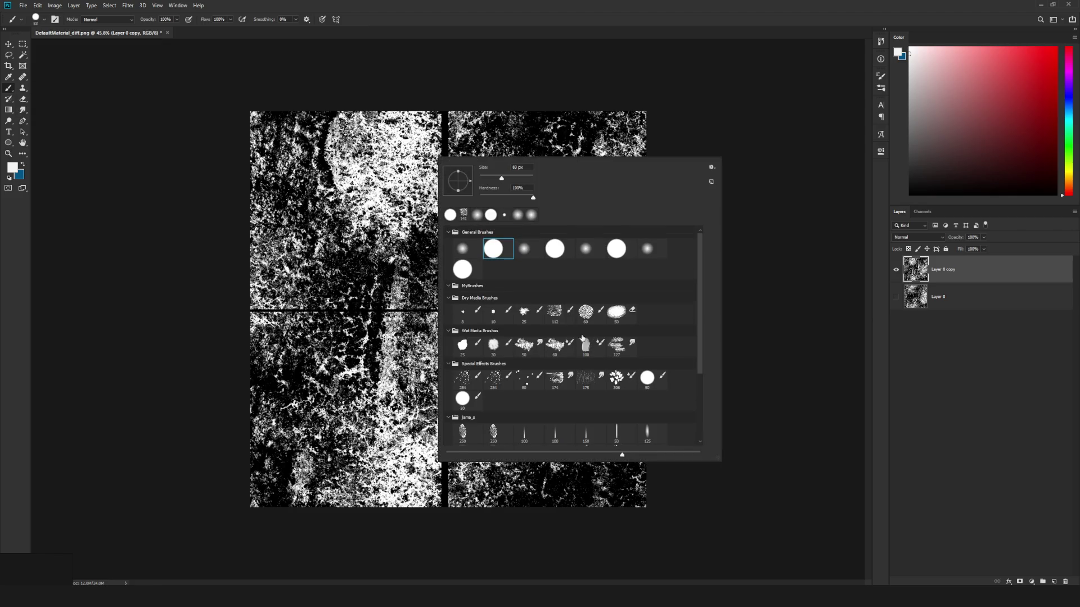
scroll(477, 284, down, 5)
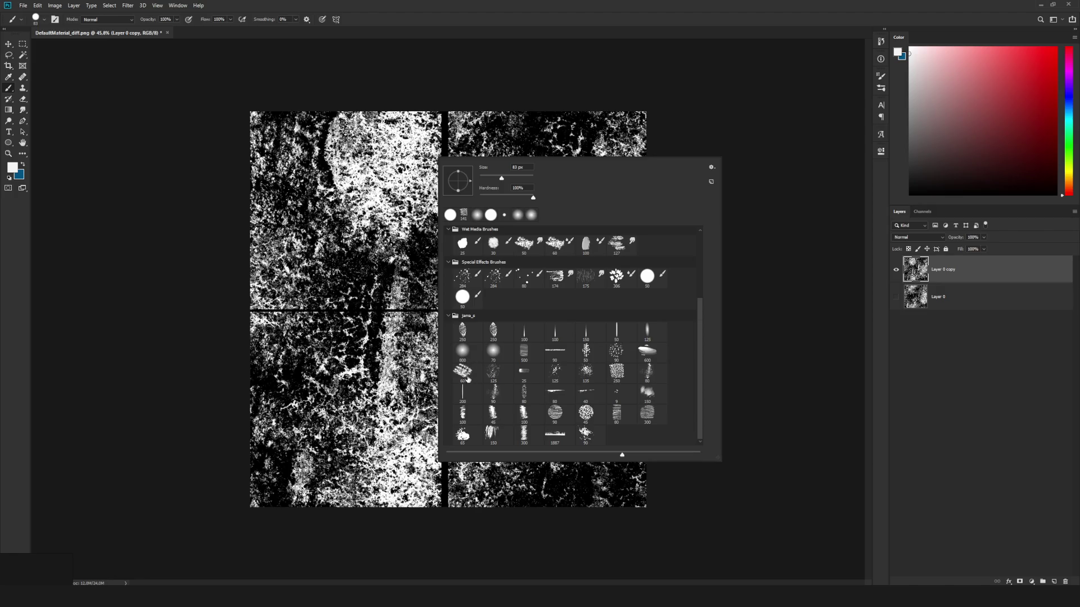
double_click(468, 380)
mouse_move(447, 163)
mouse_down()
mouse_move(439, 146)
mouse_move(446, 204)
mouse_up()
key(x)
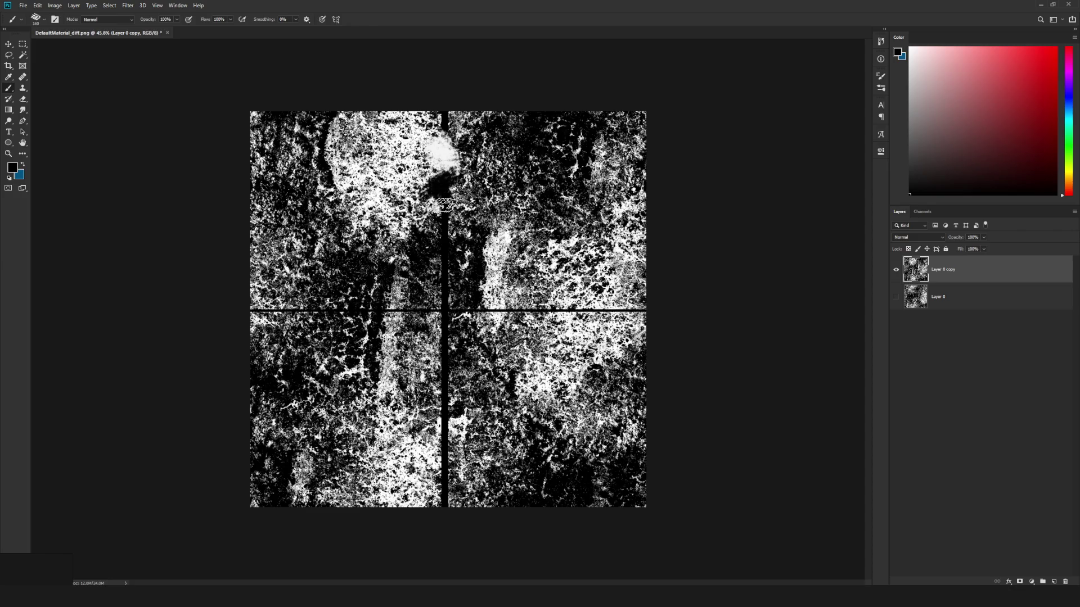
drag(447, 135, 426, 122)
key(x)
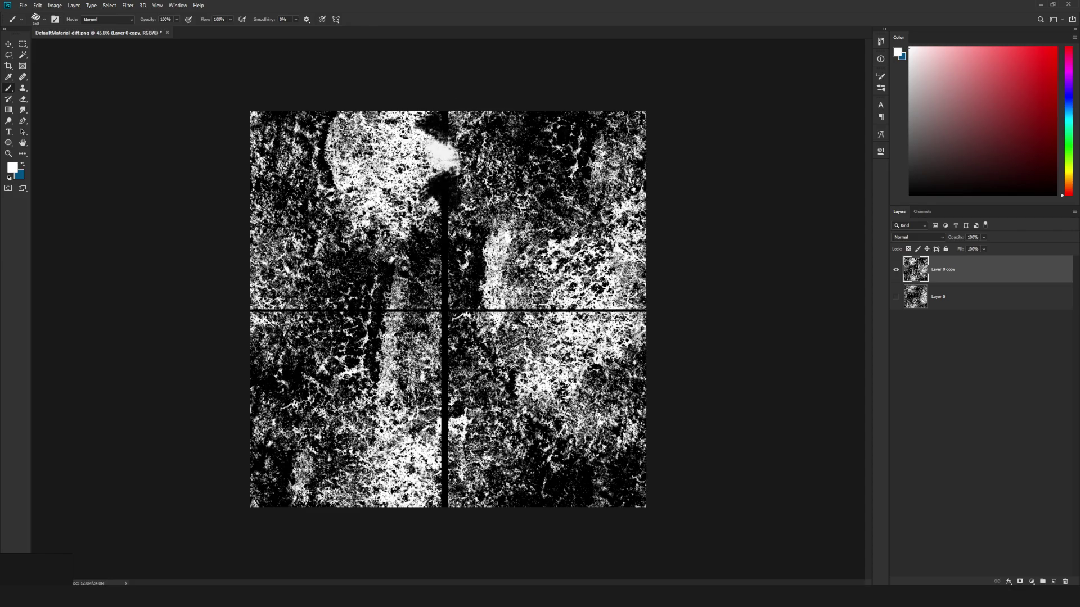
click(23, 79)
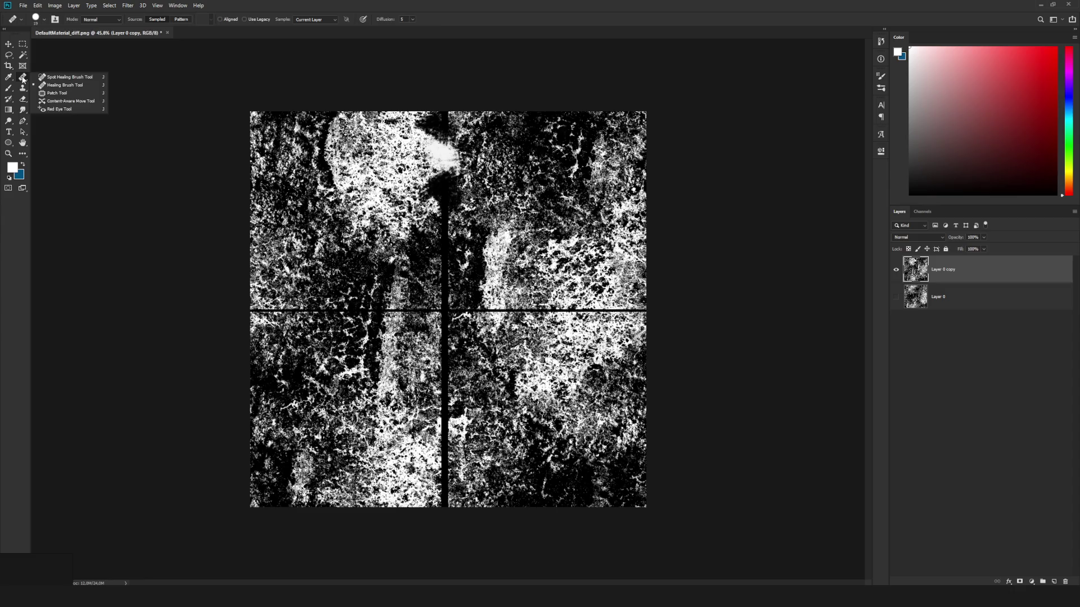
Spot-heal the vertical and horizontal black seams with a roughly 76 px brush.
click(23, 79)
click(62, 79)
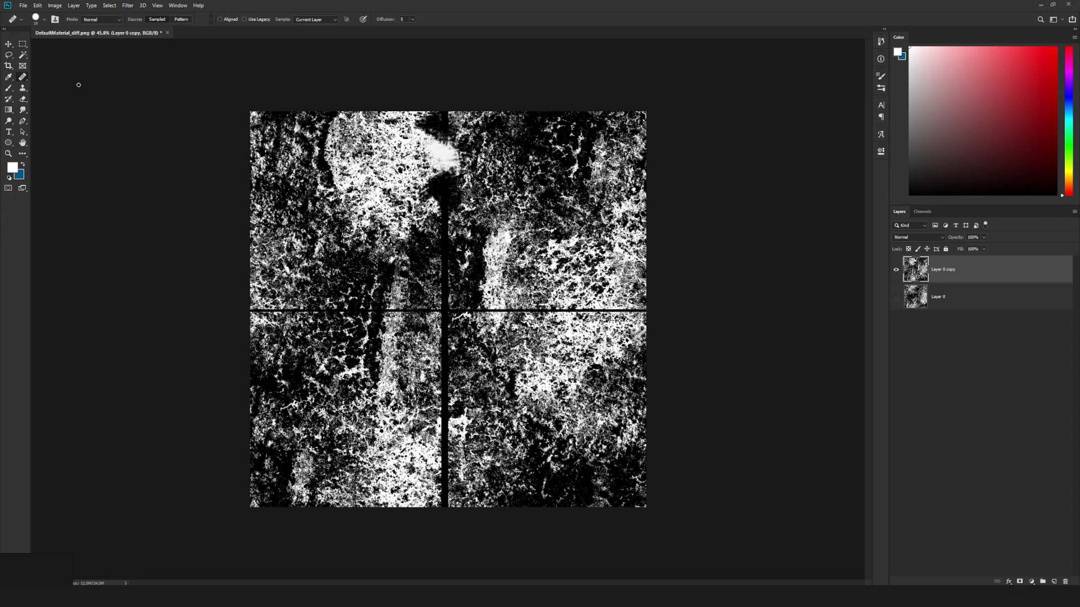
click(434, 236)
click(529, 215)
click(434, 273)
click(529, 215)
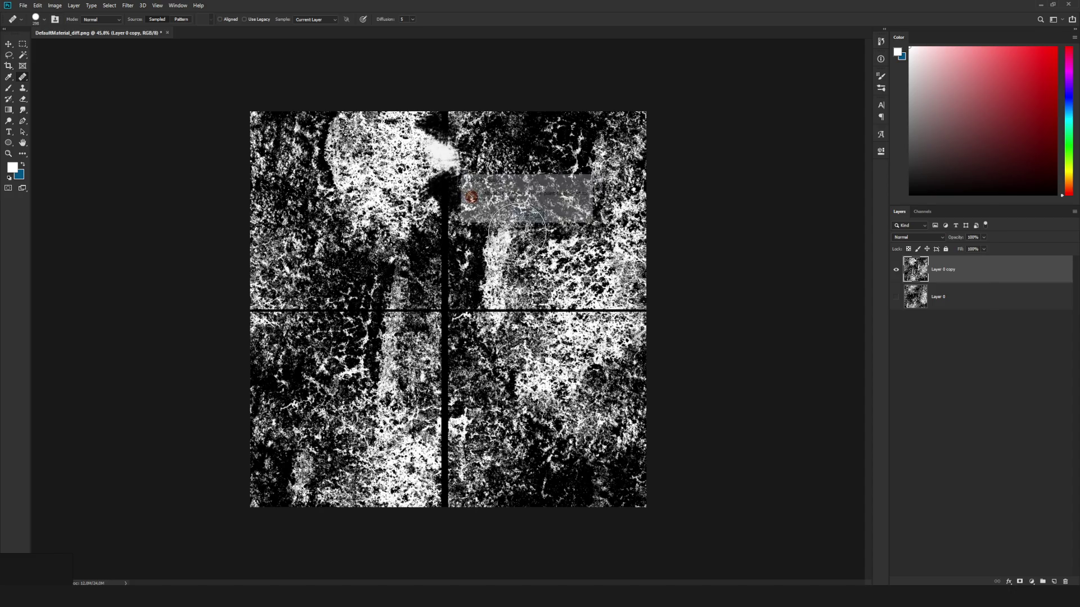
drag(583, 200, 558, 188)
alt+click(563, 191)
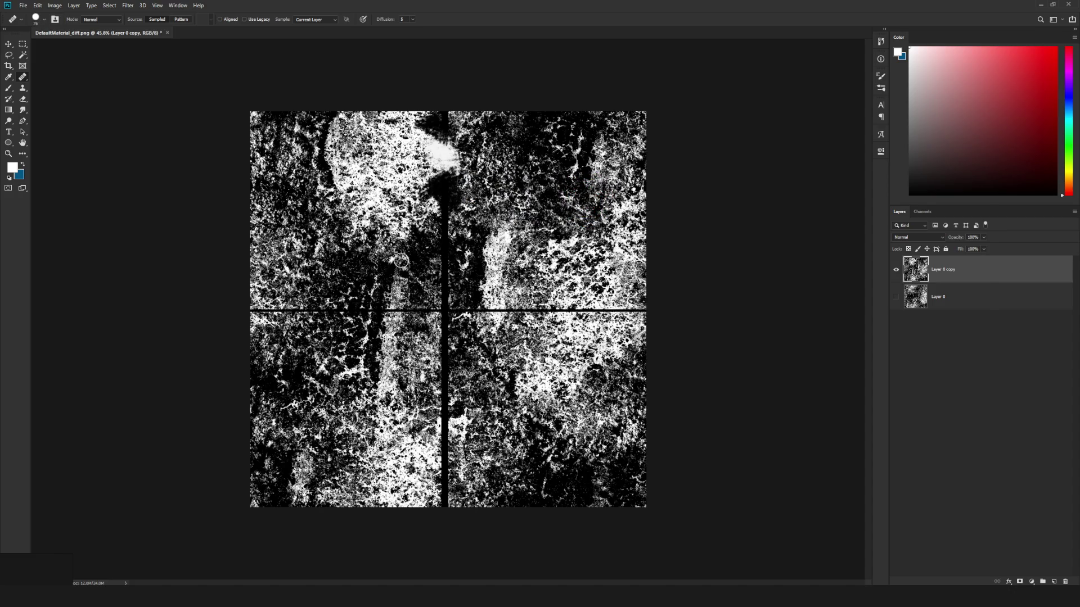
drag(445, 217, 445, 509)
drag(256, 315, 372, 311)
drag(604, 310, 354, 311)
shift+click(605, 310)
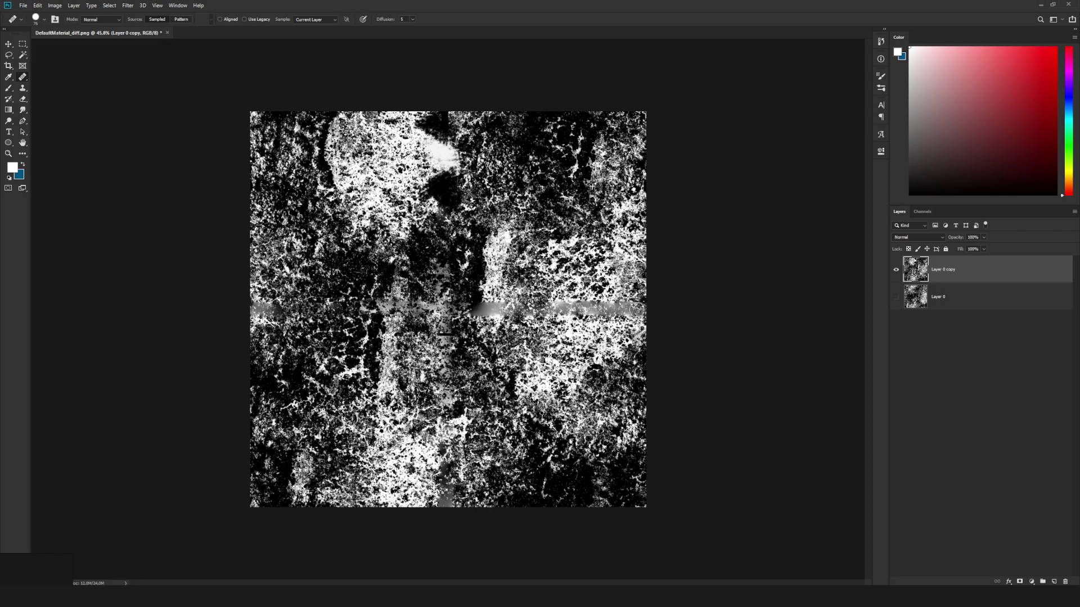
Clone Stamp texture over the horizontal seam's remains and the dark patch near the top.
click(22, 88)
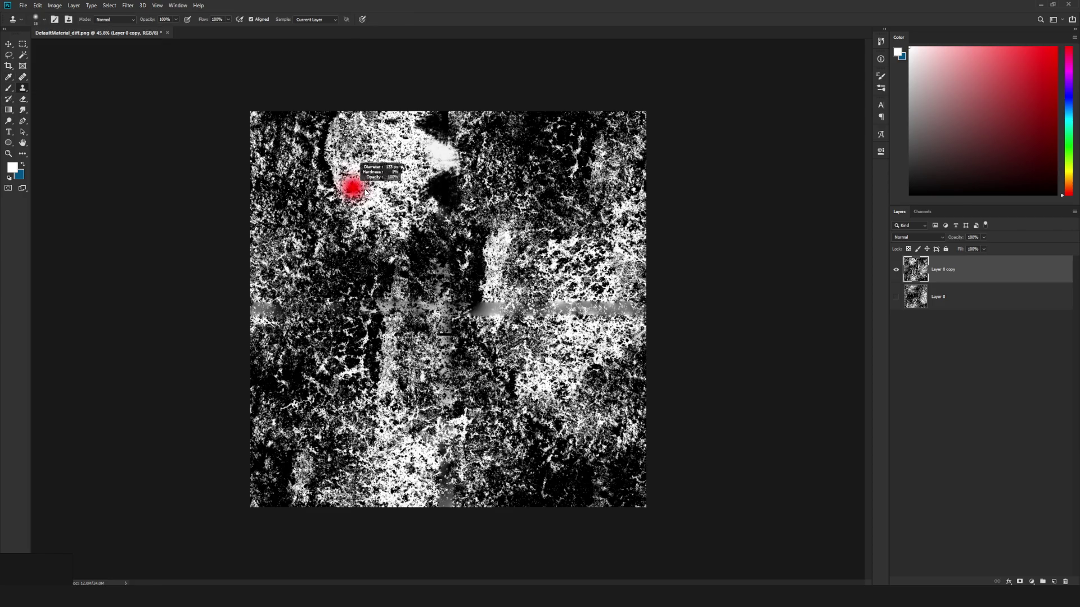
mouse_move(298, 309)
mouse_down()
mouse_move(270, 308)
mouse_move(281, 311)
mouse_up()
mouse_move(460, 303)
mouse_down()
mouse_move(444, 308)
mouse_move(630, 308)
mouse_up()
mouse_move(427, 191)
mouse_down()
mouse_move(442, 185)
mouse_move(433, 149)
mouse_move(460, 151)
mouse_up()
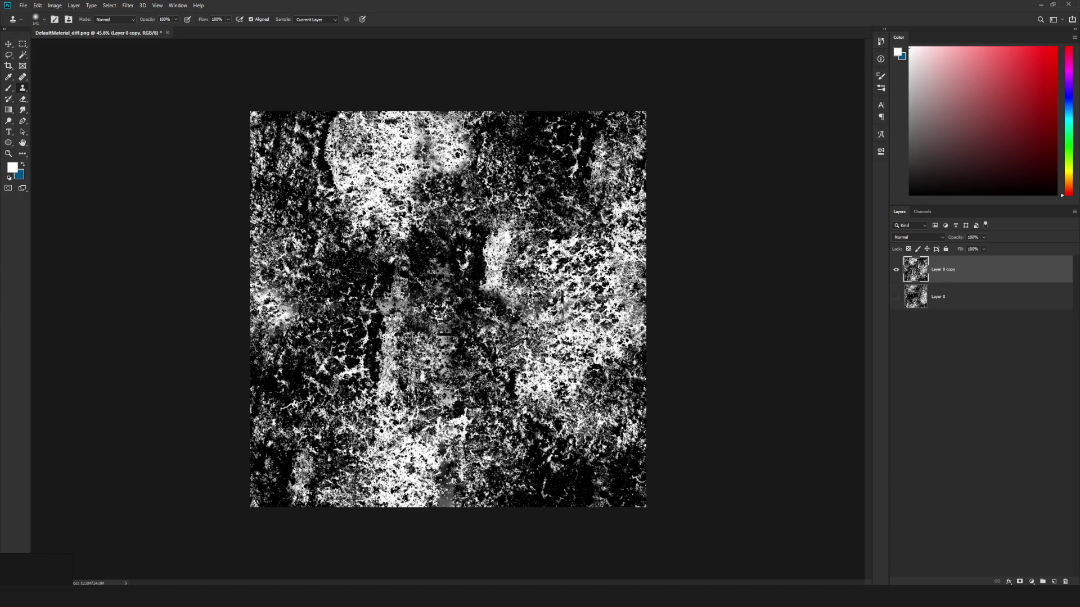
scroll(481, 287, down, 5)
scroll(480, 286, up, 4)
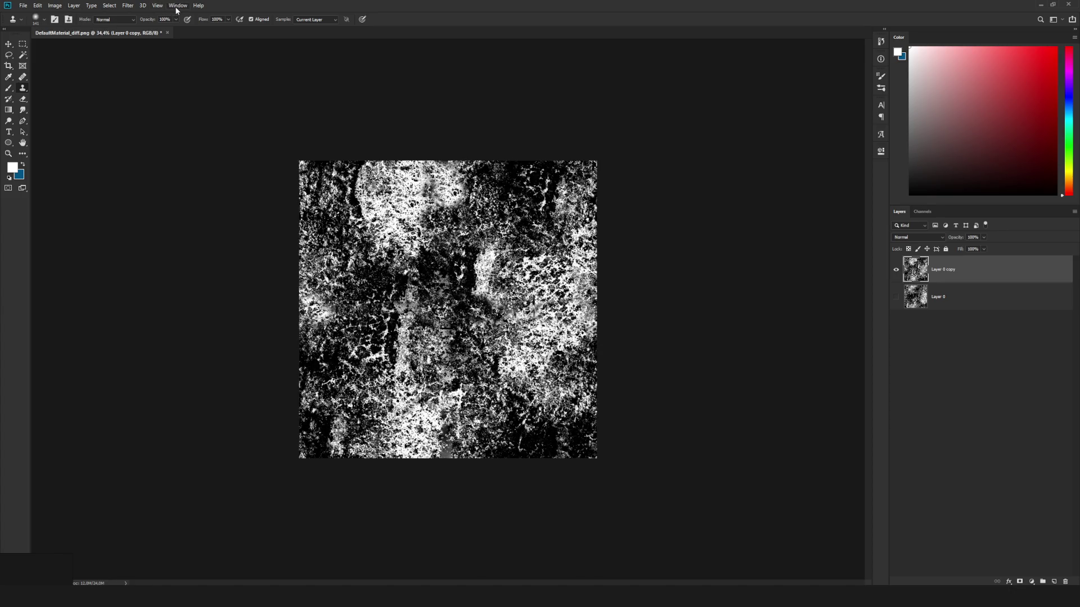
Apply the Offset filter at +1024 right and down with Wrap Around.
click(130, 5)
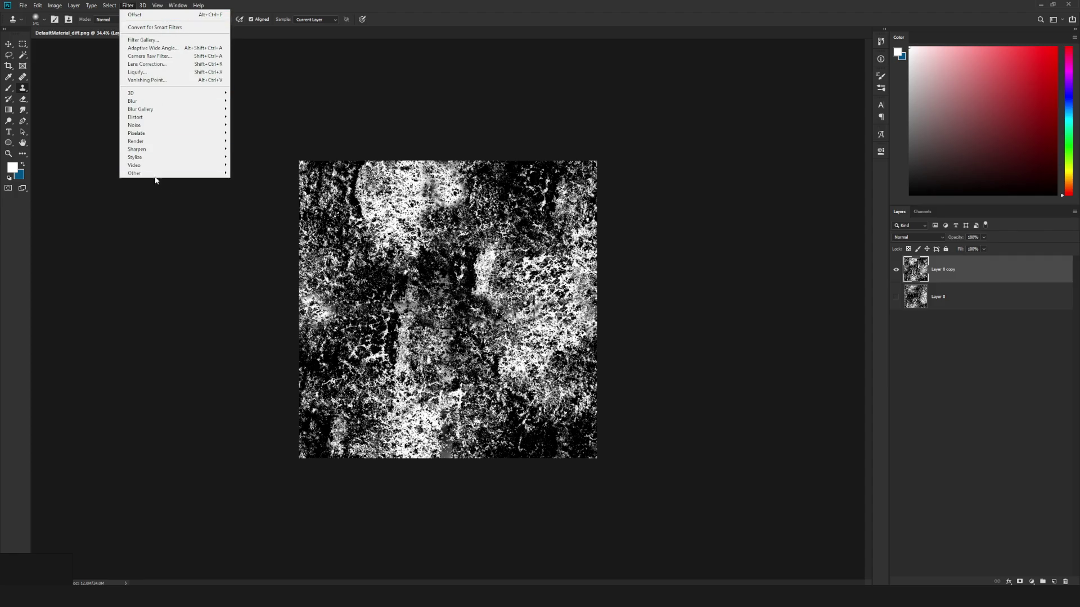
mouse_move(163, 174)
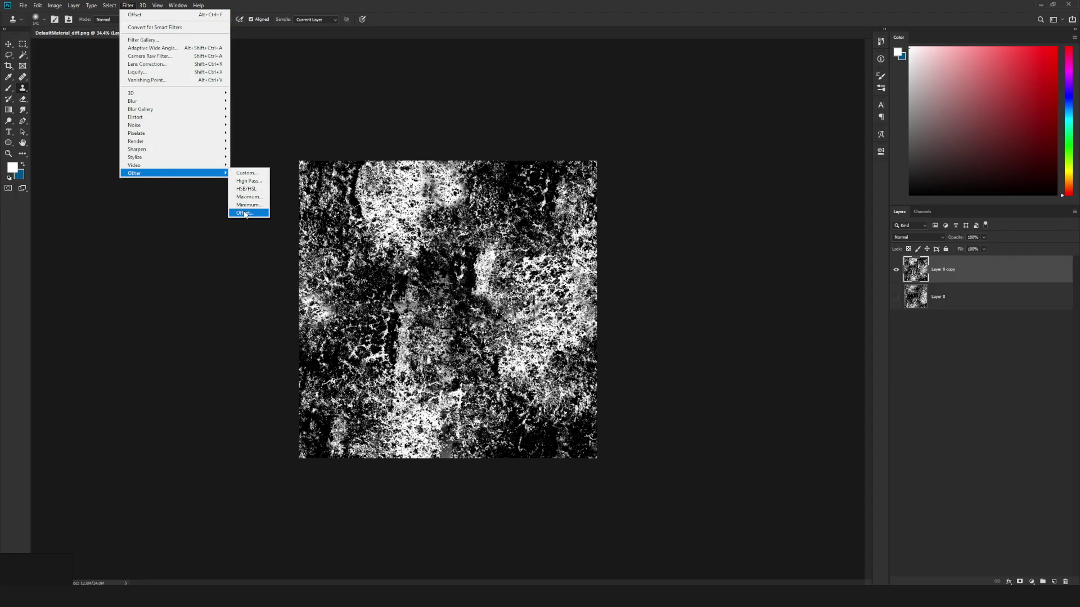
click(245, 214)
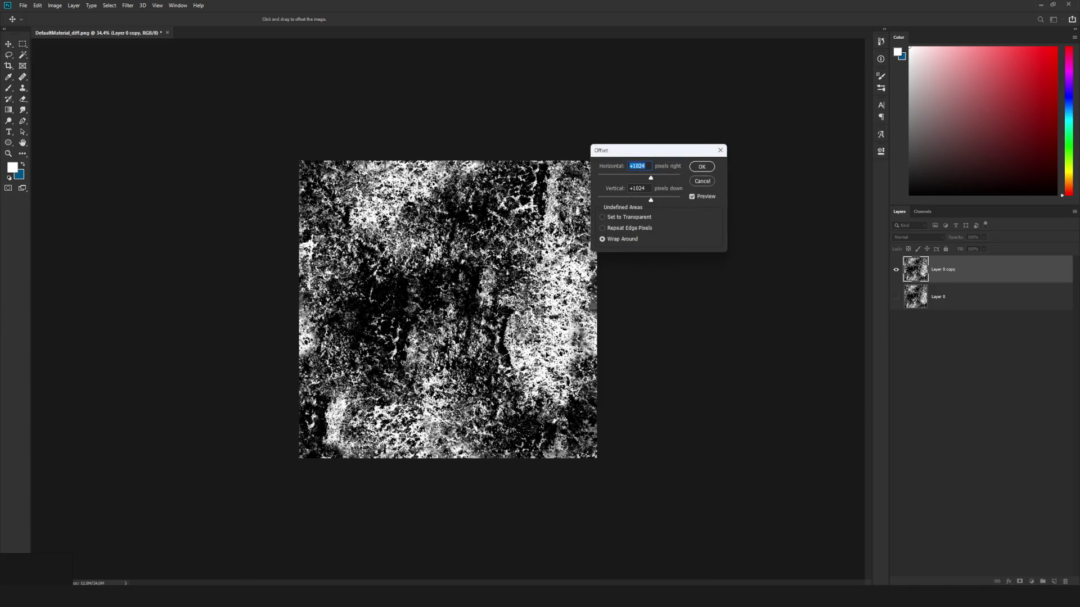
click(702, 166)
key(s)
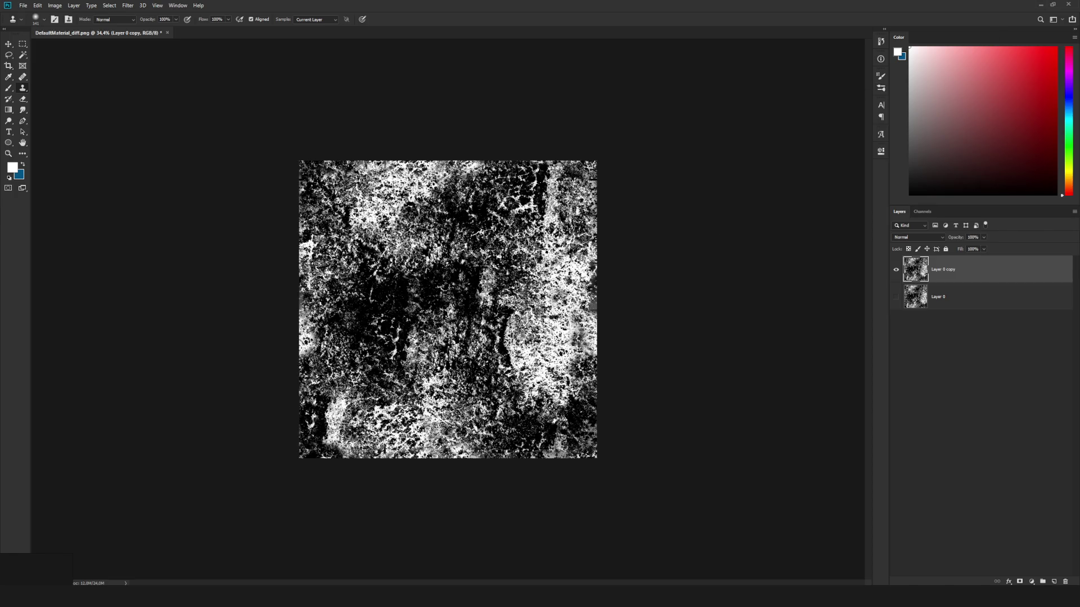
Toggle Layer 0 copy's visibility to compare, then duplicate it as Layer 0 copy 2.
scroll(555, 297, down, 1)
scroll(473, 280, up, 2)
click(897, 271)
click(897, 271)
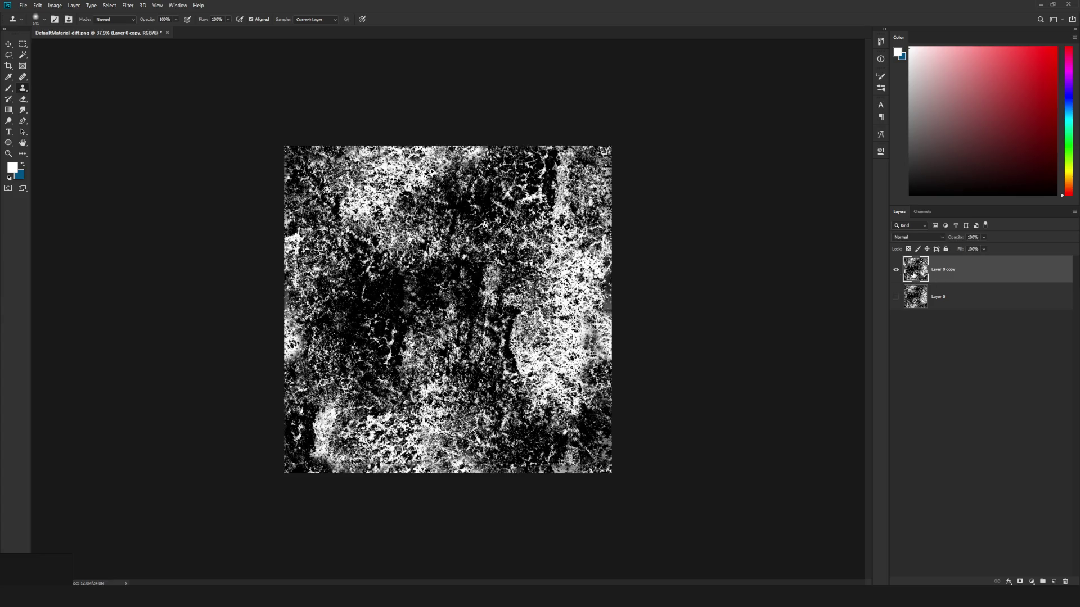
key(ctrl+j)
Paint soft white over the canvas centre with a soft round brush.
key(b)
right_click(402, 253)
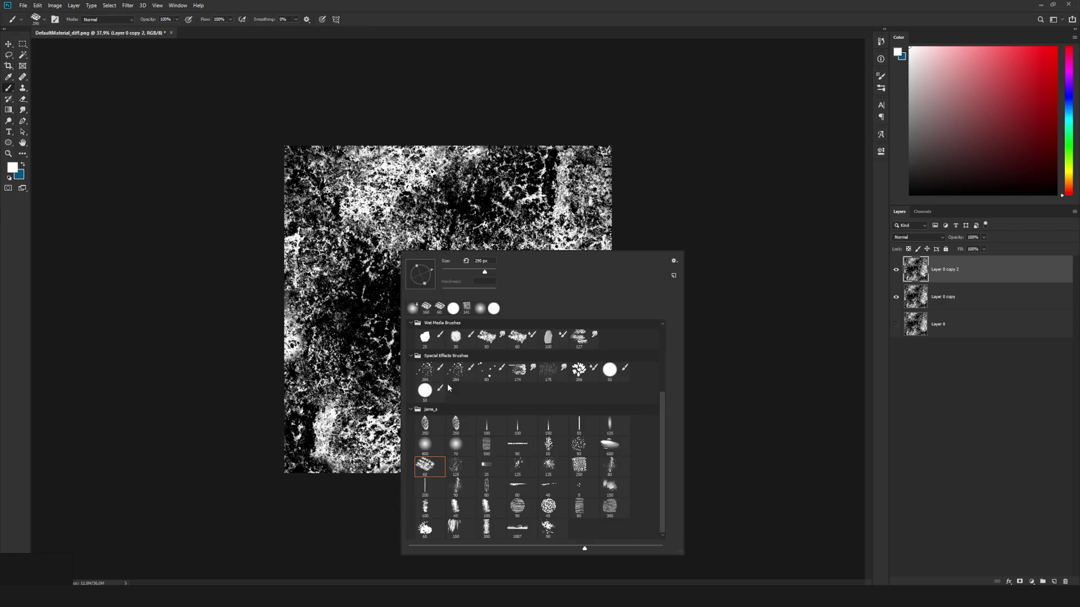
scroll(448, 387, up, 5)
click(491, 339)
key(Return)
mouse_move(523, 247)
mouse_down()
mouse_move(428, 230)
mouse_move(366, 326)
mouse_move(517, 333)
mouse_move(490, 292)
mouse_move(361, 248)
mouse_move(366, 194)
mouse_up()
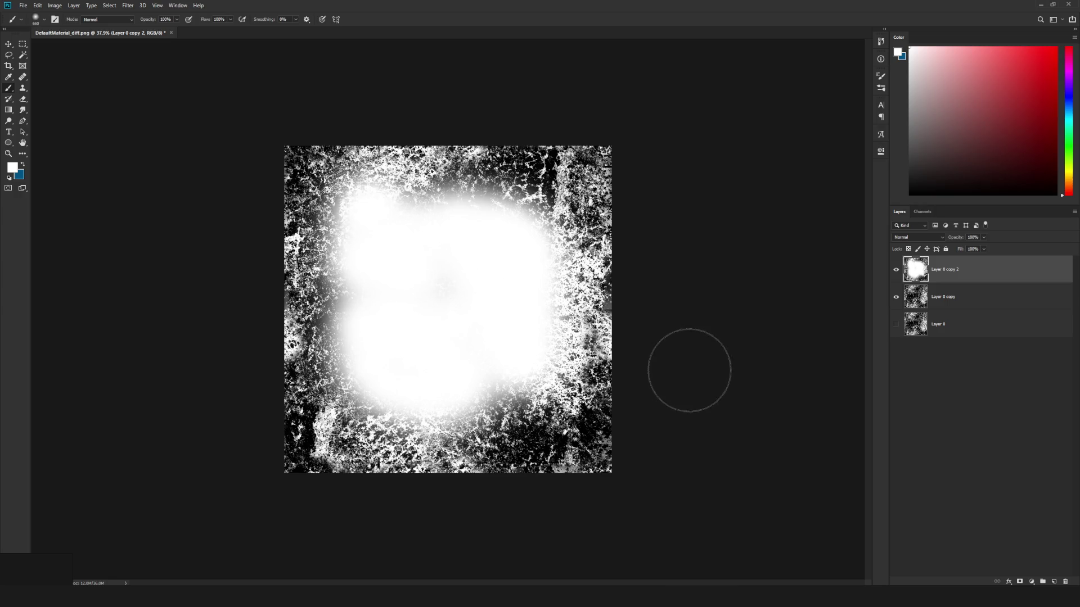
Toggle Layer 0 copy 2's visibility to compare the painted centre.
scroll(689, 370, down, 4)
scroll(669, 354, up, 3)
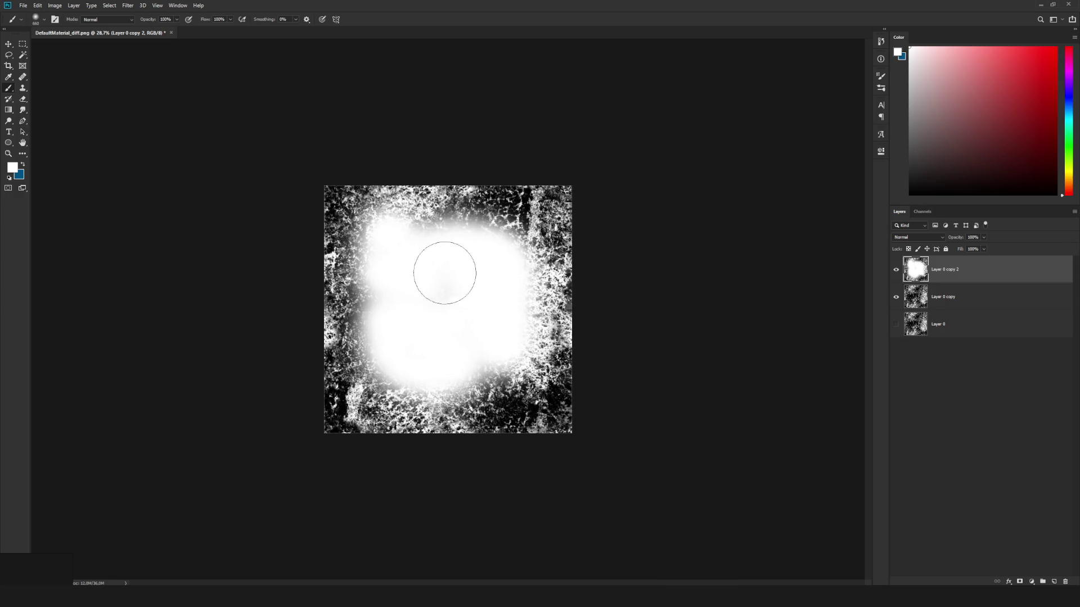
scroll(410, 276, down, 1)
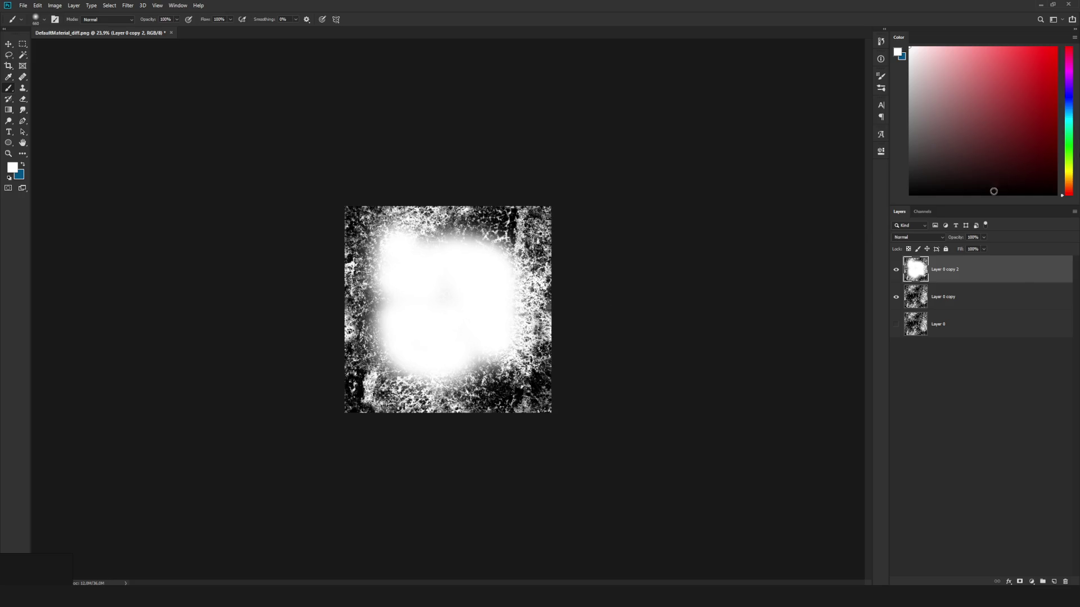
click(897, 274)
click(897, 274)
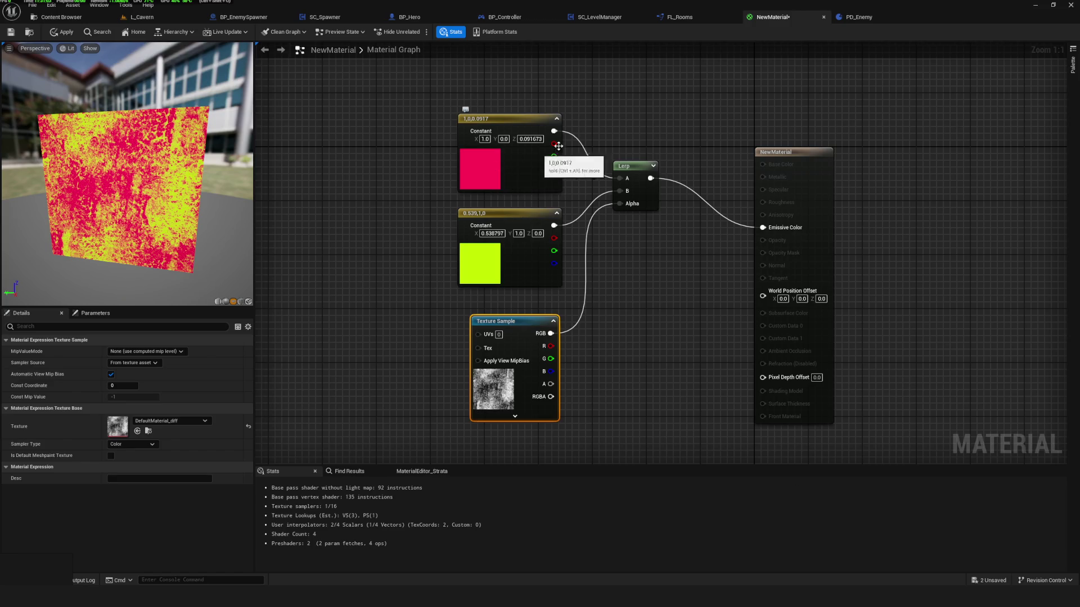
Toggle visibility of the white-painted Layer 0 copy 2 in Photoshop and make Layer 0 copy active.
drag(356, 159, 490, 161)
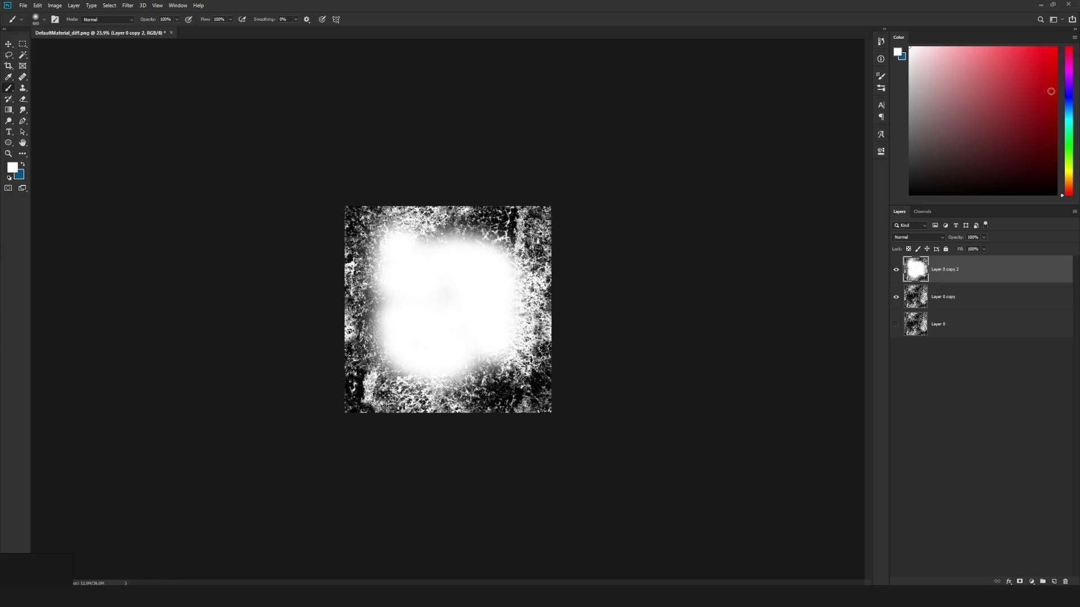
click(1041, 4)
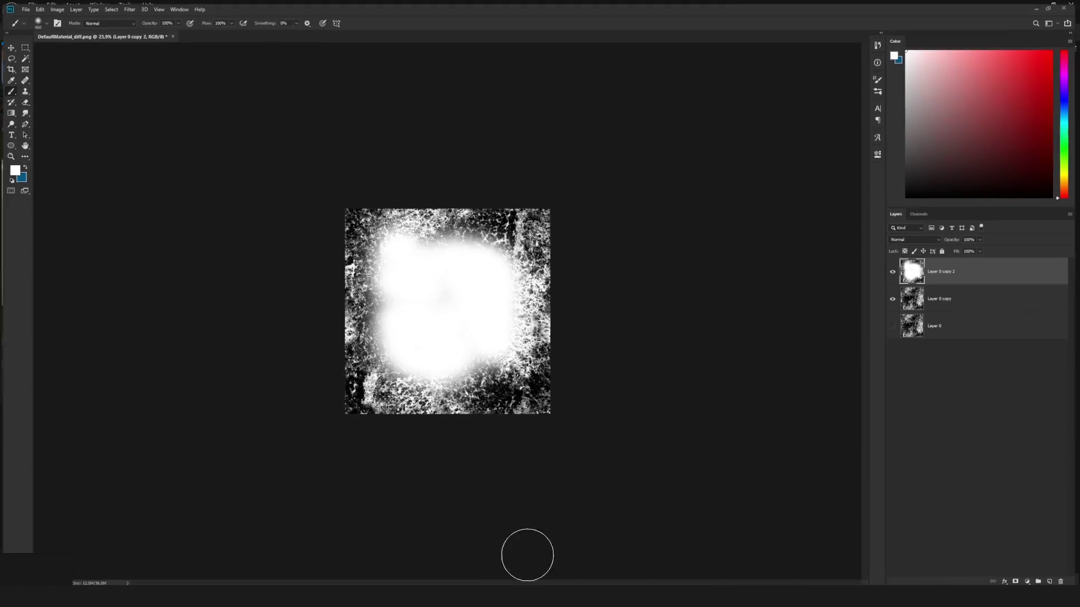
click(897, 272)
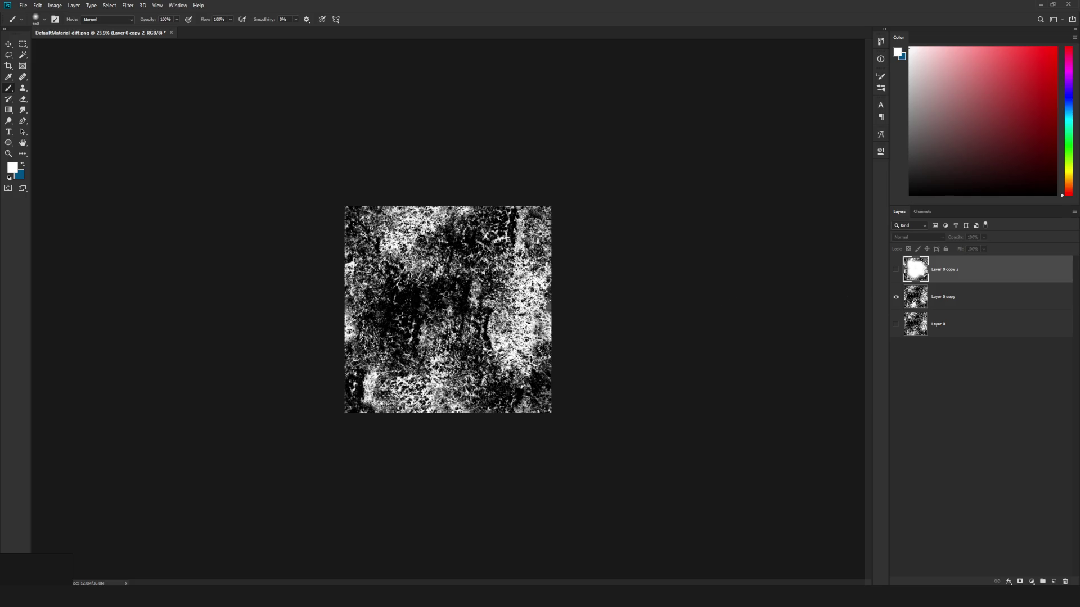
click(909, 304)
click(897, 271)
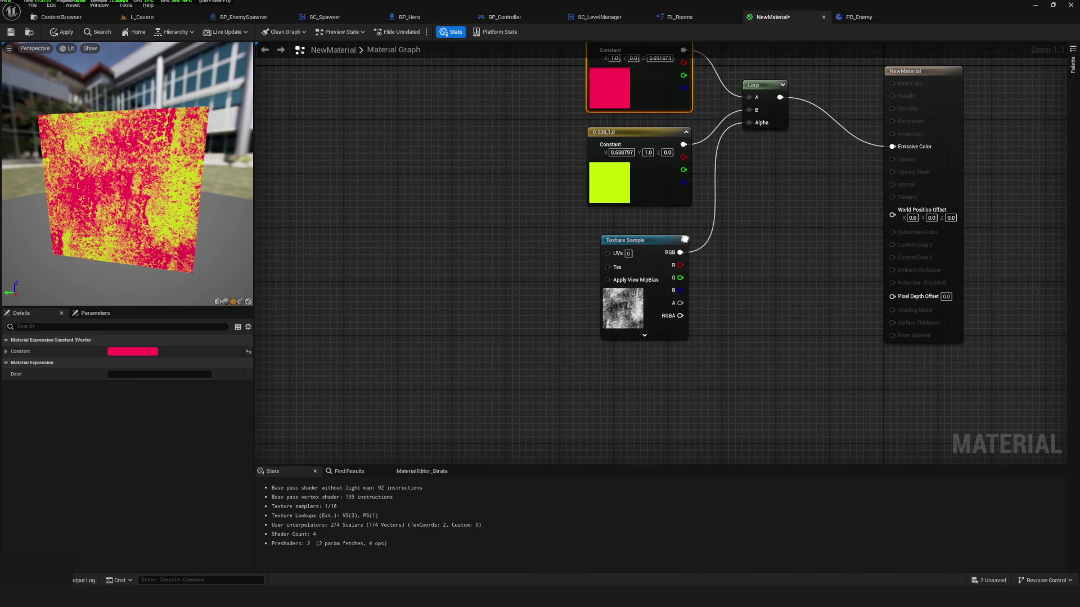
Shift the existing material nodes left to make room for a new blend.
drag(501, 229, 717, 365)
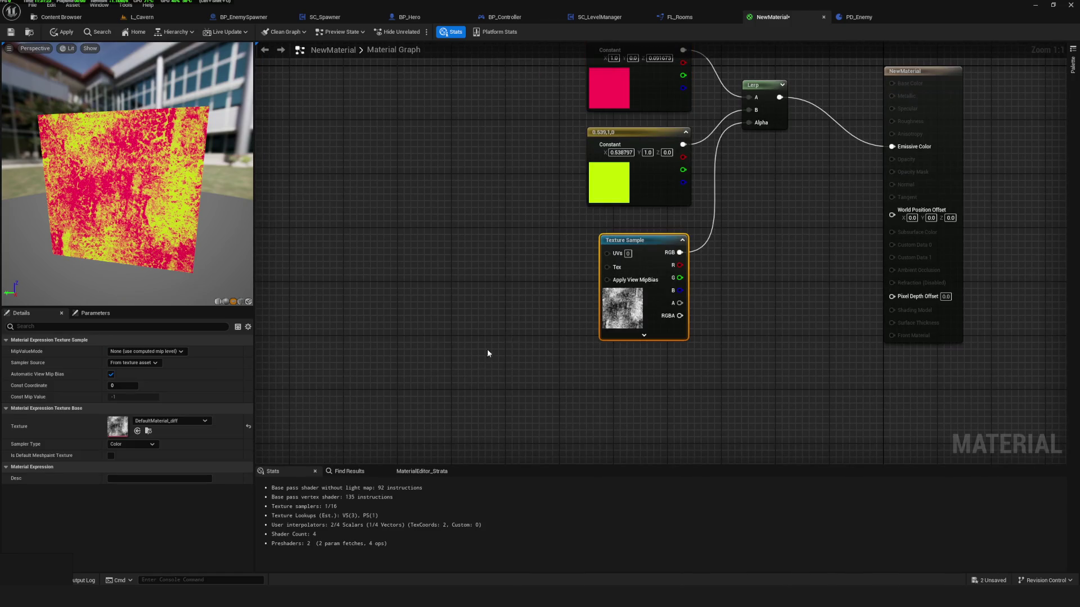
drag(675, 326, 551, 341)
drag(420, 87, 1008, 410)
key(Home)
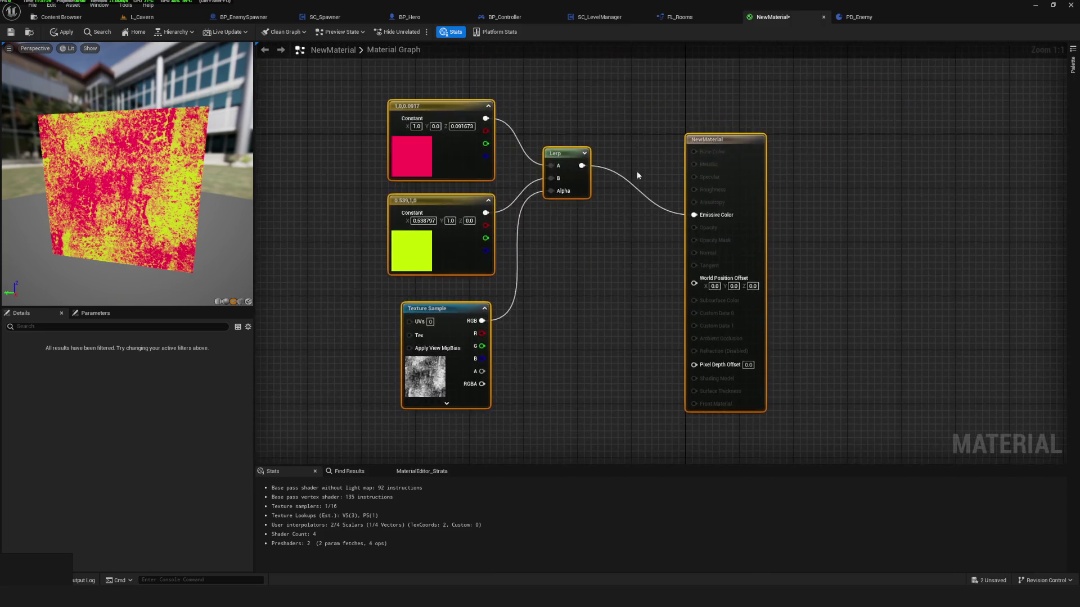
mouse_move(304, 79)
mouse_down()
mouse_move(742, 456)
mouse_move(725, 444)
mouse_up()
mouse_move(622, 101)
mouse_down()
mouse_move(417, 117)
mouse_move(528, 145)
mouse_up()
Add a new Lerp node to the material graph.
alt+click(429, 126)
click(416, 115)
key(ctrl+c)
key(ctrl+v)
key(Home)
Wire a duplicated pink constant into the new Lerp's B and a duplicated Texture Sample into Alpha.
click(444, 93)
key(ctrl+d)
mouse_move(636, 299)
mouse_down()
mouse_move(675, 178)
mouse_move(667, 175)
mouse_up()
click(412, 253)
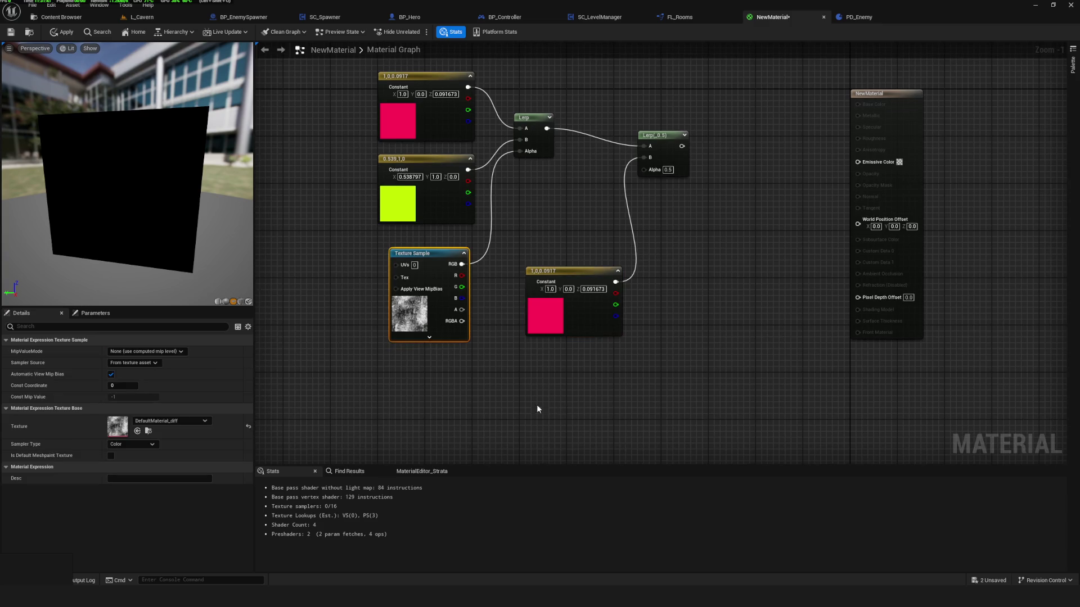
key(ctrl+d)
mouse_move(598, 417)
mouse_down()
mouse_move(663, 216)
mouse_move(656, 170)
mouse_up()
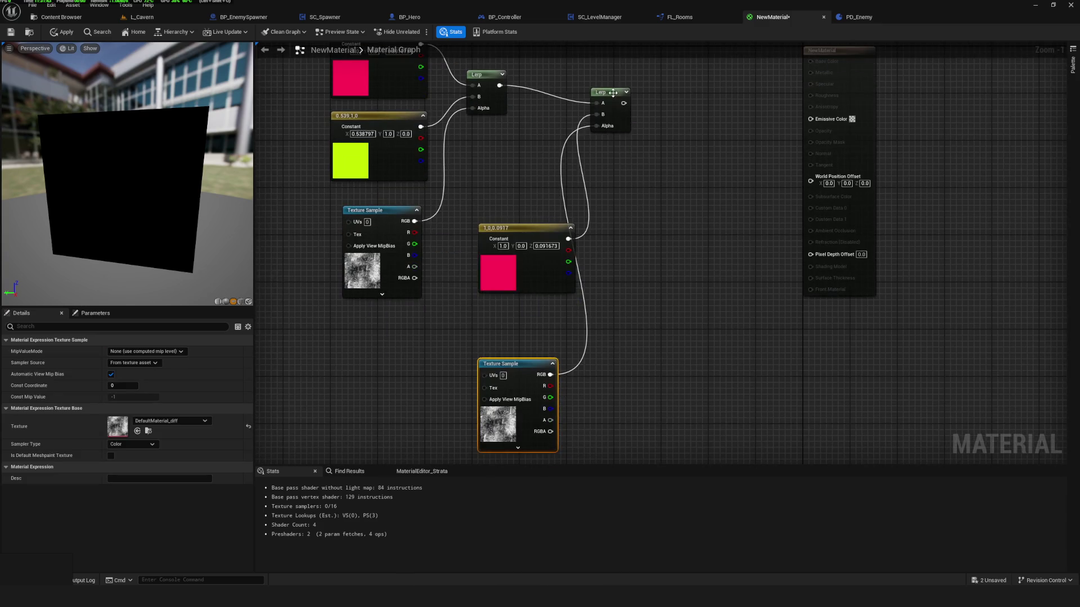
Add a third Lerp fed by the second blend, with a duplicated constant set to yellow FFFC00 in B.
click(663, 133)
mouse_move(623, 97)
mouse_down()
mouse_move(668, 145)
mouse_move(706, 127)
mouse_up()
mouse_move(490, 181)
mouse_down()
mouse_move(512, 222)
mouse_move(648, 264)
mouse_up()
key(ctrl+d)
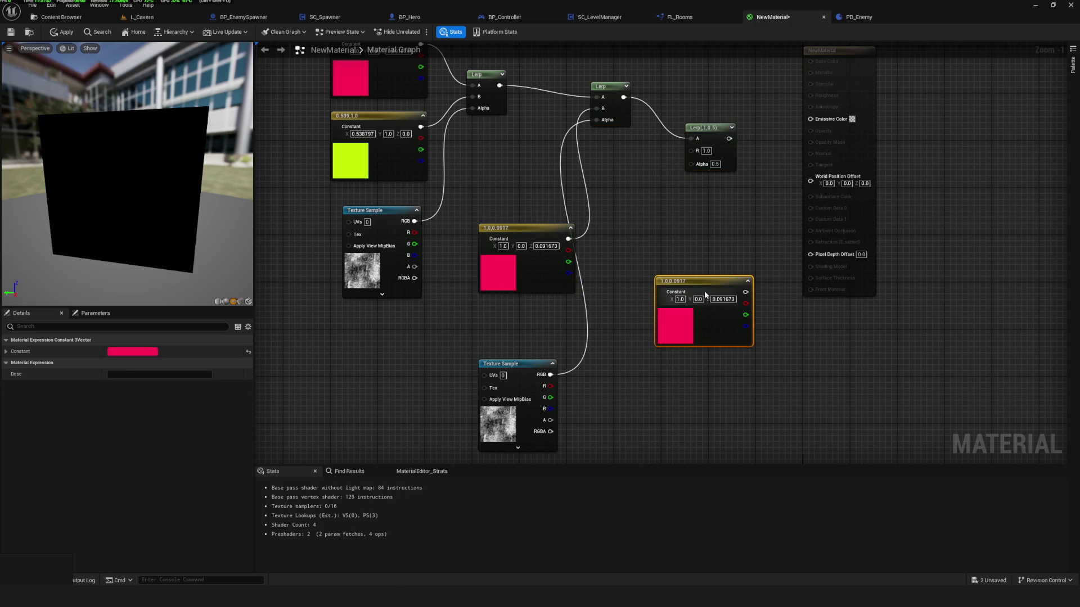
mouse_move(745, 292)
mouse_down()
mouse_move(678, 144)
mouse_move(690, 149)
mouse_up()
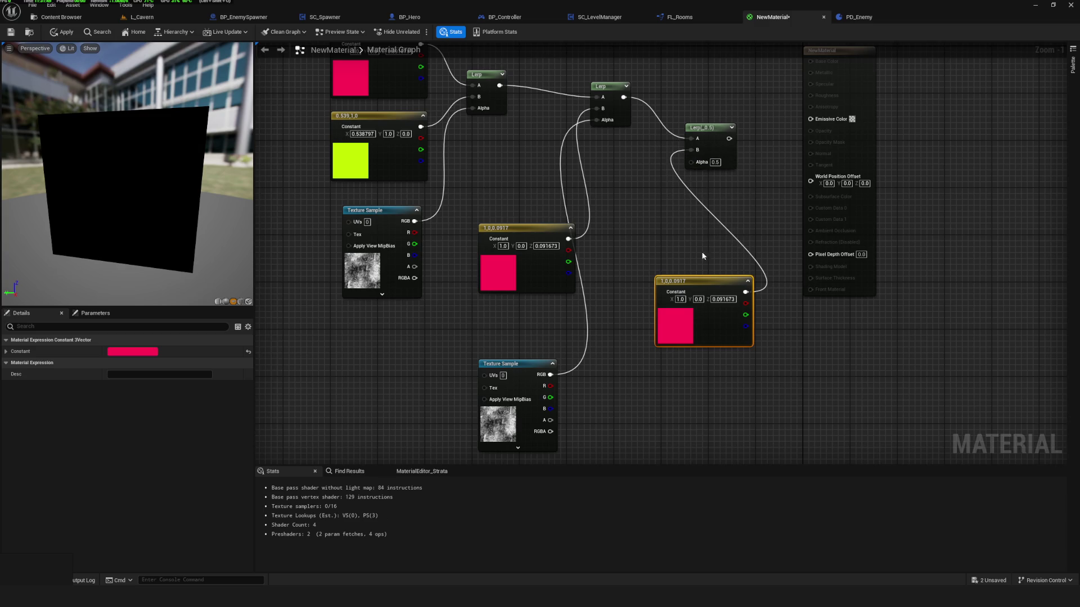
double_click(675, 326)
triple_click(831, 525)
text(FFFC00)
key(Return)
click(793, 543)
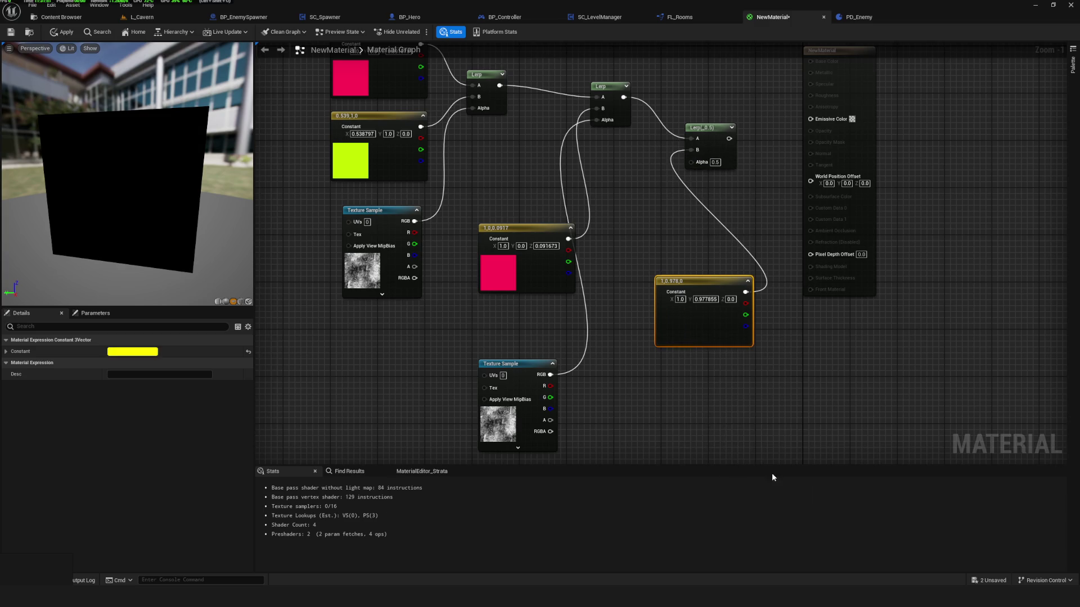
drag(705, 282, 639, 234)
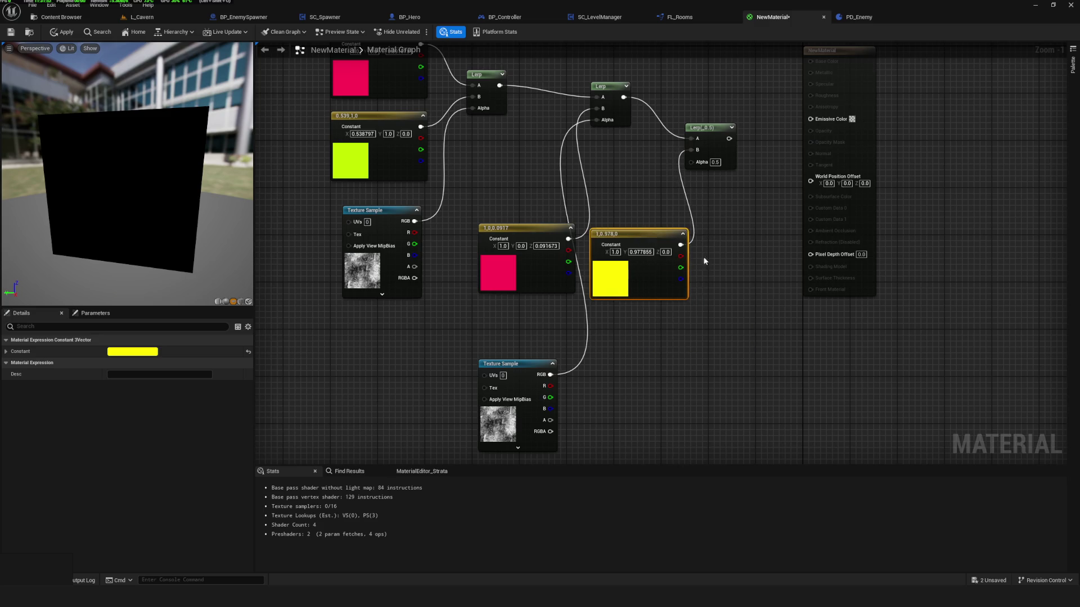
Feed another Texture Sample copy into the third Lerp's Alpha, route it to Emissive Color, and apply.
click(509, 364)
key(ctrl+d)
mouse_move(717, 357)
mouse_down()
mouse_move(691, 162)
mouse_move(828, 129)
mouse_move(810, 120)
mouse_up()
drag(719, 138, 811, 118)
drag(180, 136, 149, 138)
click(10, 32)
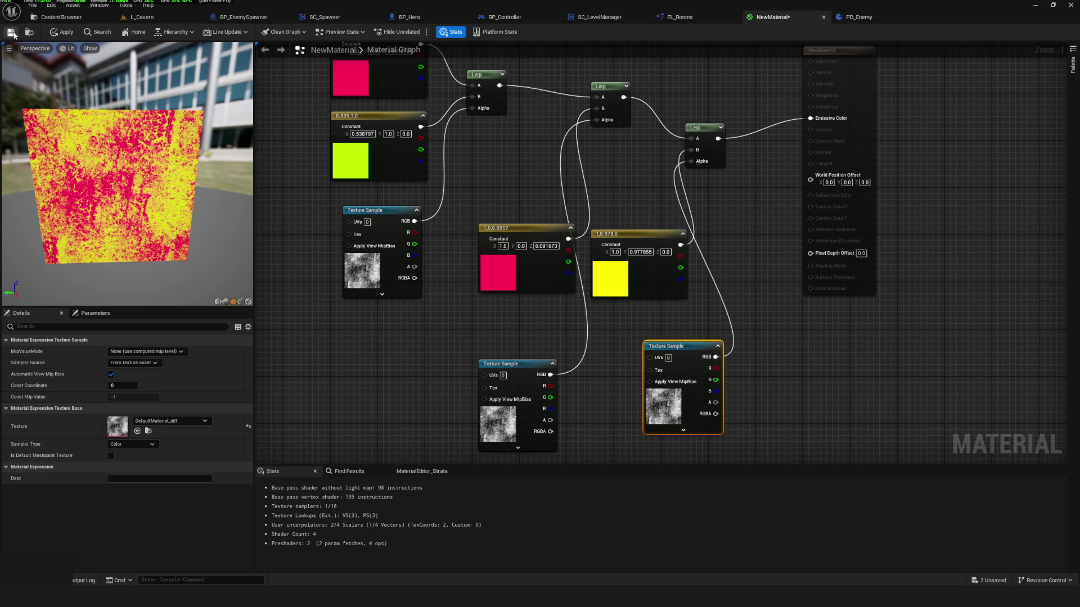
scroll(708, 251, down, 4)
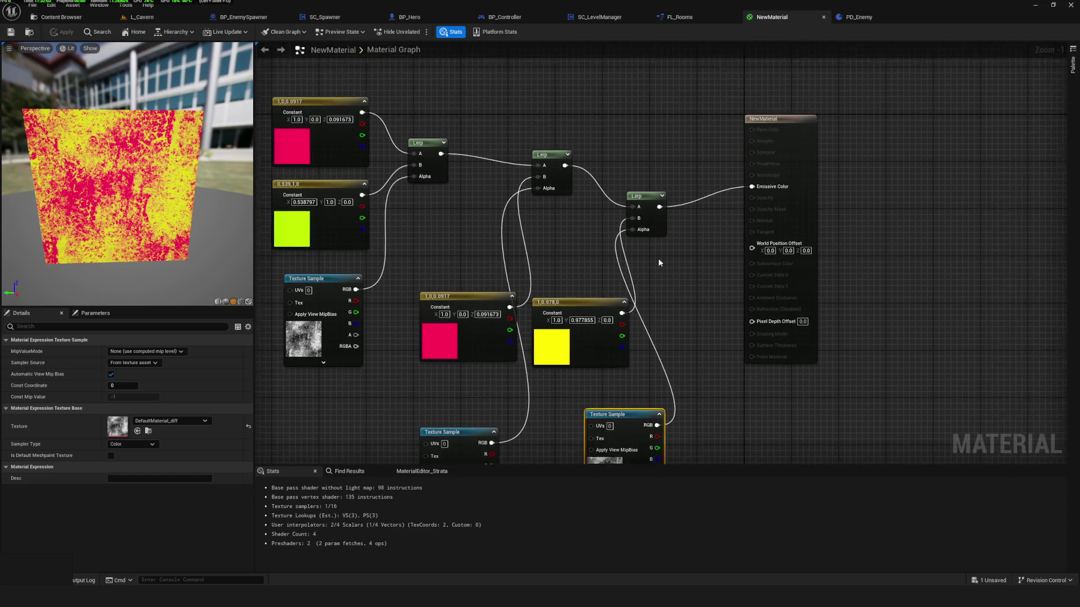
Show the Waves folder in the Content Browser and quit Photoshop, answering its save prompt.
click(61, 17)
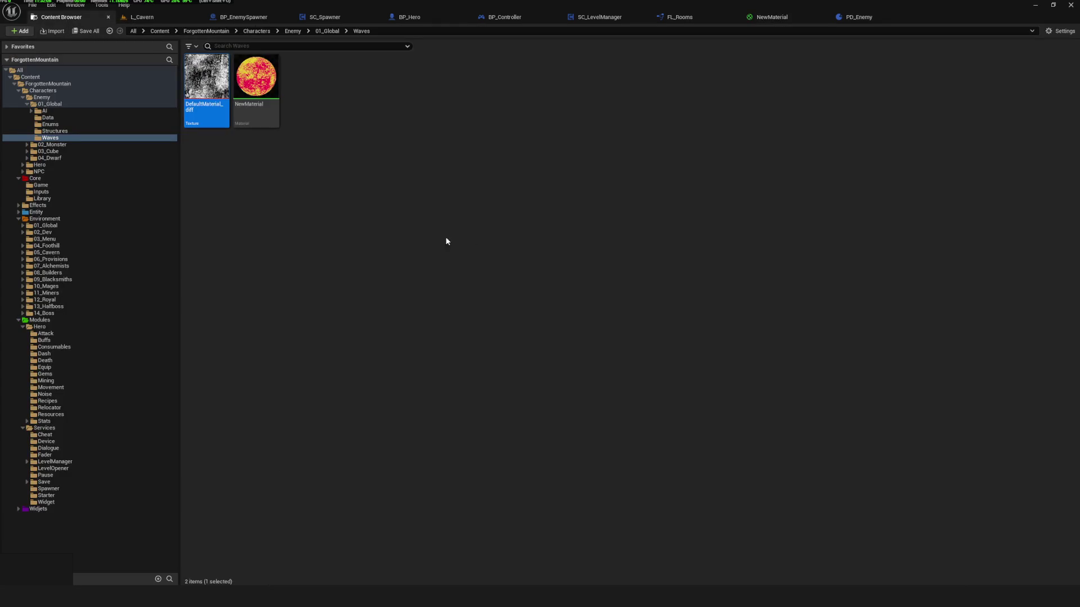
click(377, 209)
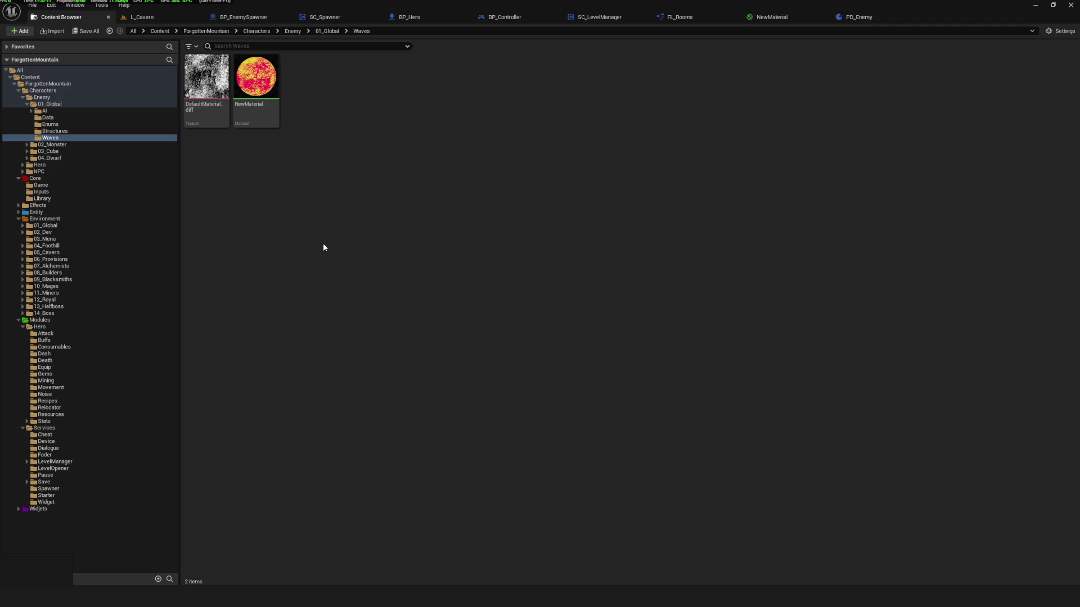
key(alt+Tab)
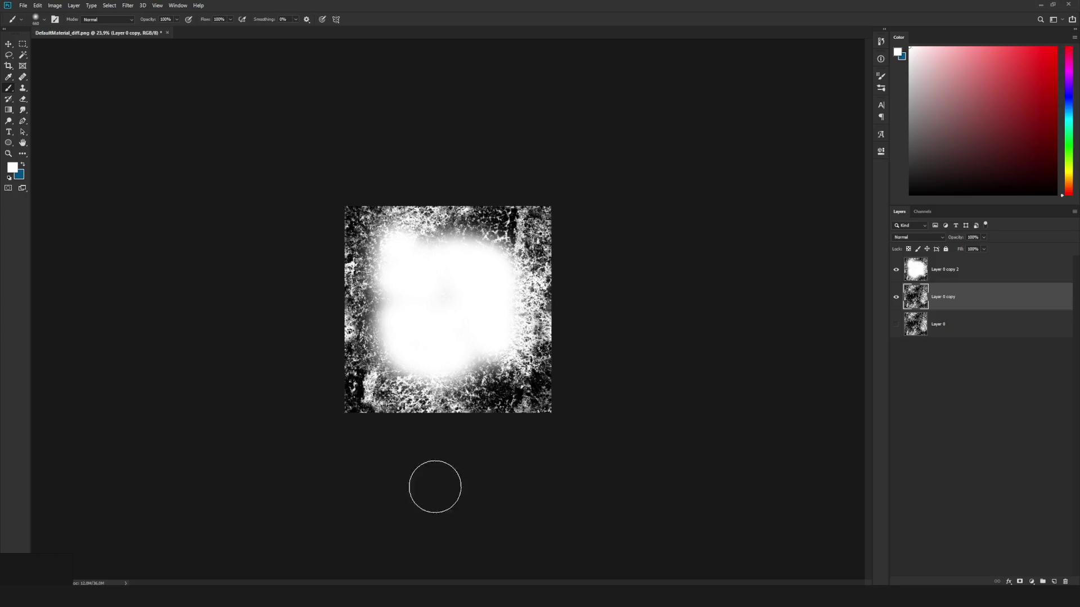
click(1074, 4)
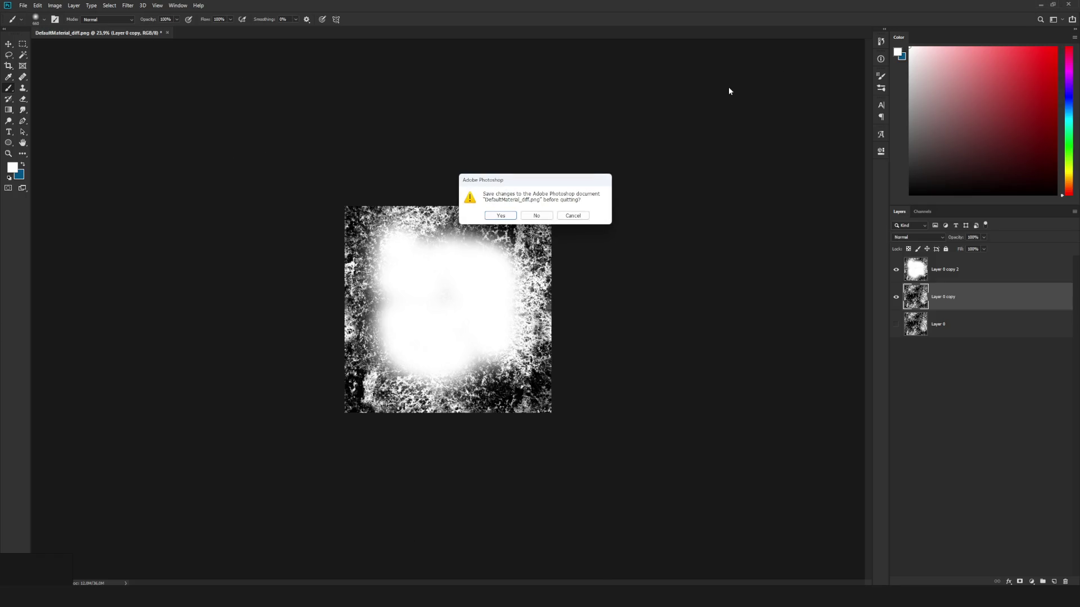
click(536, 215)
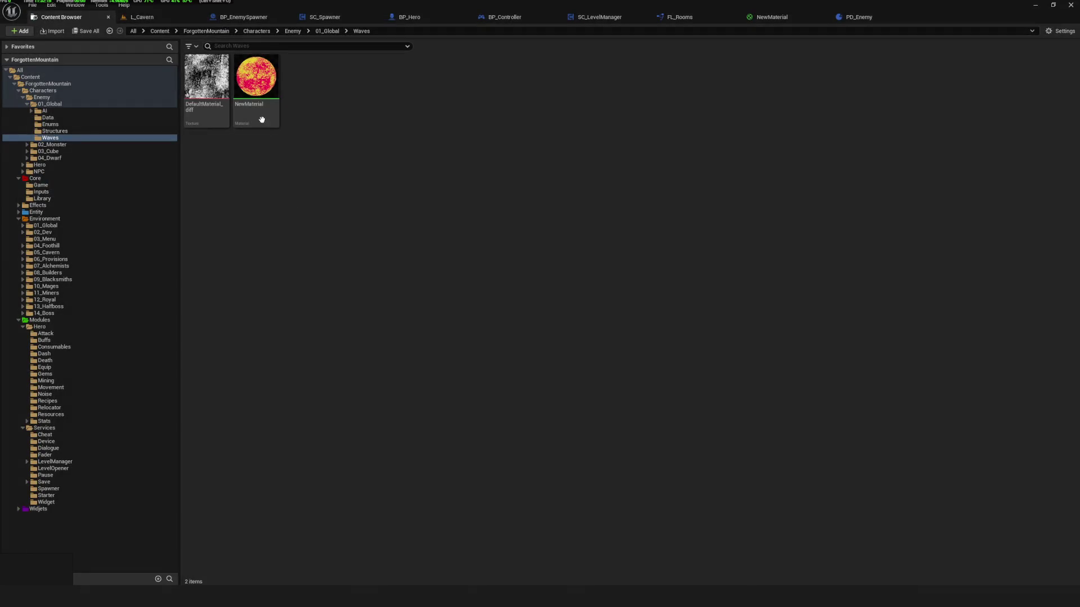
click(255, 84)
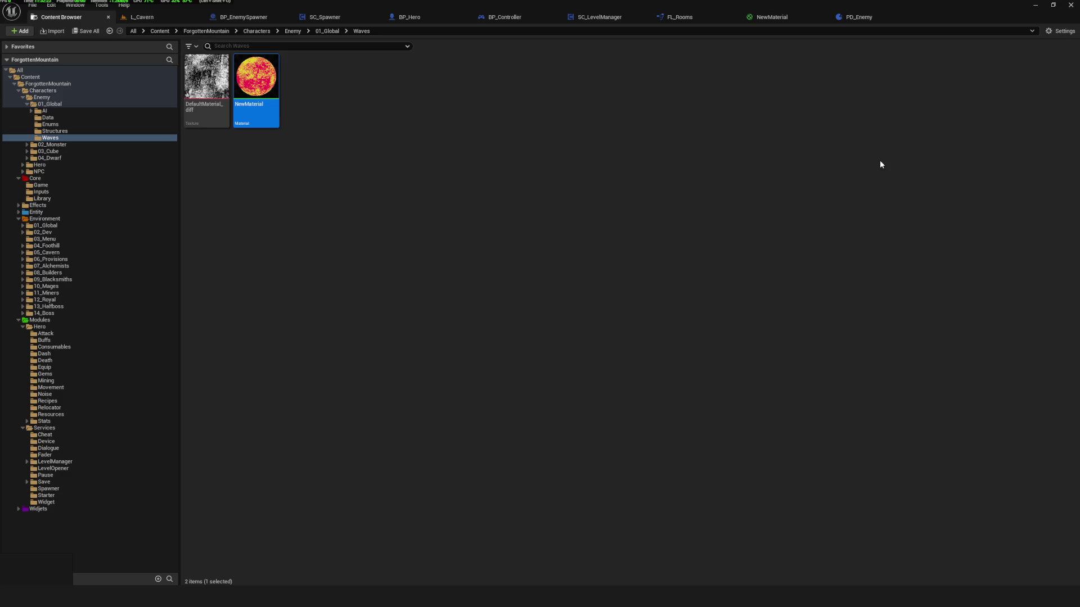
Force-delete DefaultMaterial_diff and delete NewMaterial from the Waves folder.
click(207, 84)
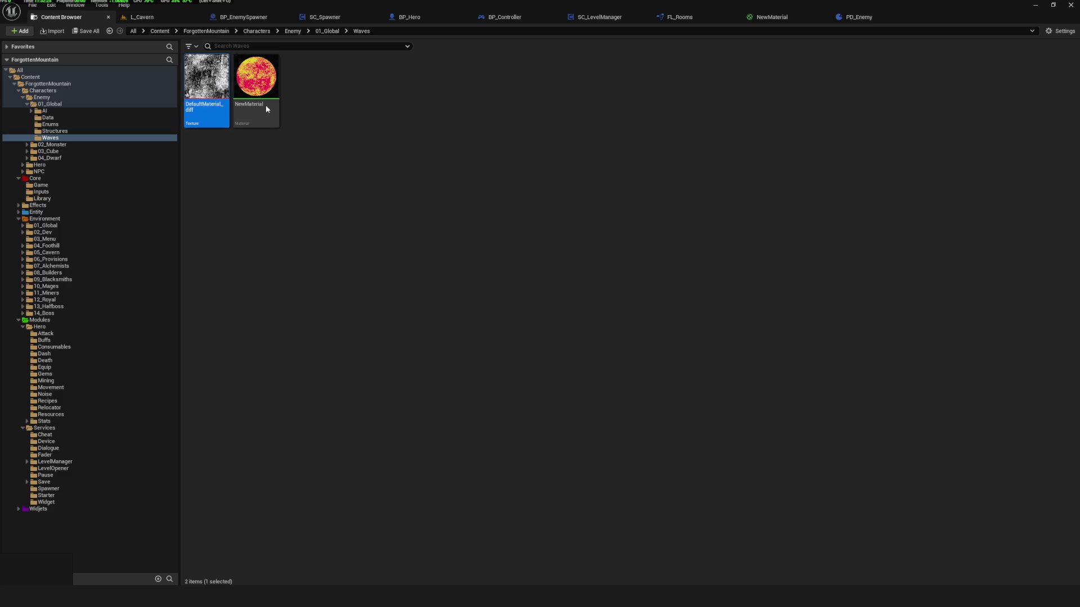
key(Delete)
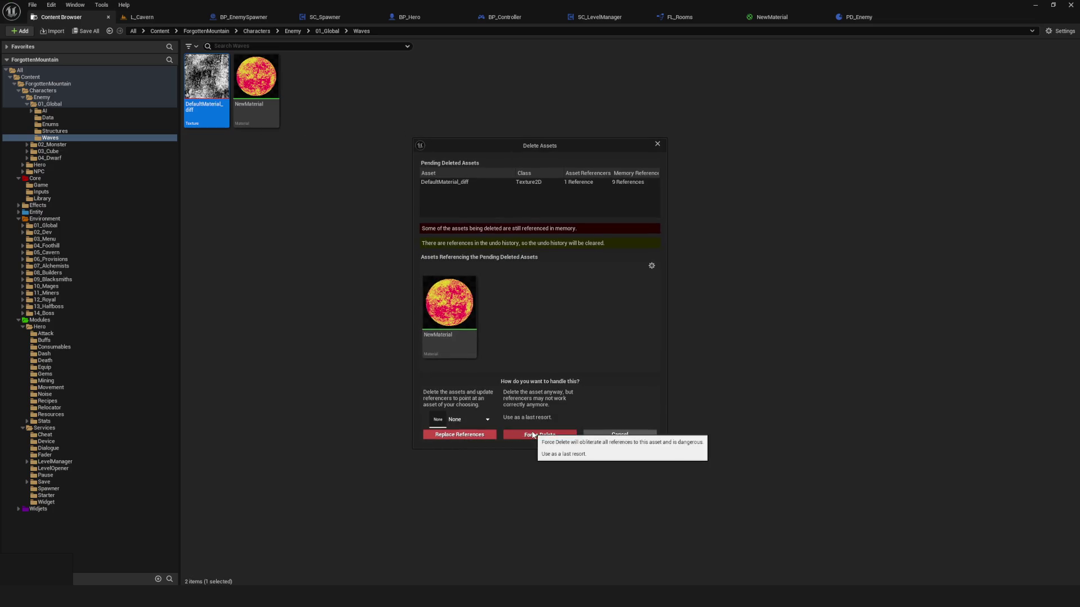
click(528, 433)
click(216, 90)
key(Delete)
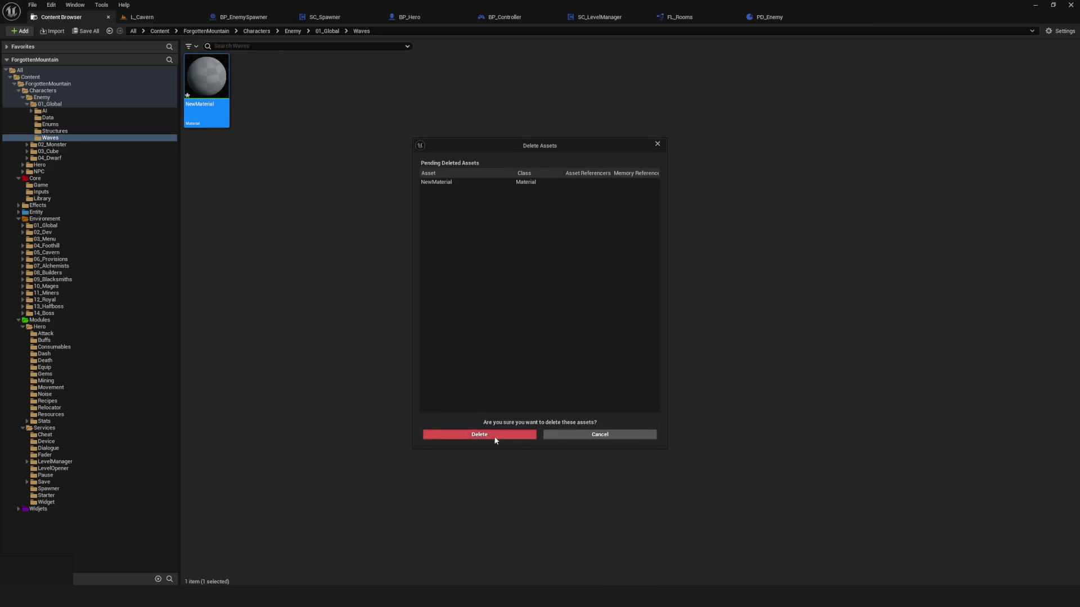
click(499, 432)
Re-enter the folder name as Waves after a wrong-keyboard-layout typo.
click(66, 137)
key(F2)
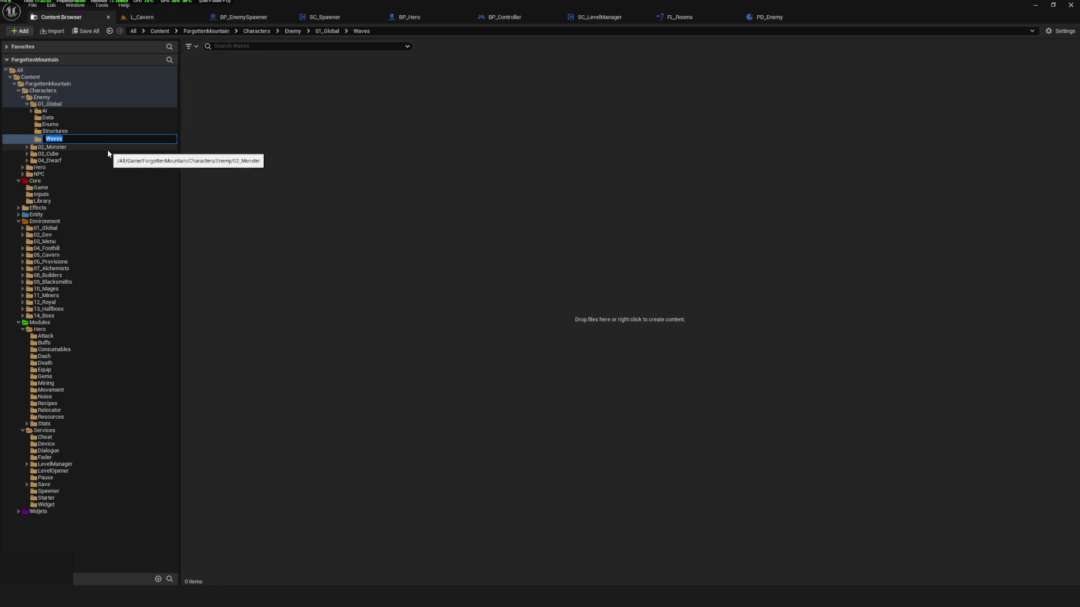
text(Вфеф)
key(BackSpace)
key(BackSpace)
text(Wave)
text(s)
key(Return)
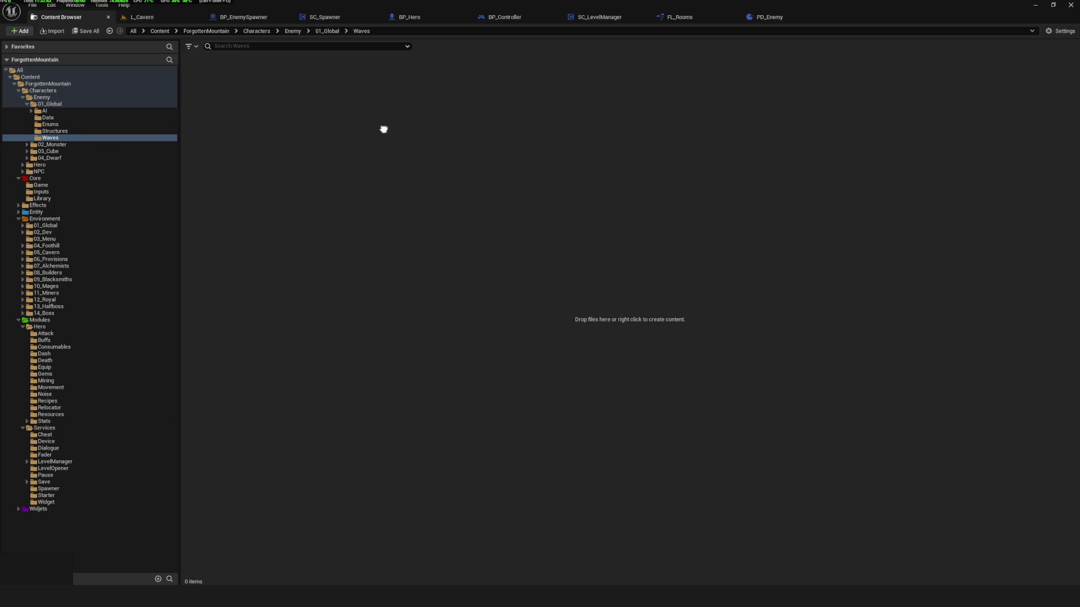
right_click(472, 178)
Create a Blueprint class based on PrimaryDataAsset named PD_Wave.
click(522, 255)
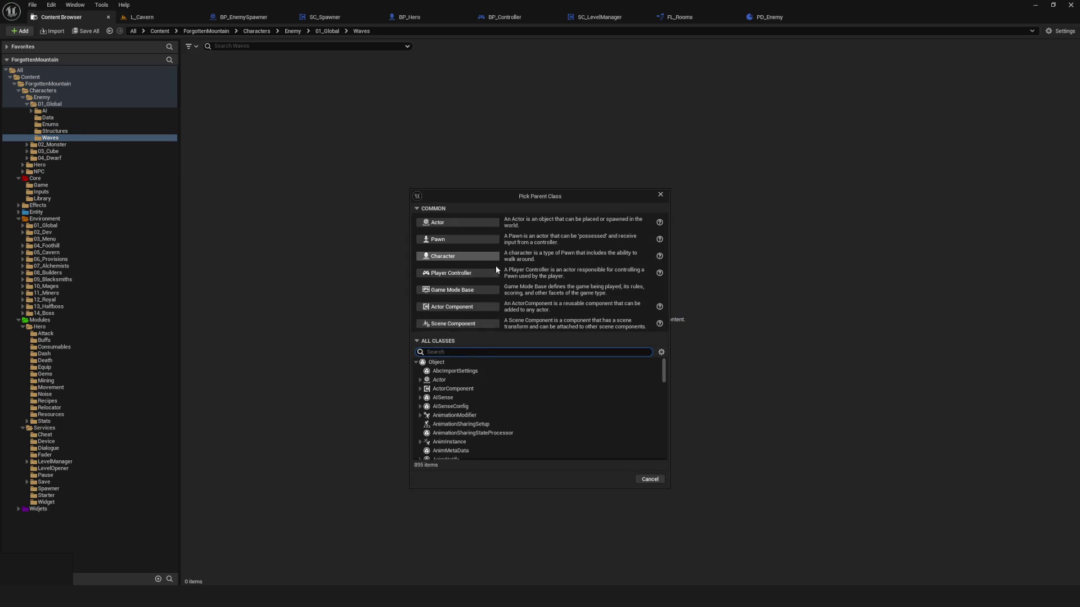
text(Primary)
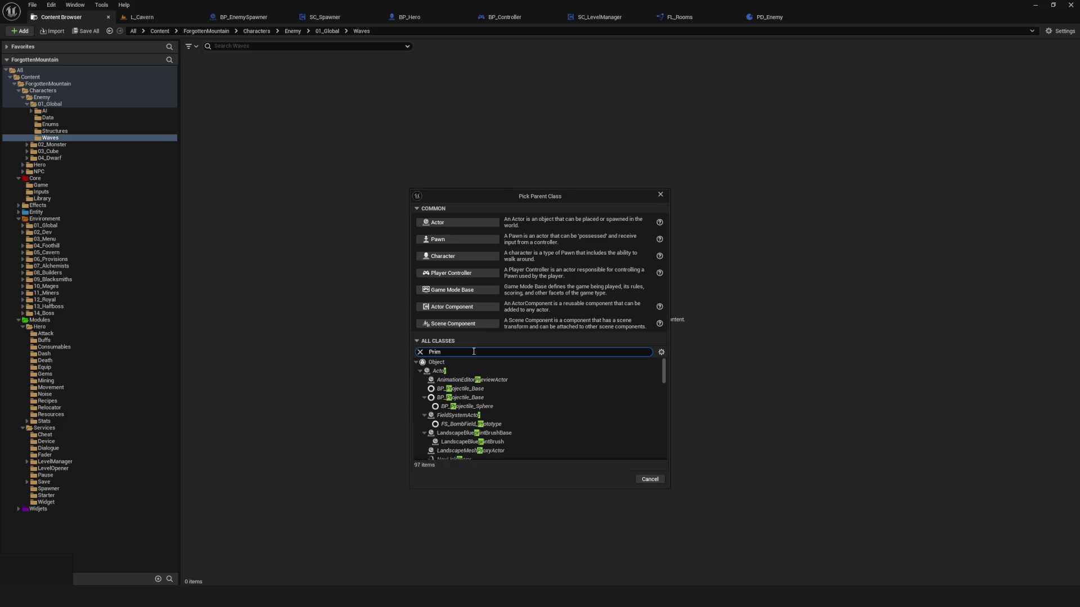
click(467, 381)
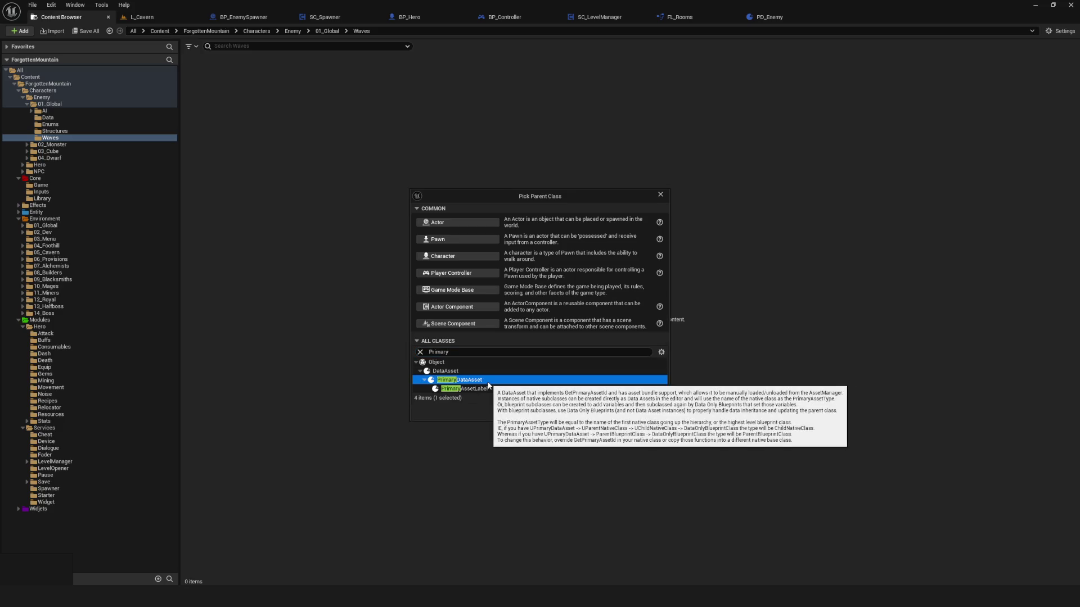
click(617, 412)
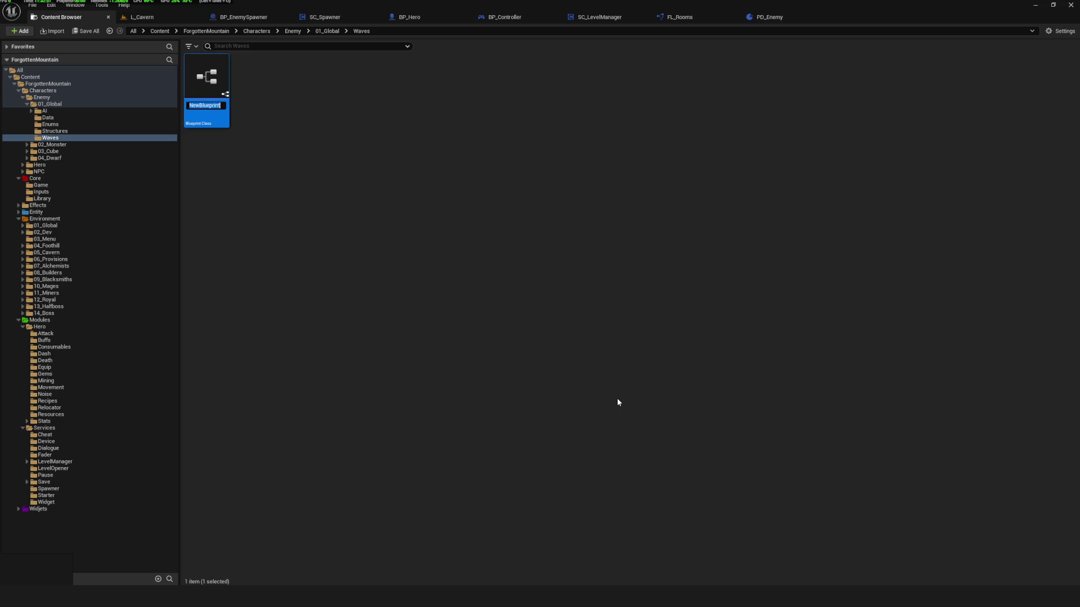
text(PD_Wave)
key(Return)
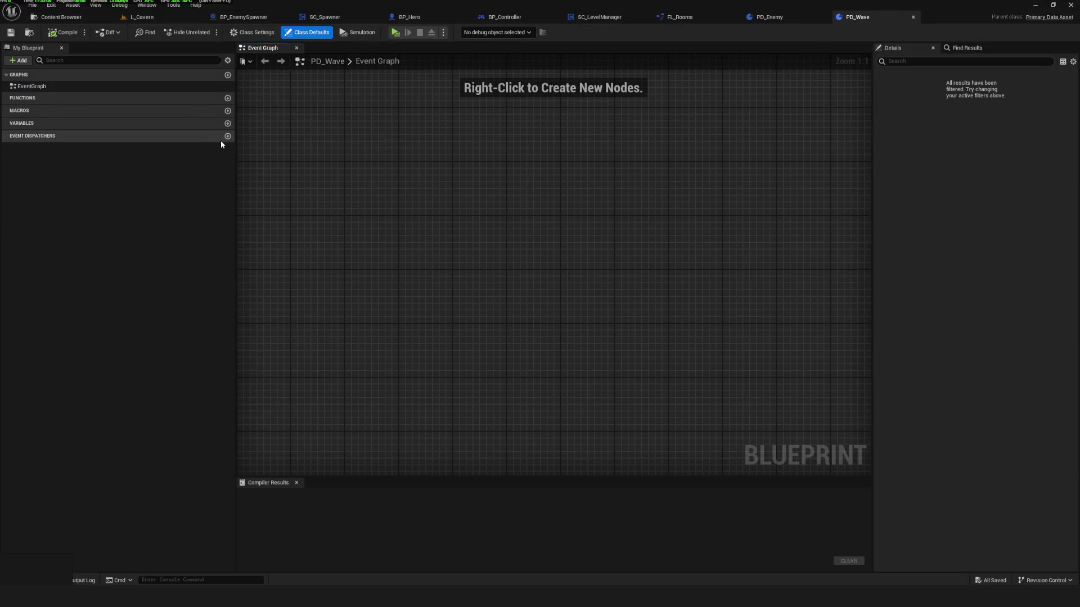
Add a new PD_Wave variable of type E Enemy Names, then compile and save.
click(227, 123)
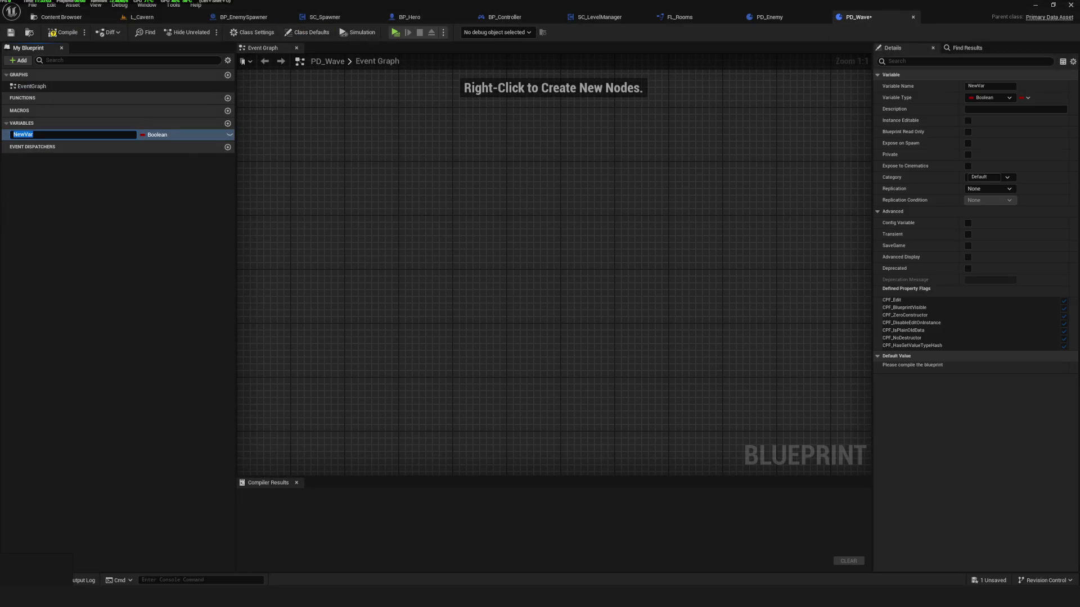
key(ctrl+alt+n)
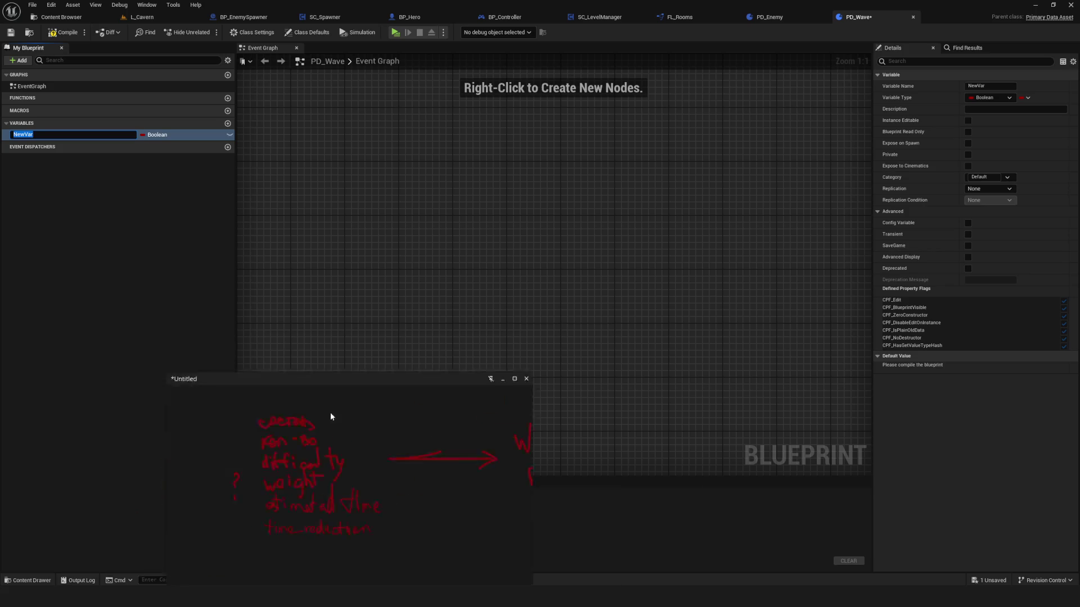
click(156, 135)
text(Enemy)
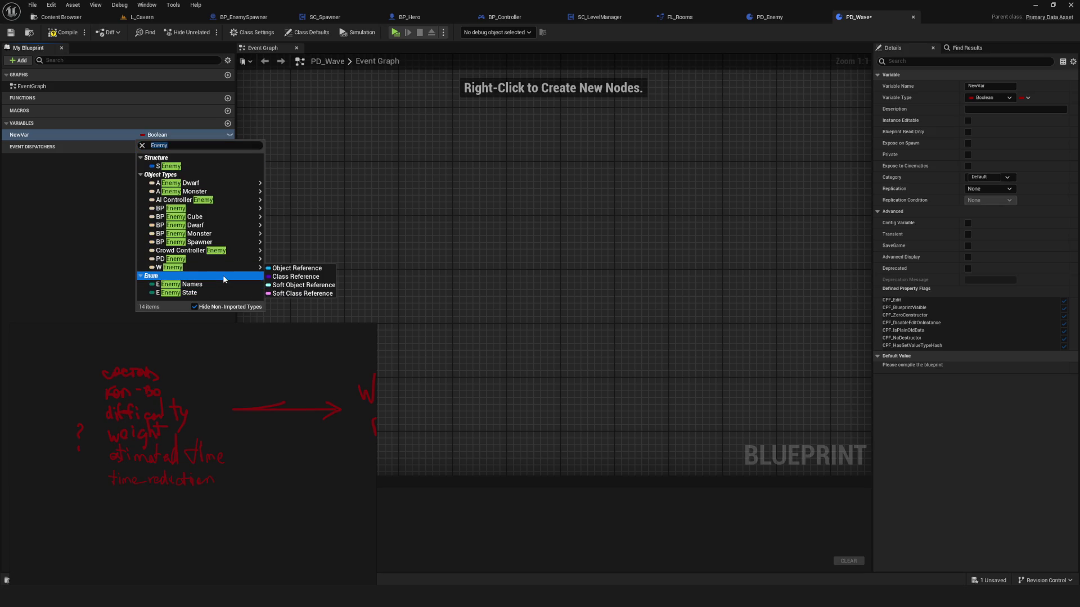
click(222, 284)
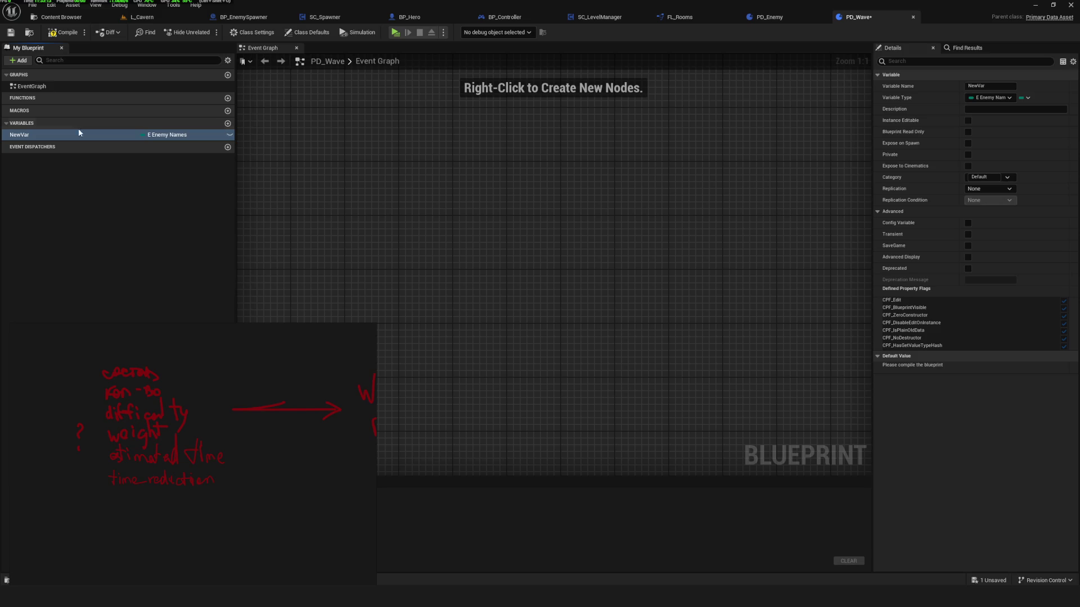
click(63, 32)
click(11, 32)
click(988, 367)
click(983, 376)
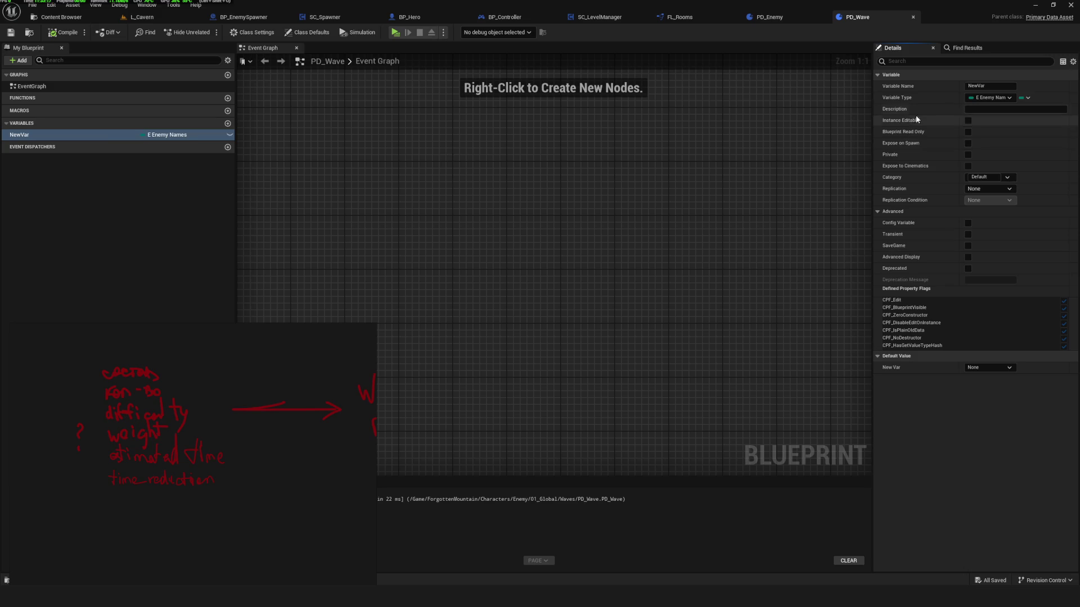
Make the E Enemy Names variable an array, then compile and save.
click(1025, 97)
click(1021, 120)
click(63, 32)
click(11, 32)
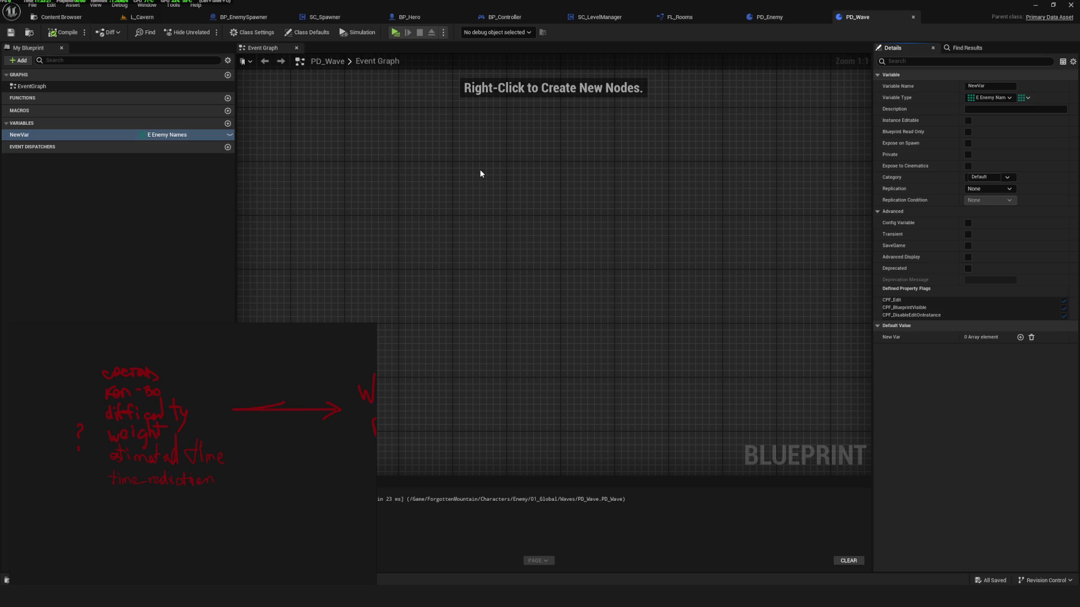
click(63, 32)
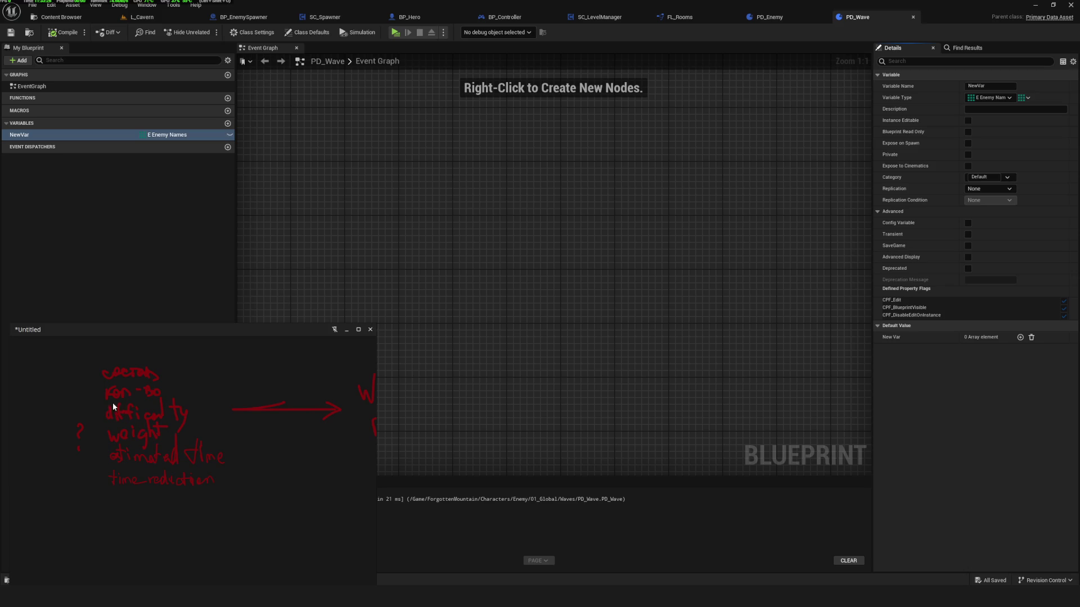
Rename the variable to EnemyPool, then save and recompile PD_Wave.
double_click(155, 135)
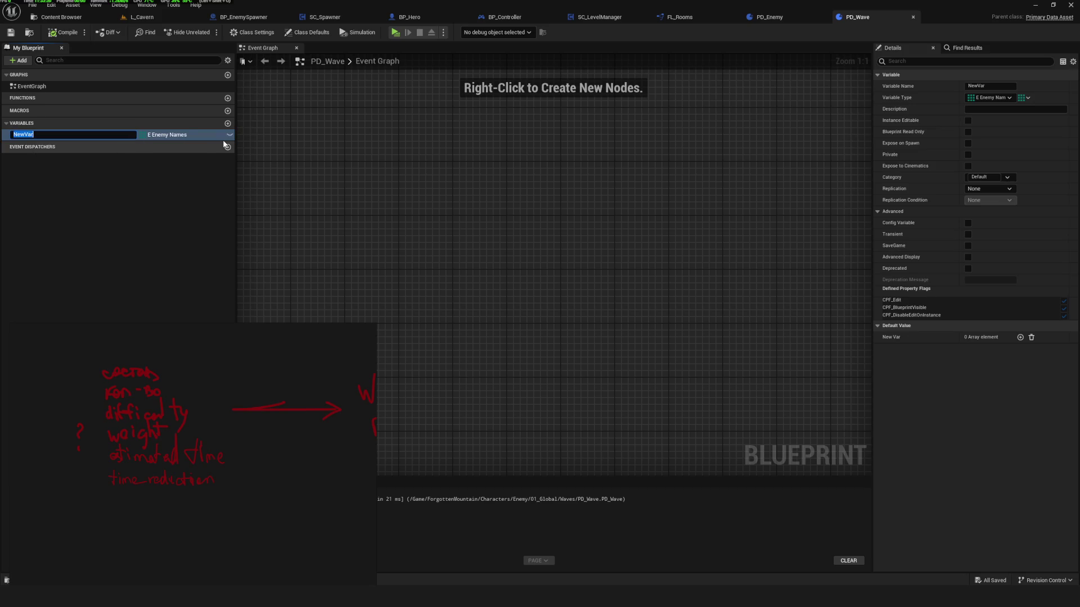
text(E)
key(BackSpace)
text(W)
key(BackSpace)
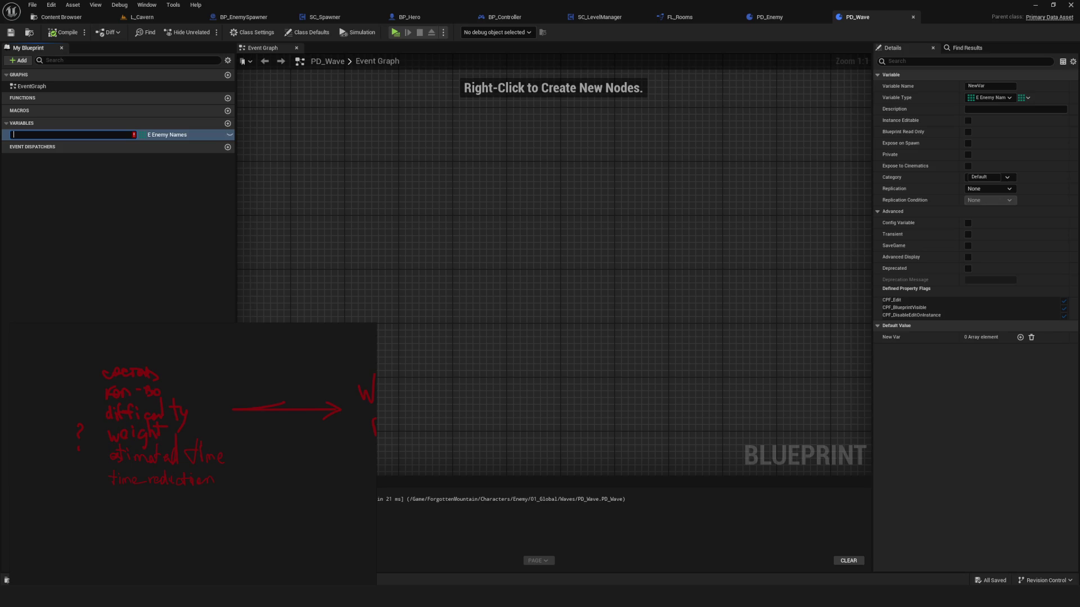
text(y)
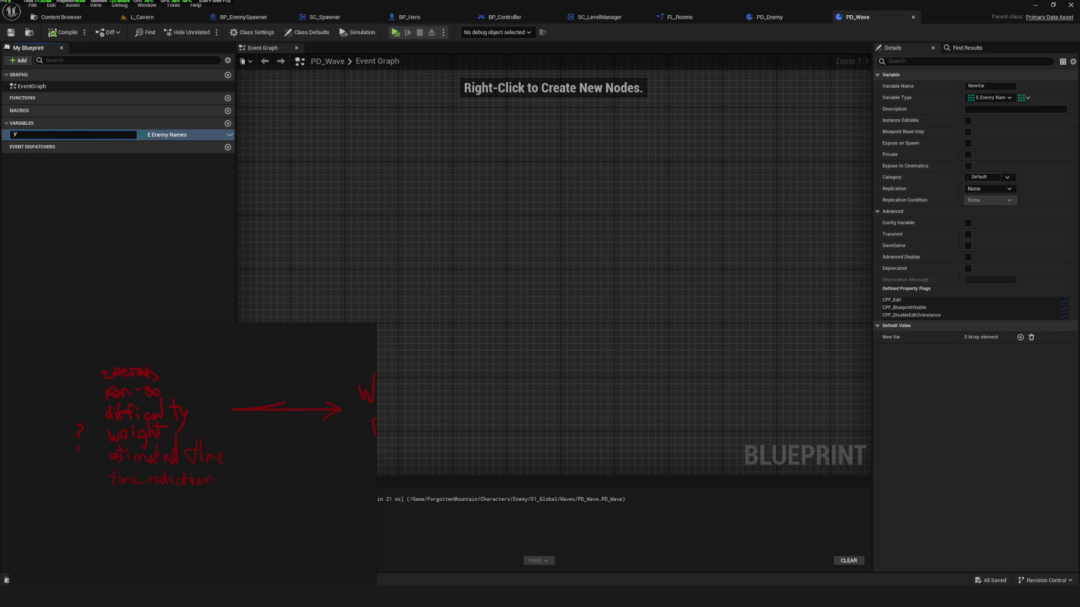
double_click(33, 135)
text(ol)
key(Return)
key(ctrl+s)
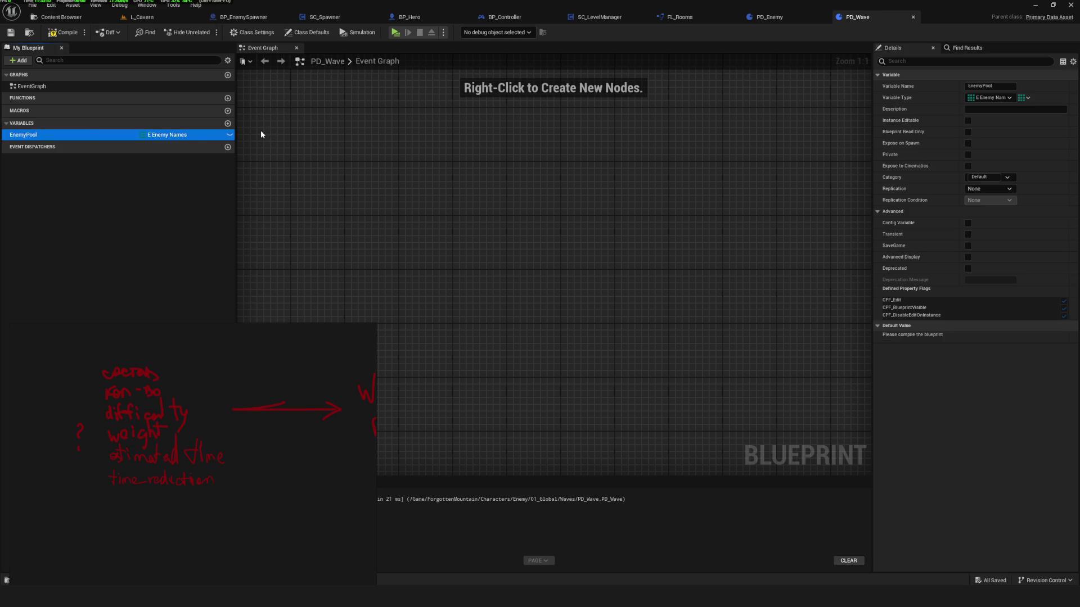
key(F7)
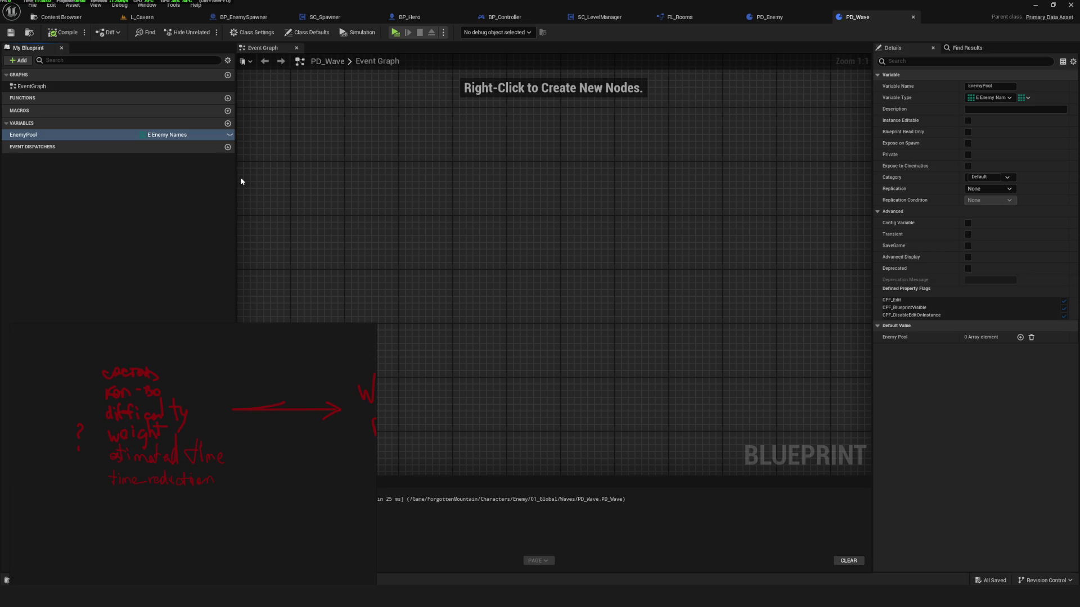
Add an Integer variable named Count and save the blueprint.
click(227, 124)
click(178, 146)
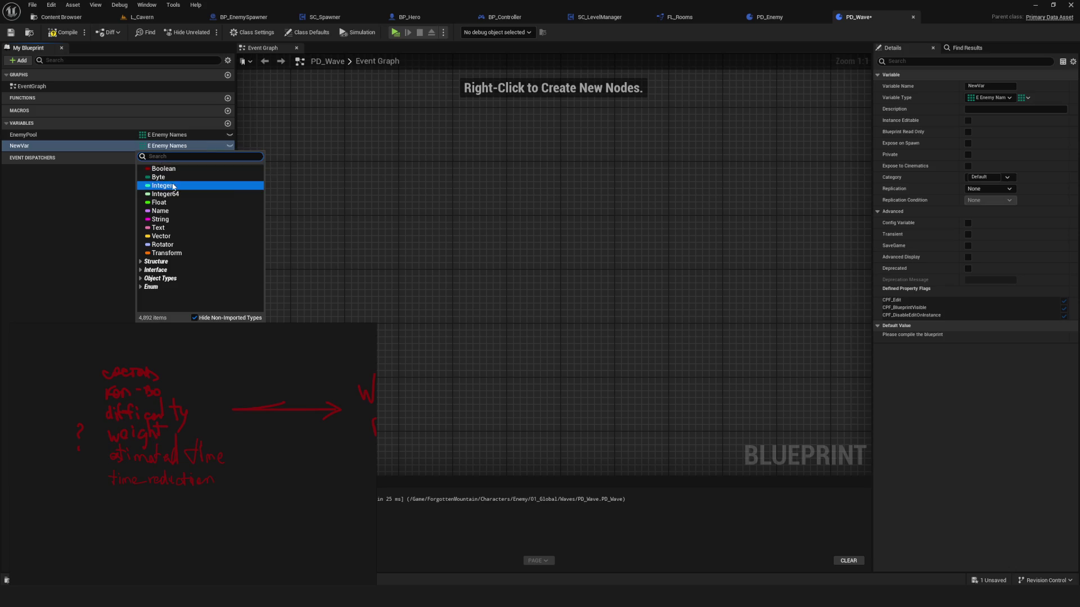
click(173, 186)
double_click(66, 147)
text(Coun)
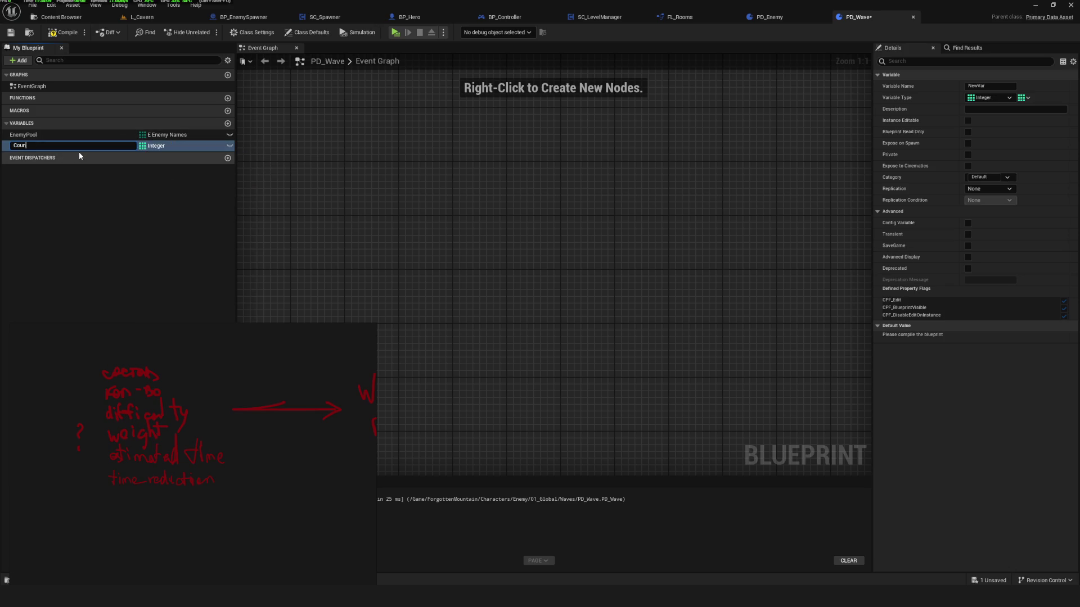
text(t)
key(Return)
key(ctrl+s)
key(ctrl+shift+u)
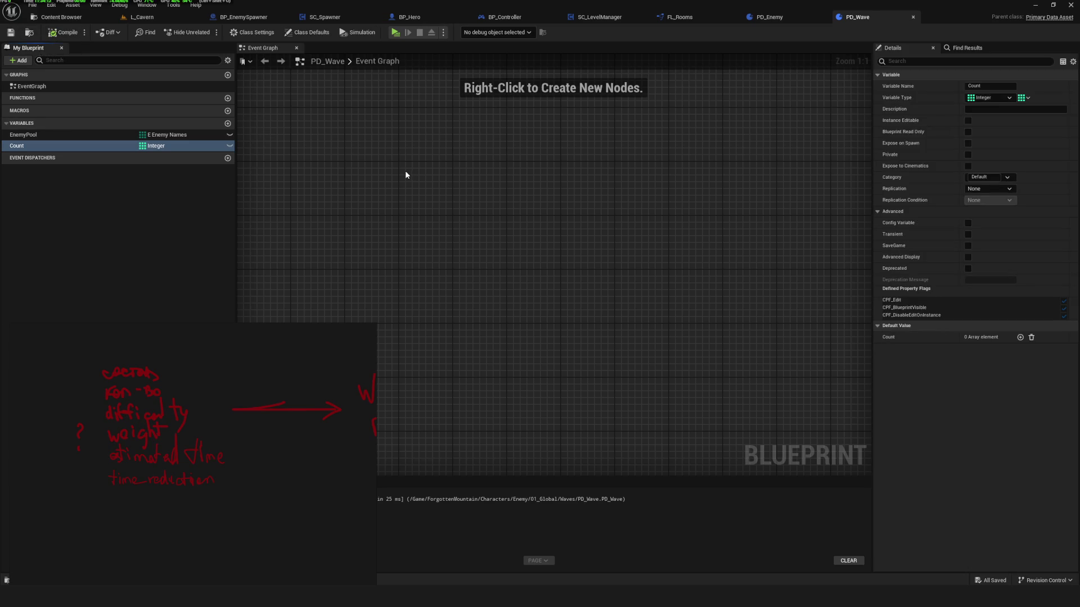
Add another variable named Difficalty.
click(228, 123)
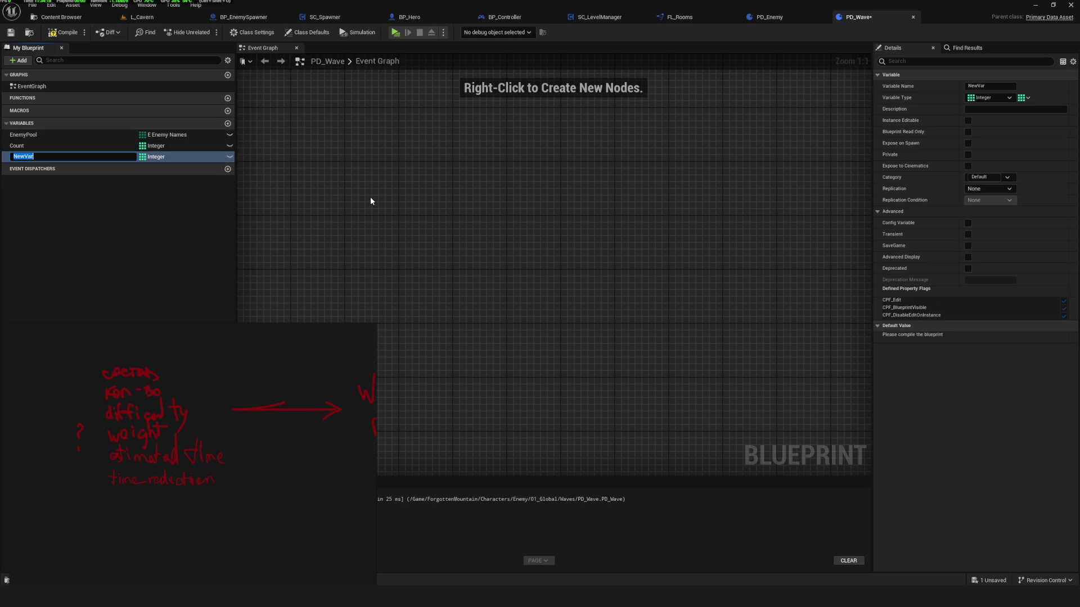
text(Difficalty)
key(Return)
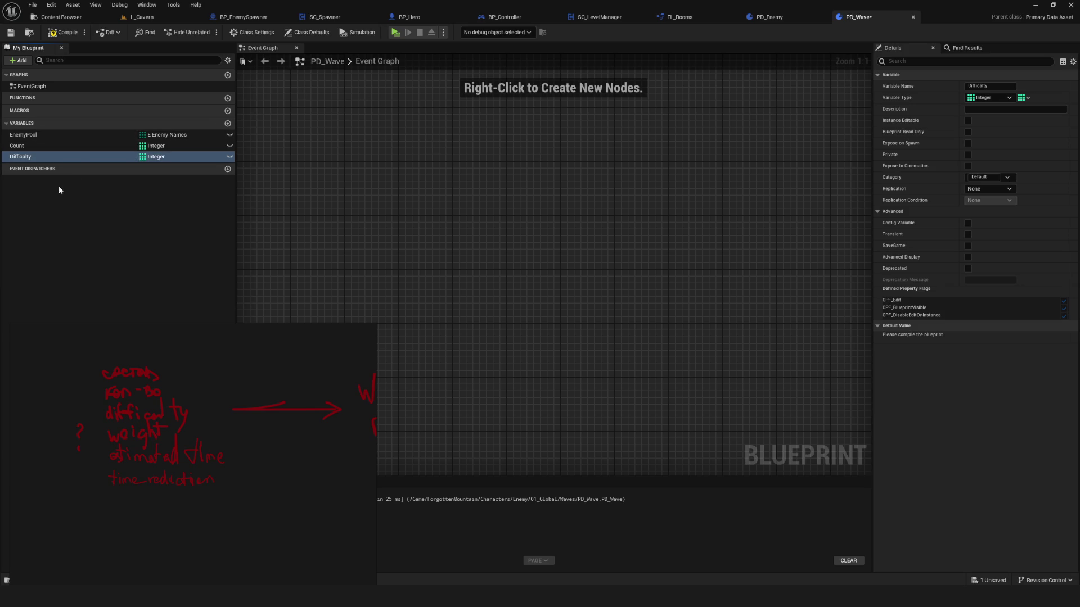
Switch Count and the difficulty variable from arrays to single integers.
mouse_move(166, 413)
click(152, 146)
click(79, 146)
click(1022, 98)
click(1012, 111)
click(67, 157)
click(1022, 98)
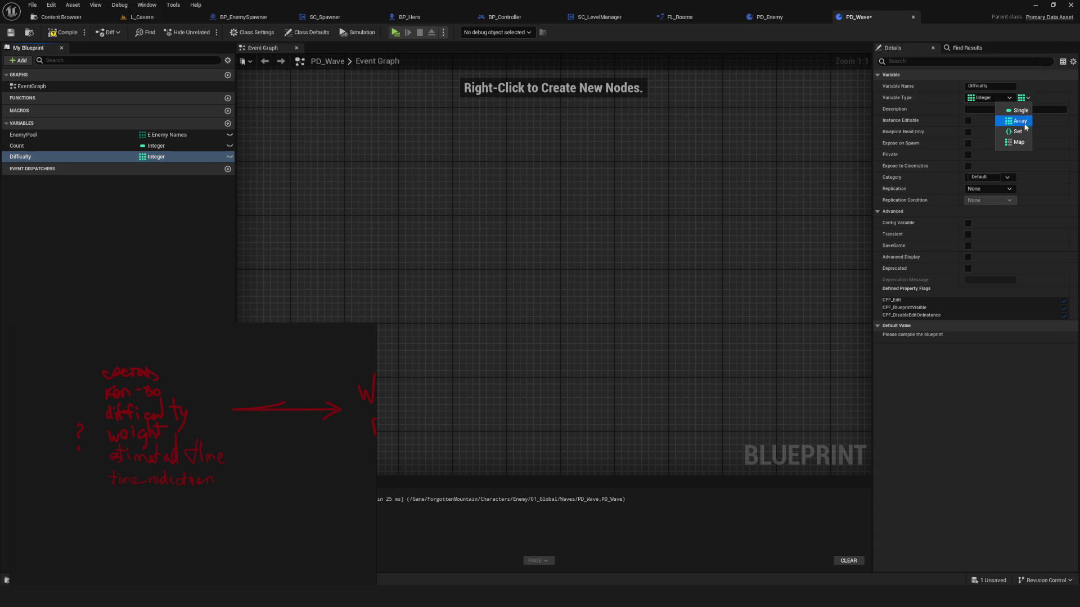
click(1012, 111)
Add an Integer variable named Weight, then save and compile.
click(227, 123)
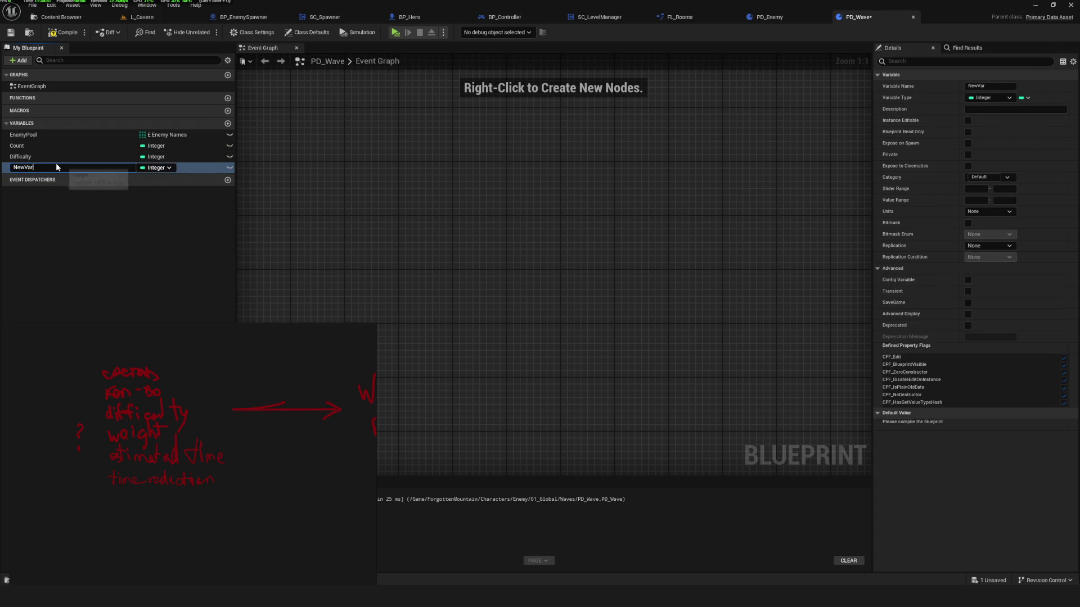
click(45, 171)
double_click(117, 166)
text(Weight)
key(Return)
key(ctrl+s)
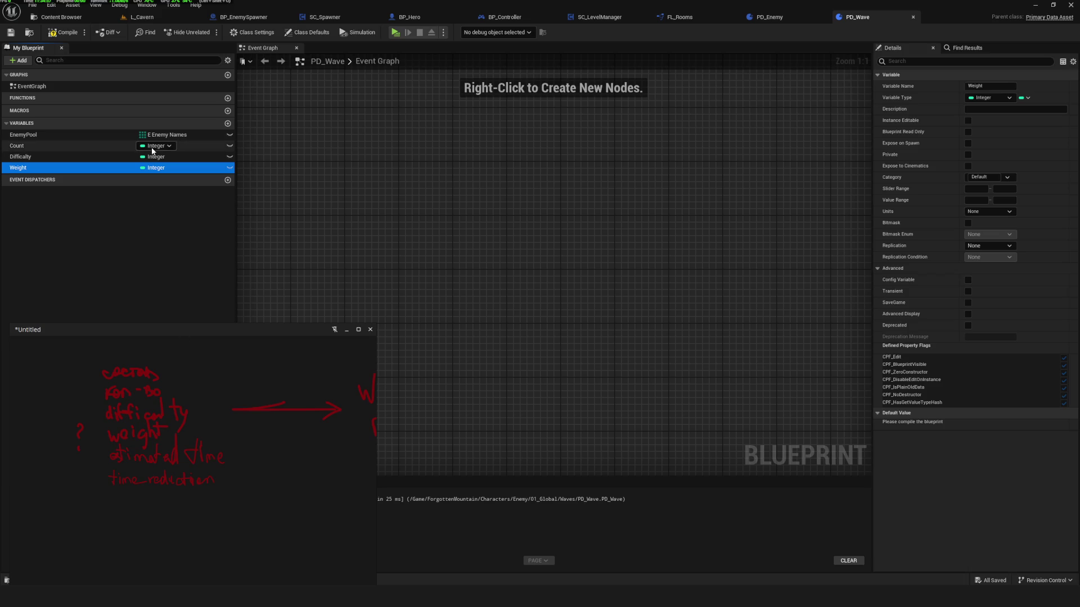
click(64, 32)
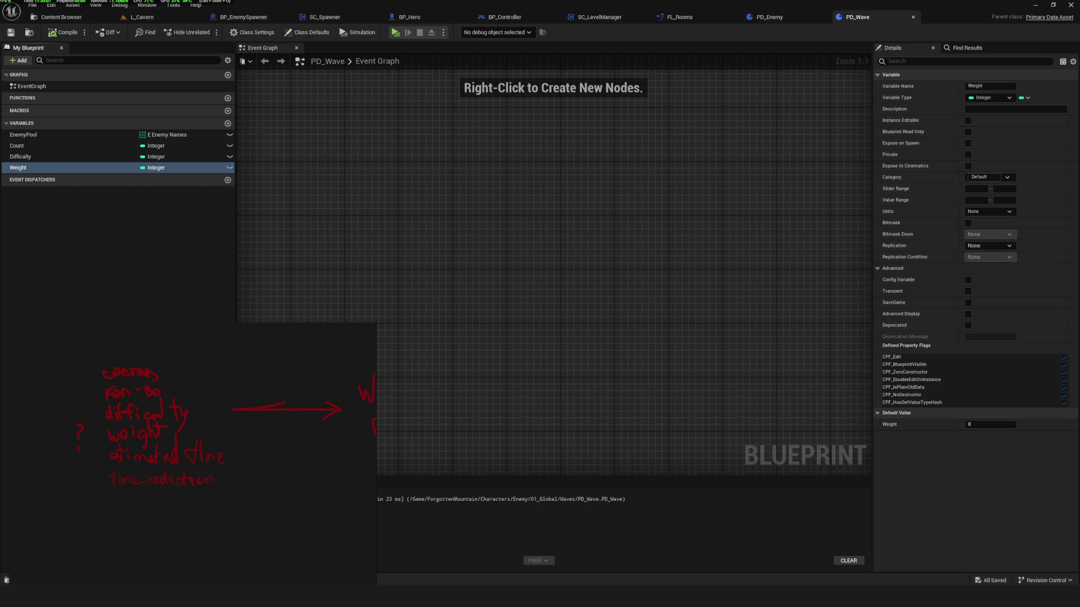
click(19, 47)
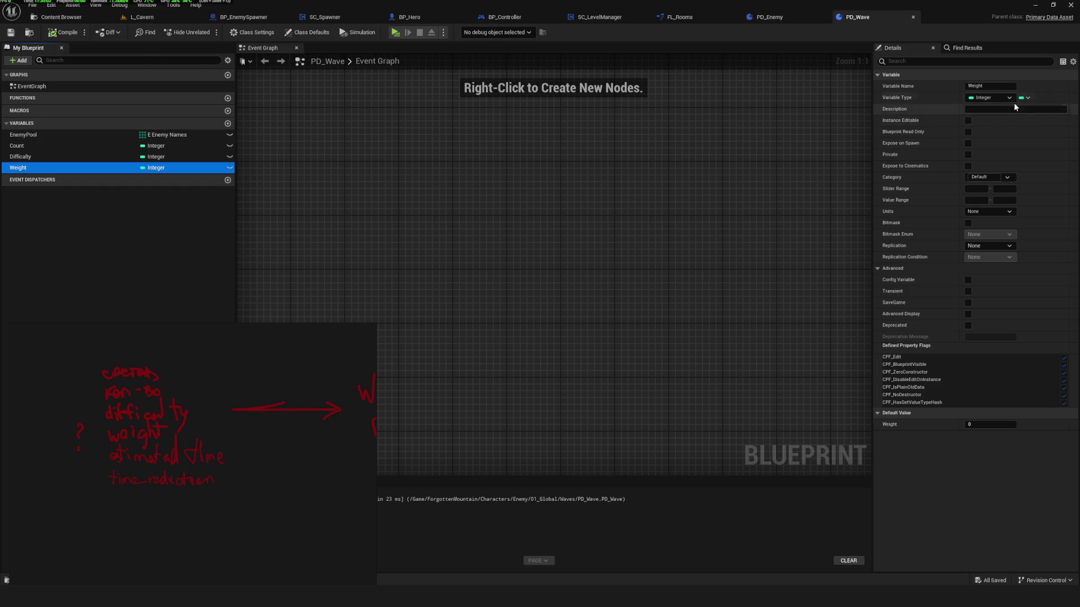
Add a Float variable named EstTime and compile.
click(227, 123)
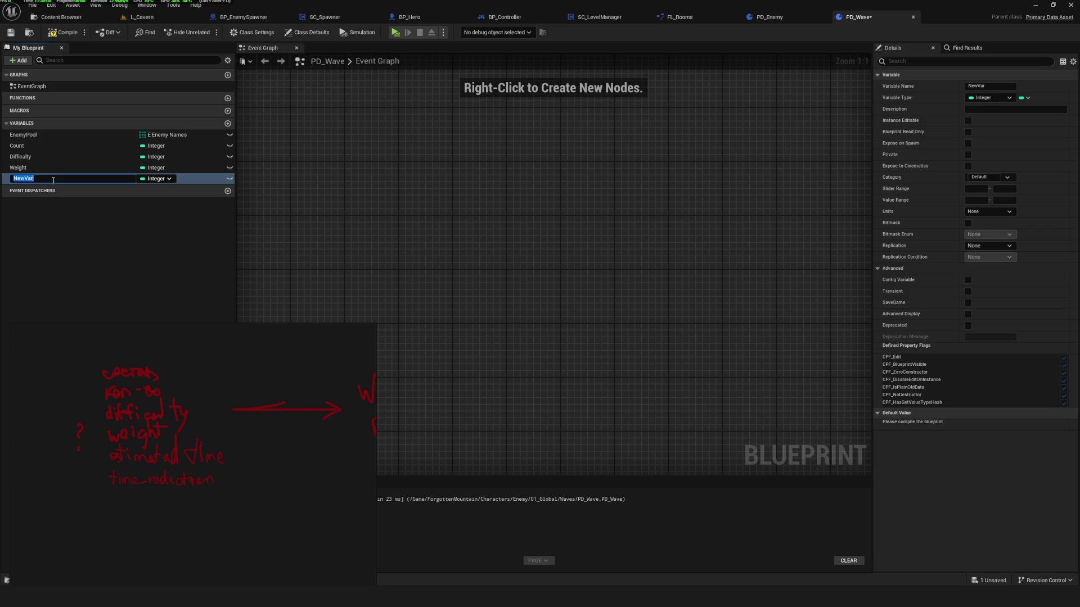
text(Est)
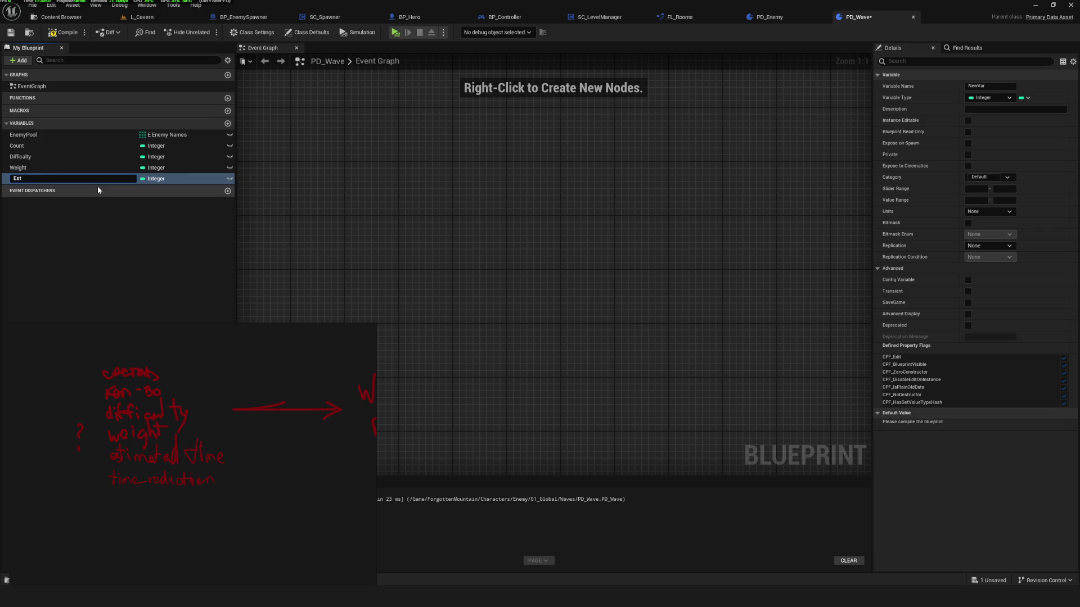
text(Time)
key(Return)
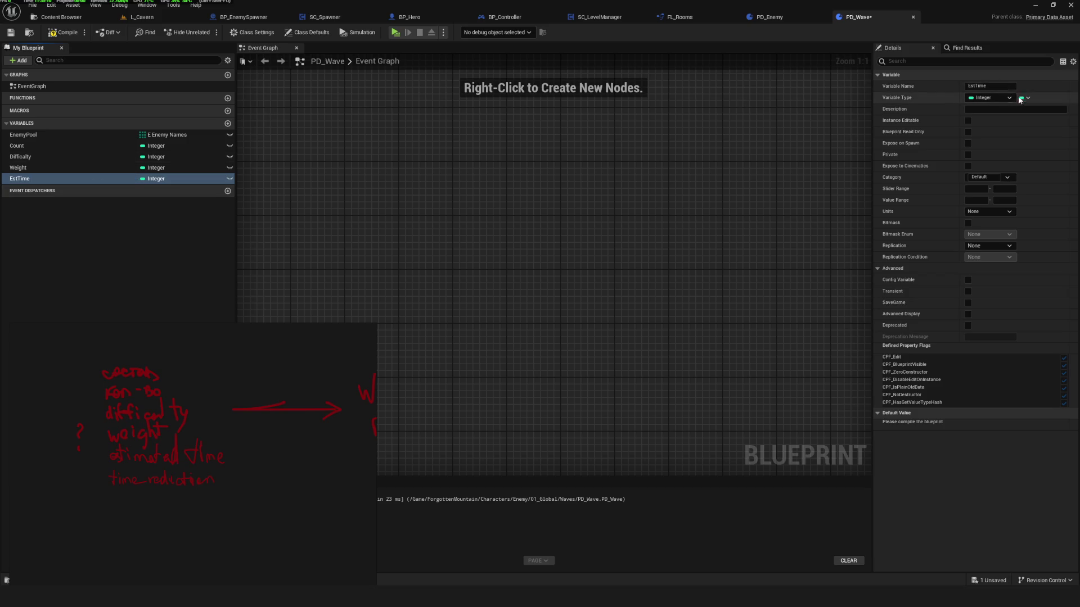
click(1028, 98)
click(1005, 98)
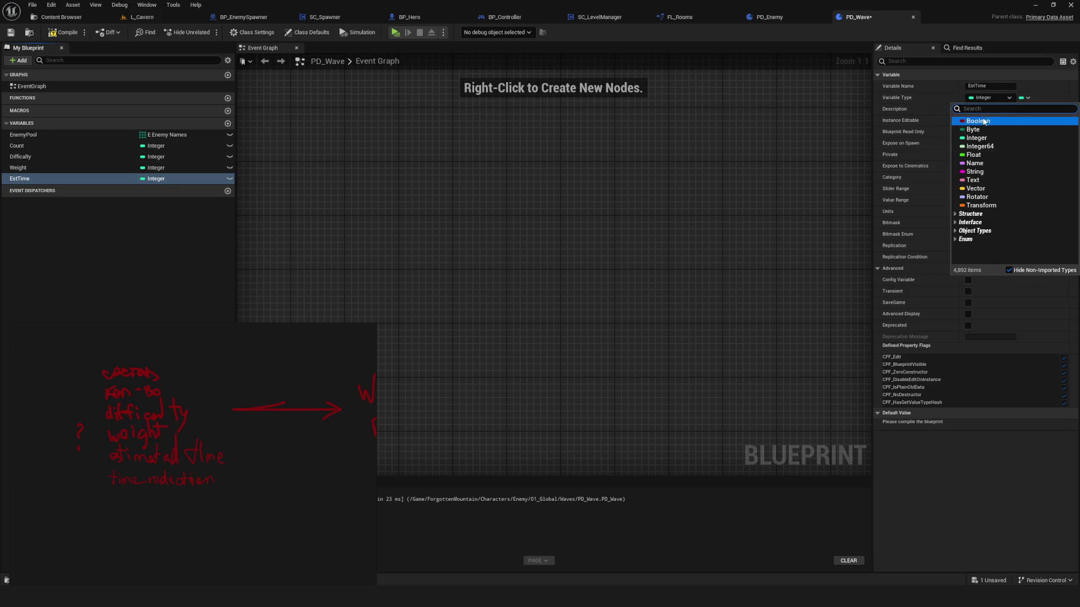
click(973, 155)
click(63, 32)
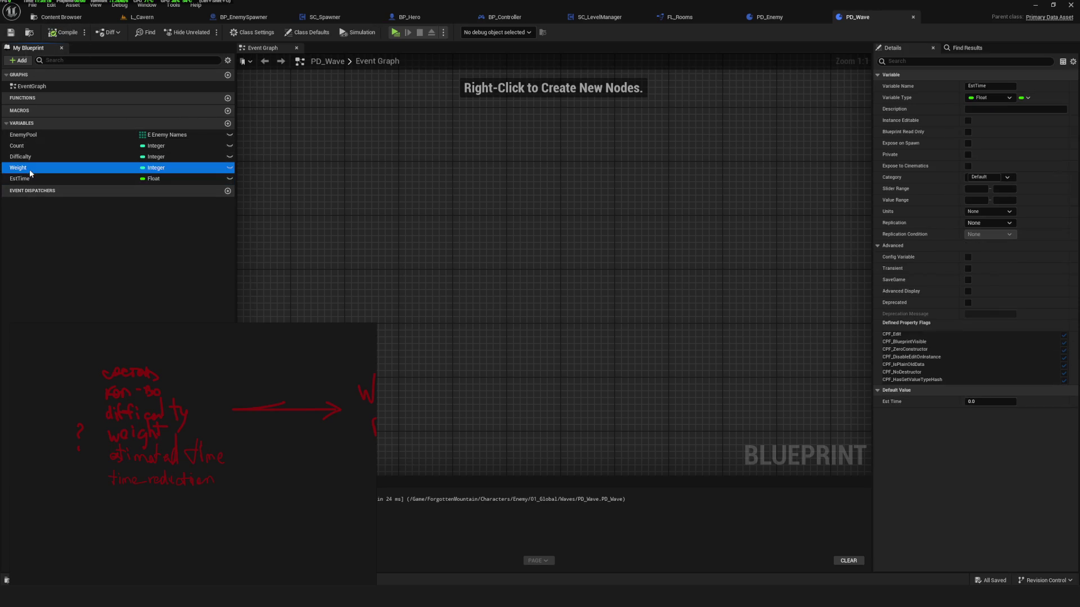
Duplicate EstTime as a Float named TimeReduction, then compile and save.
key(ctrl+d)
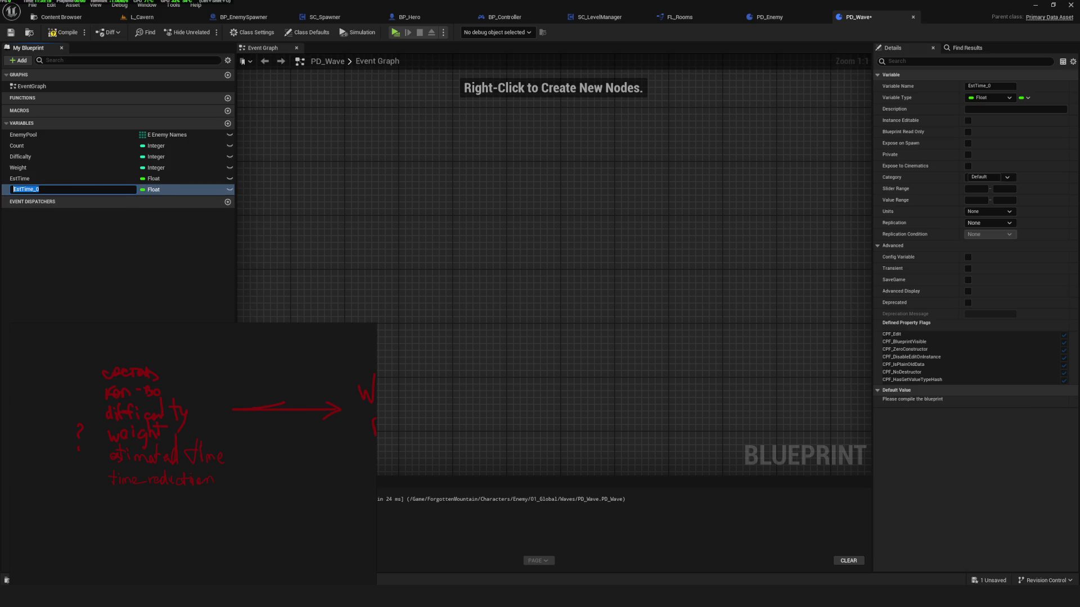
text(TimeReduction)
key(Return)
click(10, 32)
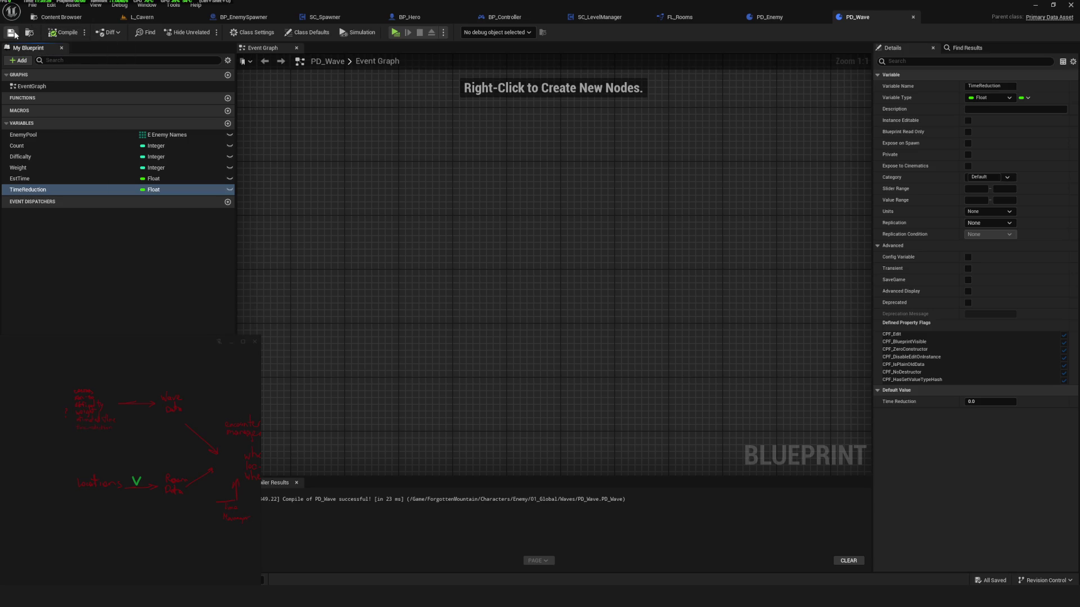
Bring the handwritten-notes window forward and enlarge it over the graph area.
click(45, 353)
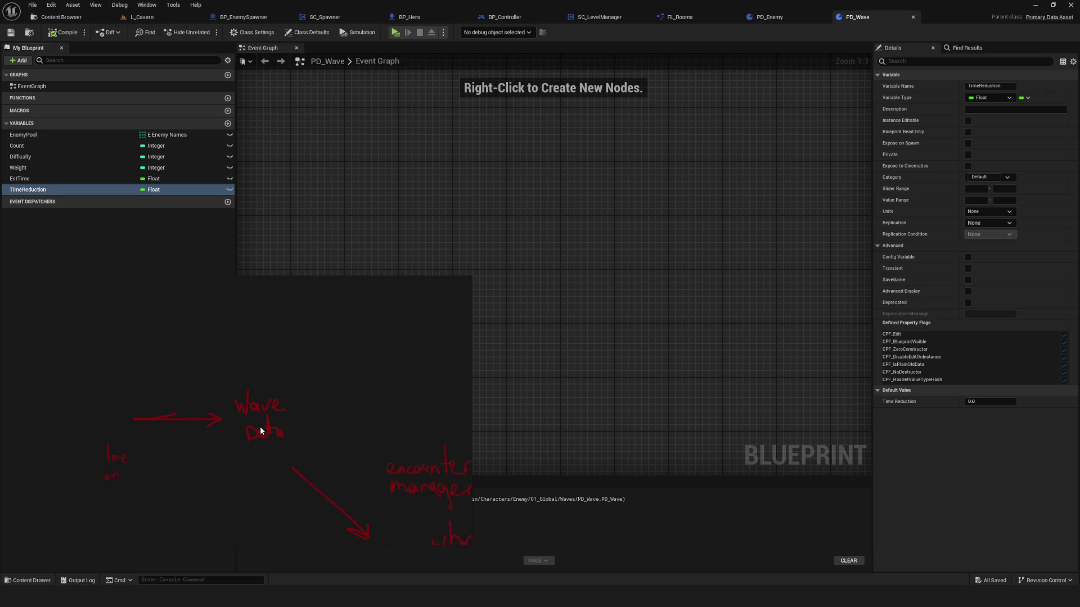
scroll(306, 404, up, 2)
click(455, 284)
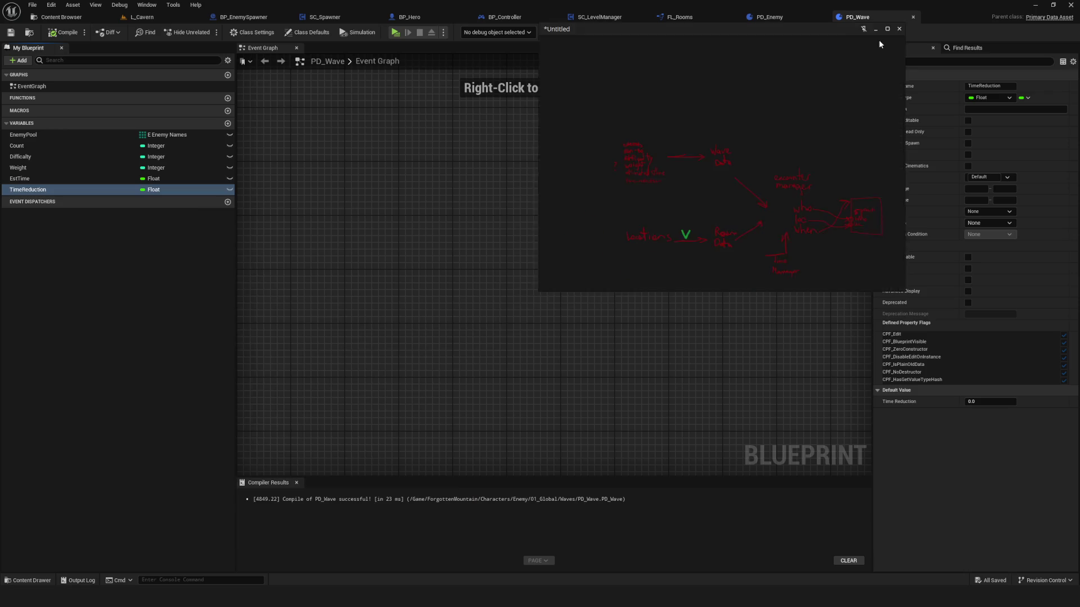
drag(537, 292, 207, 490)
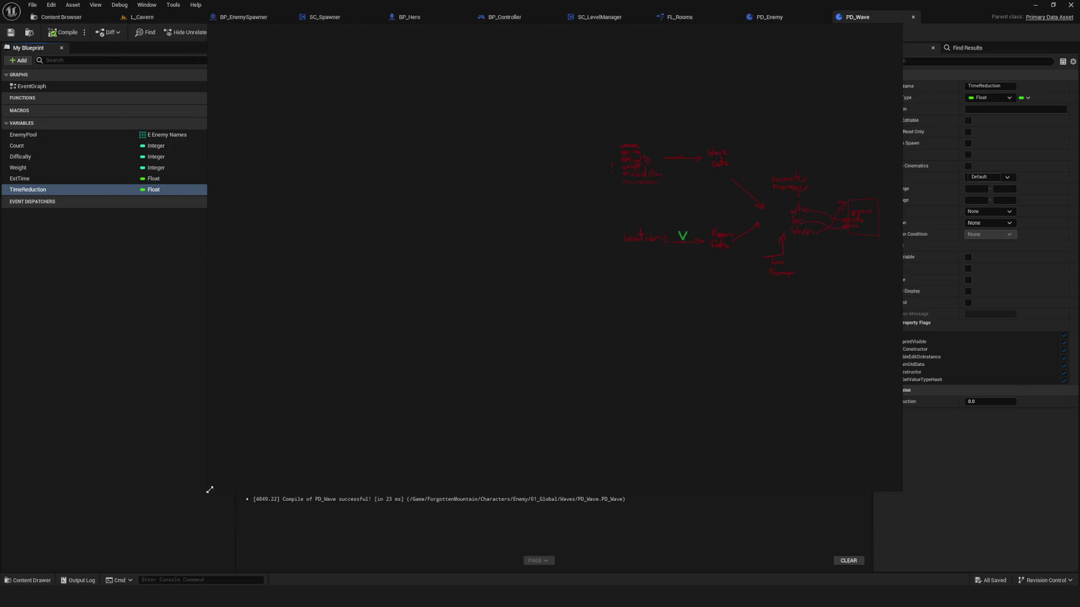
scroll(419, 337, up, 3)
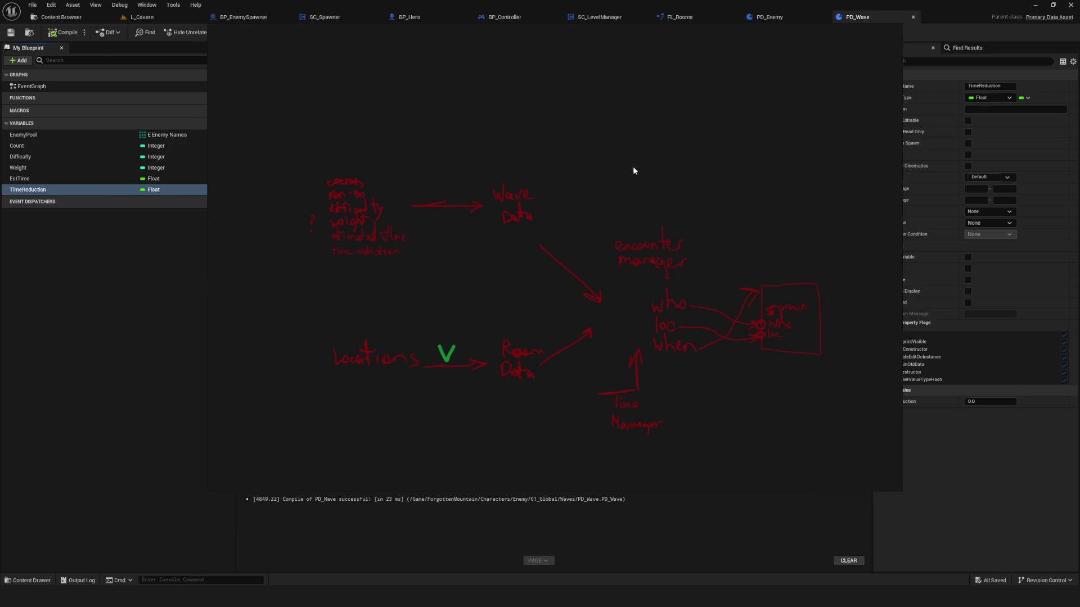
Turn on freehand pen drawing and discard a trial green arrow.
right_click(730, 149)
click(723, 252)
mouse_move(487, 230)
mouse_down()
mouse_move(557, 165)
mouse_move(500, 227)
mouse_up()
key(e)
key(p)
key(ctrl+z)
Change the pen colour to red.
click(254, 477)
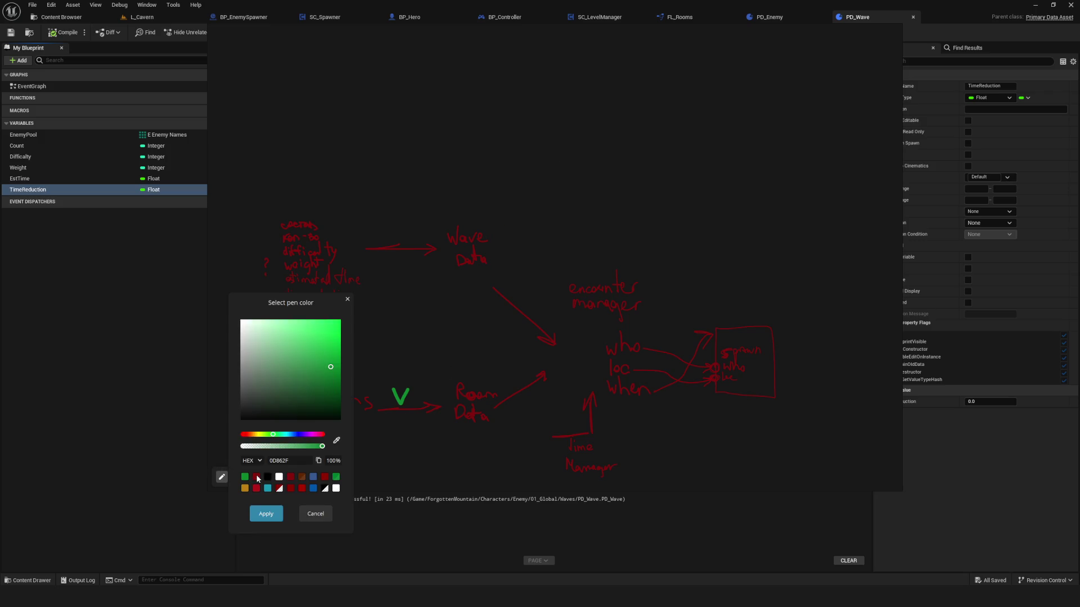
click(247, 435)
drag(248, 437, 241, 442)
click(333, 367)
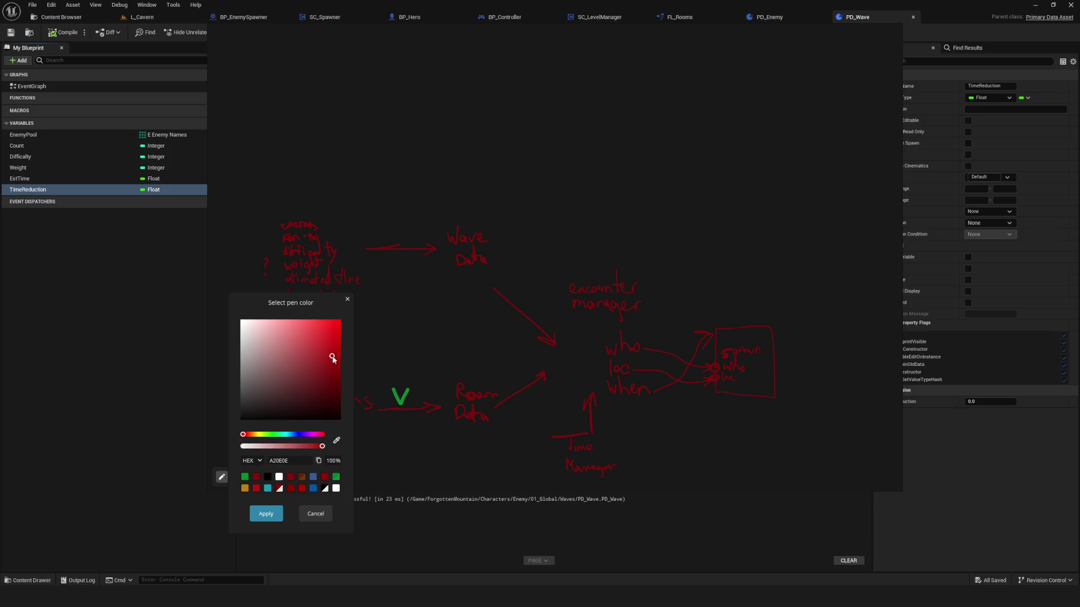
click(266, 518)
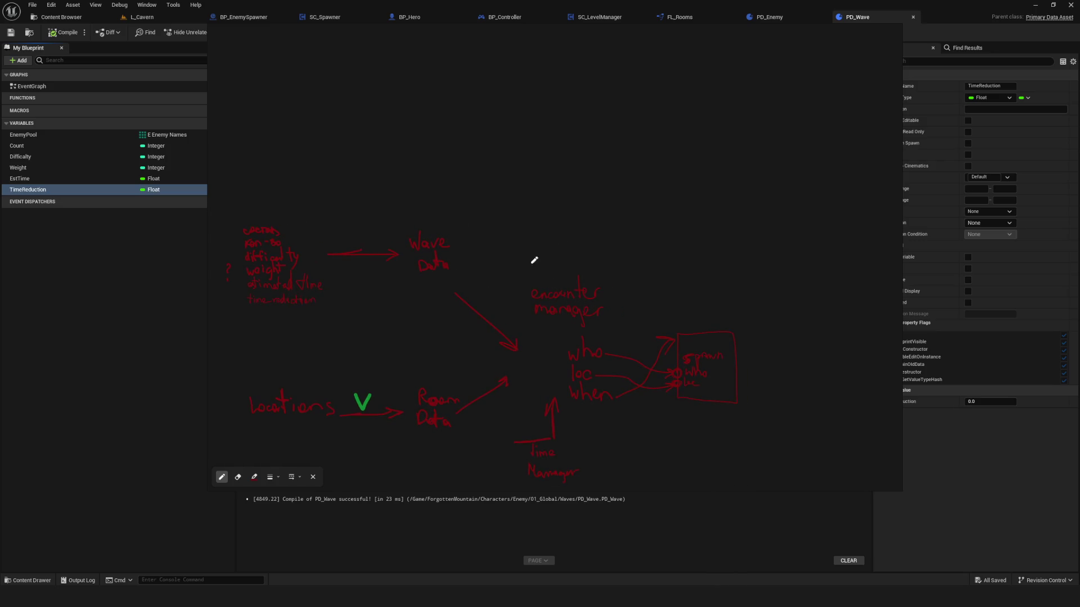
Draw a red arrow down into Wave Data and correct the condition note.
drag(531, 181, 487, 224)
key(ctrl+z)
mouse_move(534, 163)
mouse_down()
mouse_move(455, 235)
mouse_move(543, 192)
mouse_move(547, 169)
mouse_move(580, 179)
mouse_move(619, 165)
mouse_move(620, 181)
mouse_move(655, 176)
mouse_up()
key(ctrl+z)
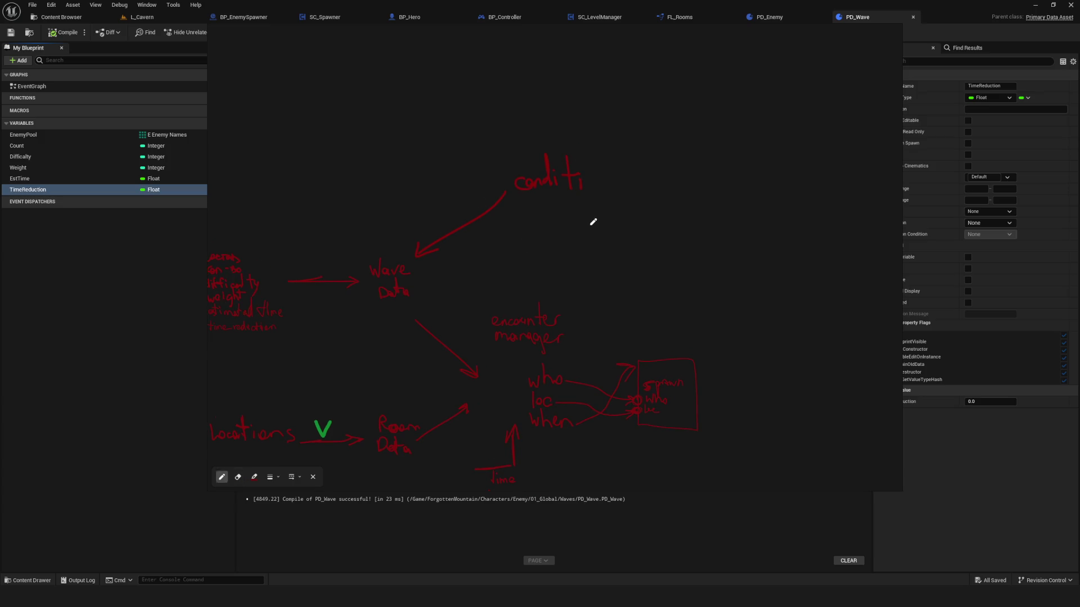
mouse_move(562, 191)
mouse_down()
mouse_move(574, 201)
mouse_move(520, 183)
mouse_move(553, 176)
mouse_move(530, 181)
mouse_move(538, 191)
mouse_move(570, 181)
mouse_move(576, 205)
mouse_up()
Erase the condition note and redraw the arrow's top line and arrowhead with the pen.
scroll(470, 245, down, 5)
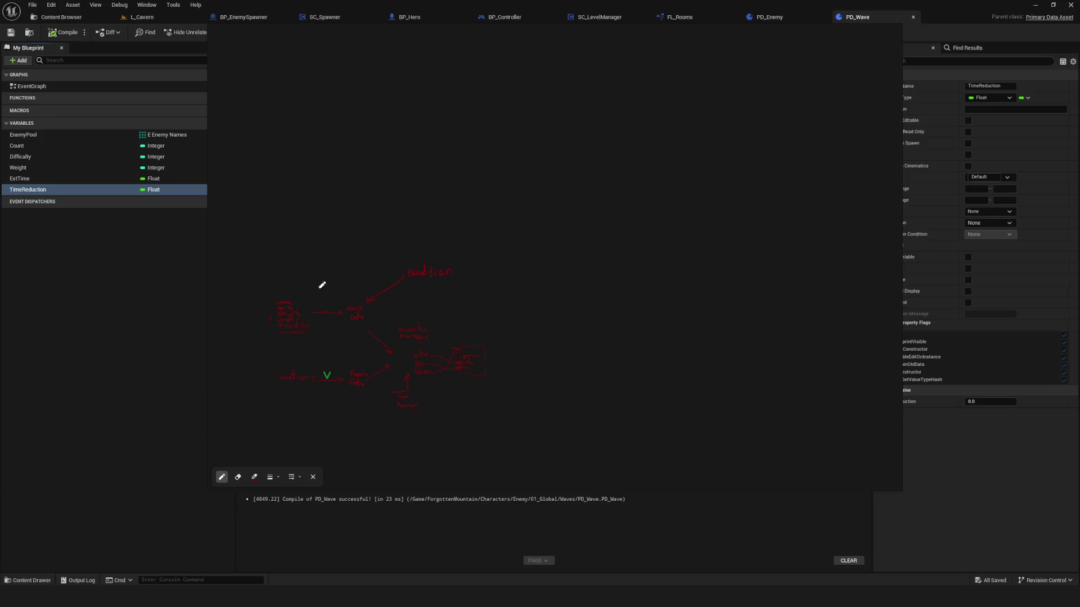
scroll(479, 253, up, 5)
scroll(481, 255, down, 6)
key(e)
scroll(481, 254, up, 5)
mouse_move(491, 261)
mouse_down()
mouse_move(460, 246)
mouse_move(441, 254)
mouse_up()
key(p)
mouse_move(462, 213)
mouse_down()
mouse_move(462, 245)
mouse_move(487, 230)
mouse_move(518, 250)
mouse_up()
key(e)
key(p)
Write 'level ?' above the arrow into Wave Data.
scroll(563, 220, down, 5)
scroll(610, 195, up, 5)
scroll(545, 225, down, 3)
scroll(486, 285, up, 3)
scroll(670, 261, down, 5)
scroll(499, 301, up, 5)
scroll(499, 301, down, 5)
scroll(497, 202, up, 5)
mouse_move(526, 169)
mouse_down()
mouse_move(531, 191)
mouse_move(554, 179)
mouse_move(563, 193)
mouse_move(608, 187)
mouse_up()
click(608, 195)
drag(525, 168, 532, 194)
scroll(589, 176, down, 5)
scroll(595, 165, up, 5)
drag(567, 227, 592, 227)
Write 'room' beneath 'level?' and zoom out to see the whole diagram.
scroll(585, 202, up, 4)
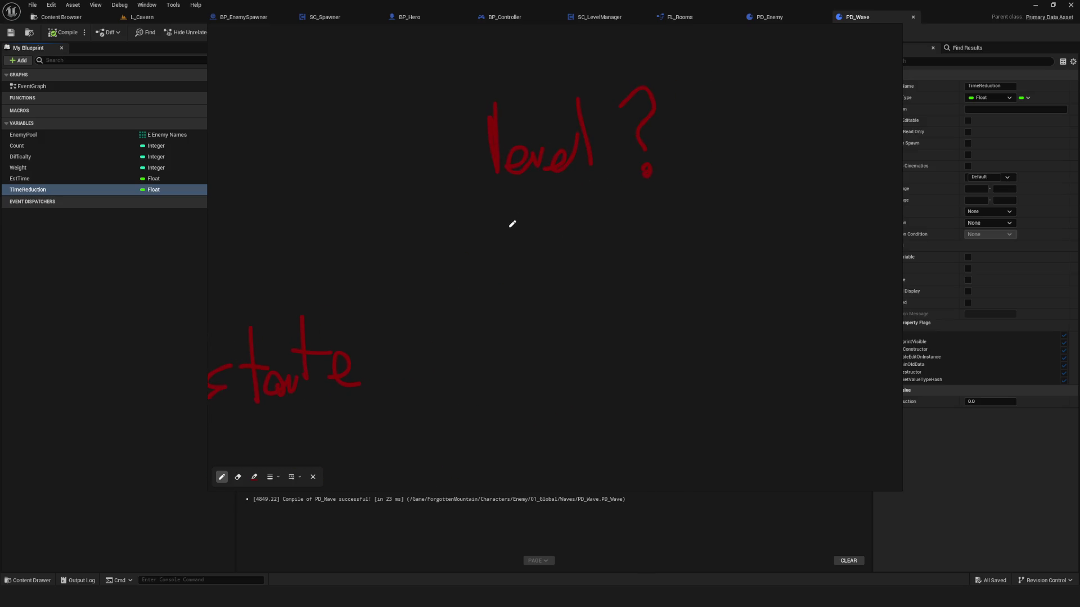
drag(499, 208, 578, 216)
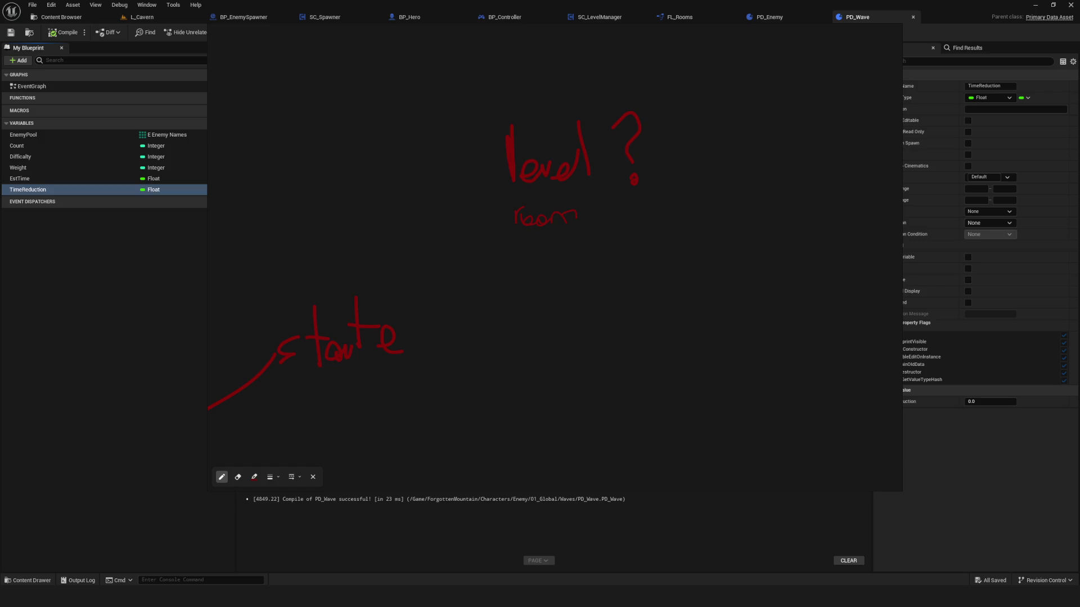
scroll(619, 173, down, 3)
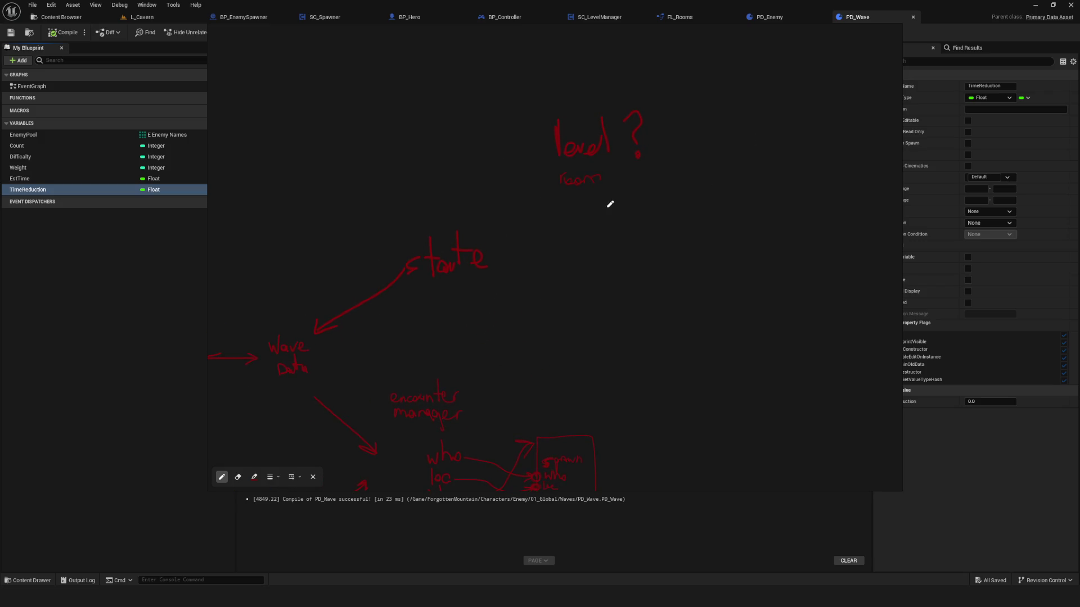
drag(562, 134, 580, 188)
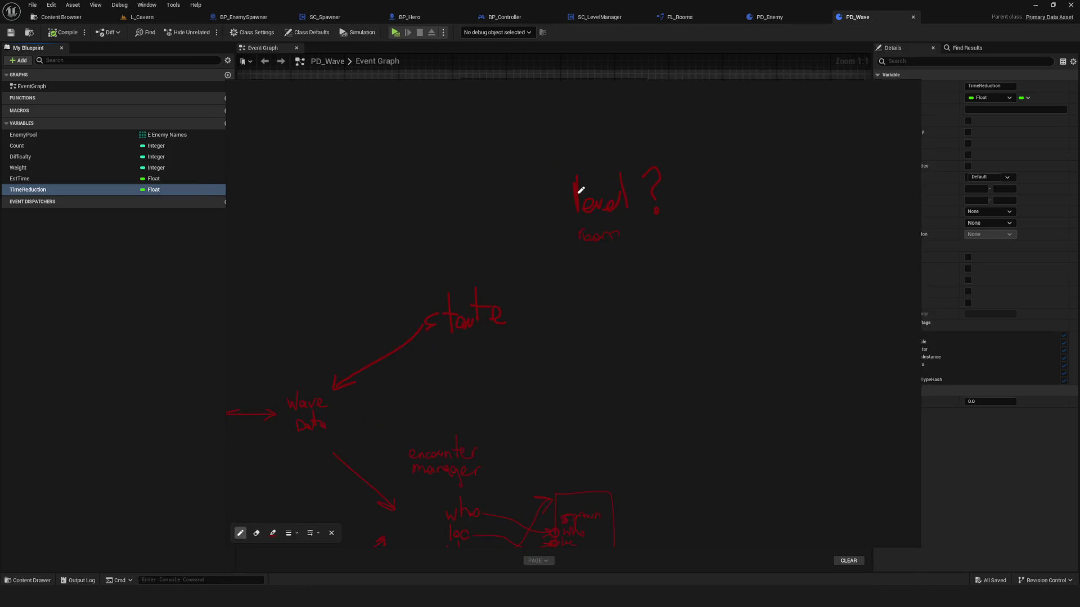
Shrink the notes window and open SC_LevelManager from the LevelManager folder.
drag(551, 76, 550, 121)
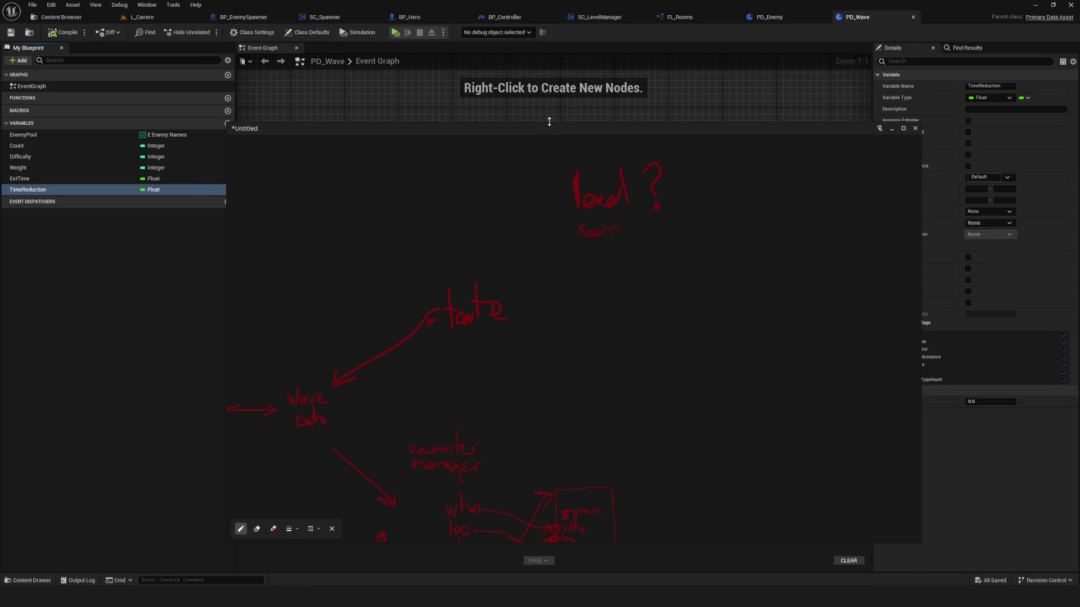
scroll(603, 205, up, 3)
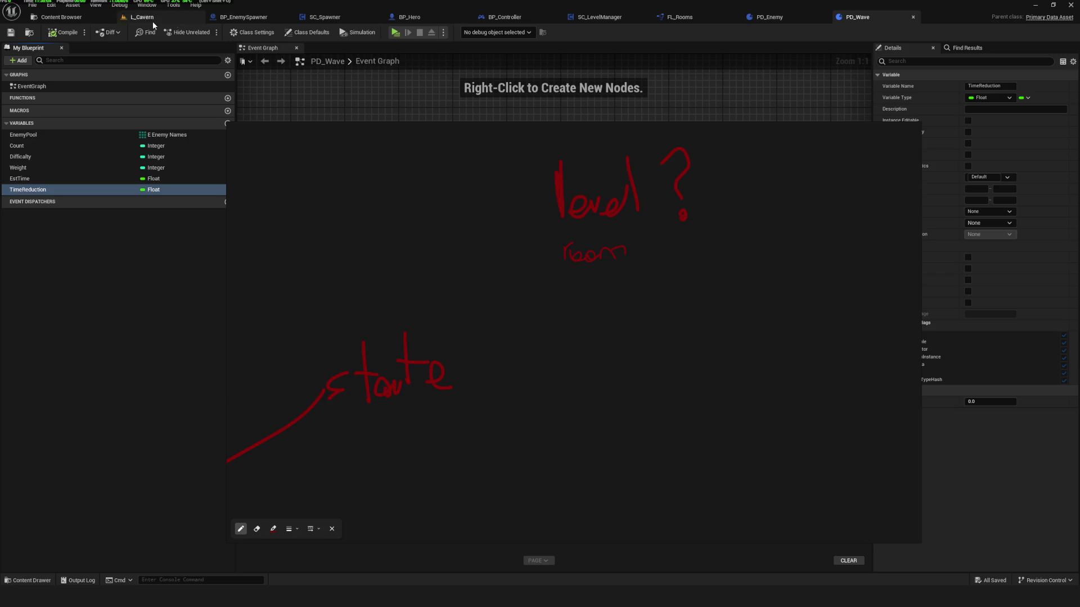
click(61, 21)
click(53, 469)
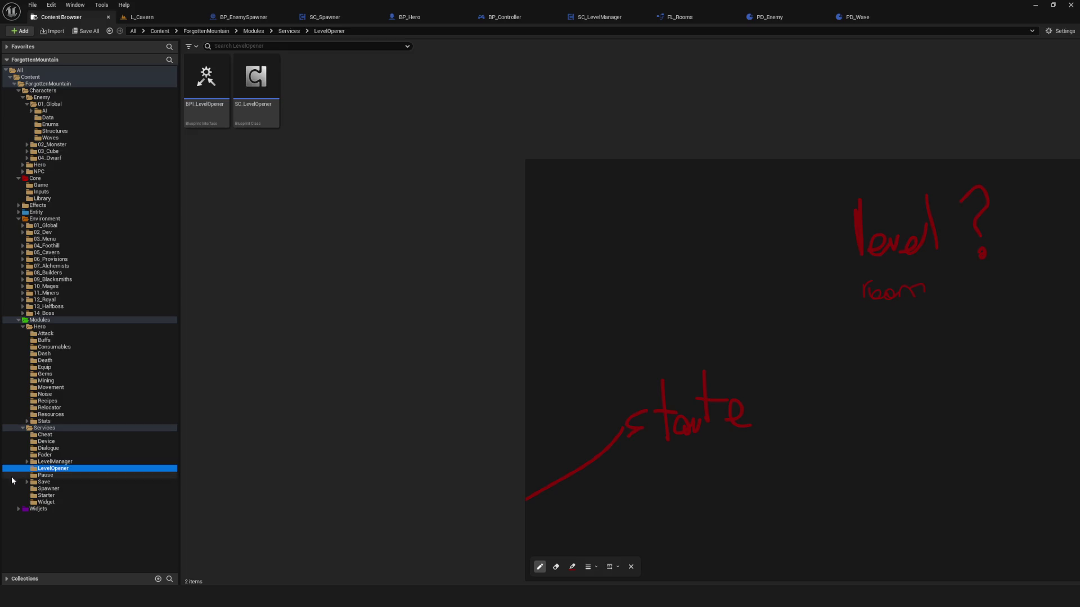
click(54, 461)
click(358, 90)
double_click(358, 90)
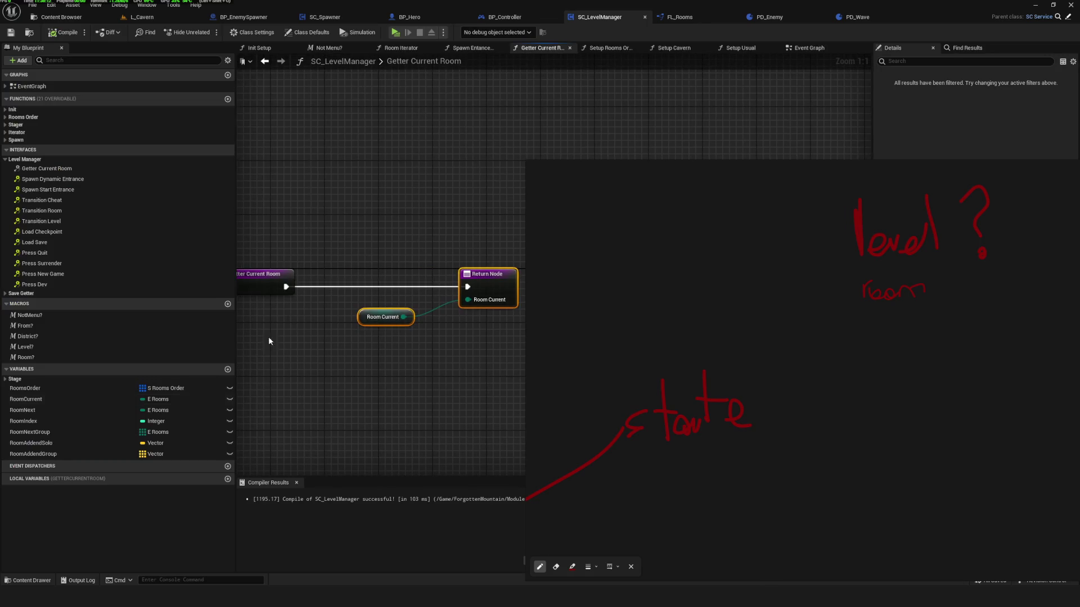
Select the RoomIndex variable, then move from Getter Current Room to the Event Graph.
click(49, 421)
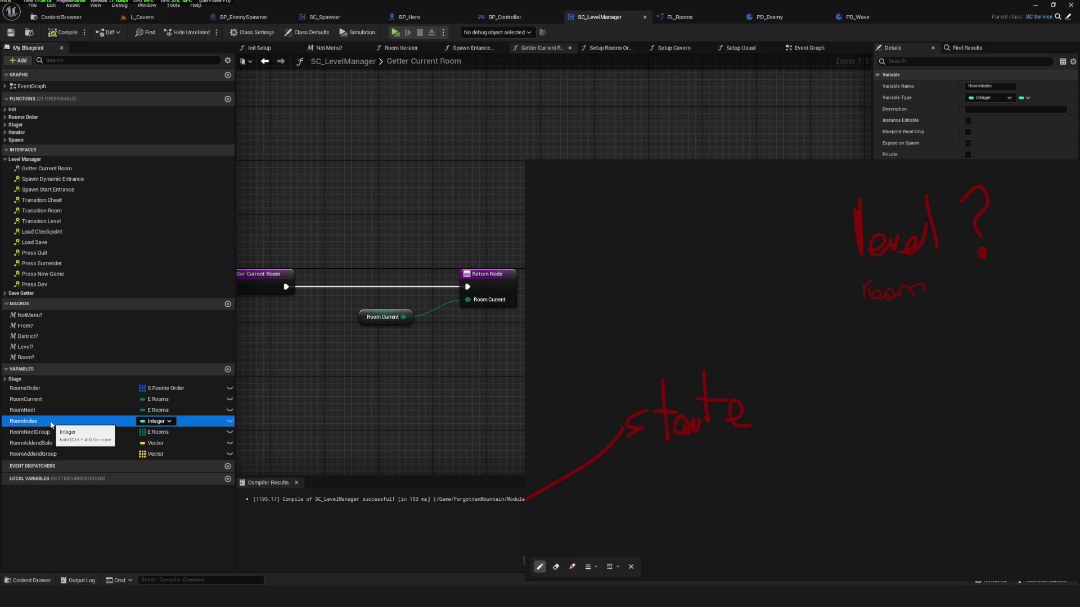
scroll(401, 279, down, 5)
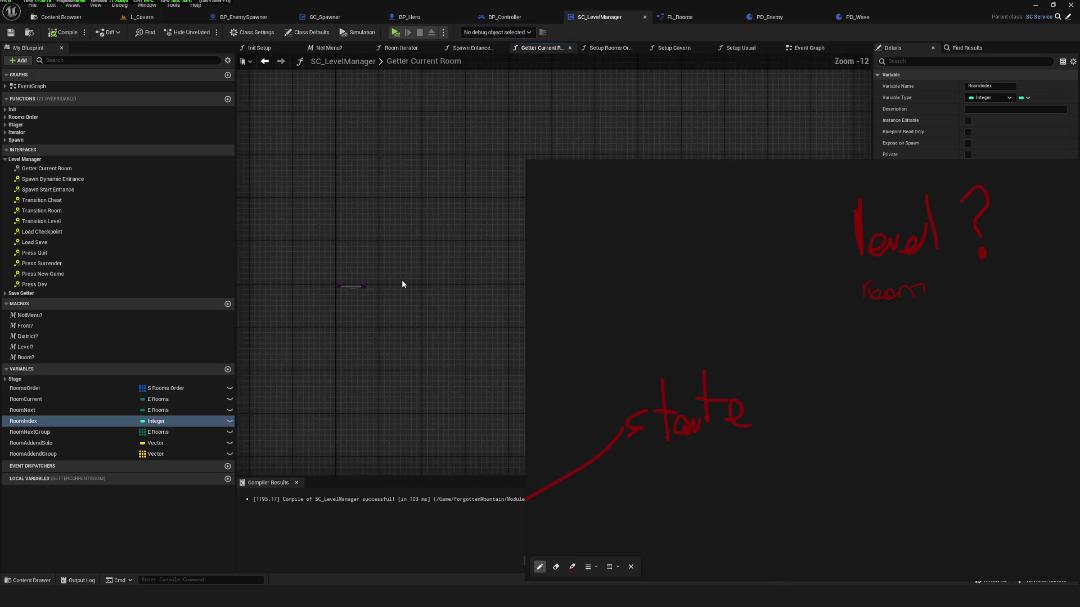
drag(453, 117, 425, 126)
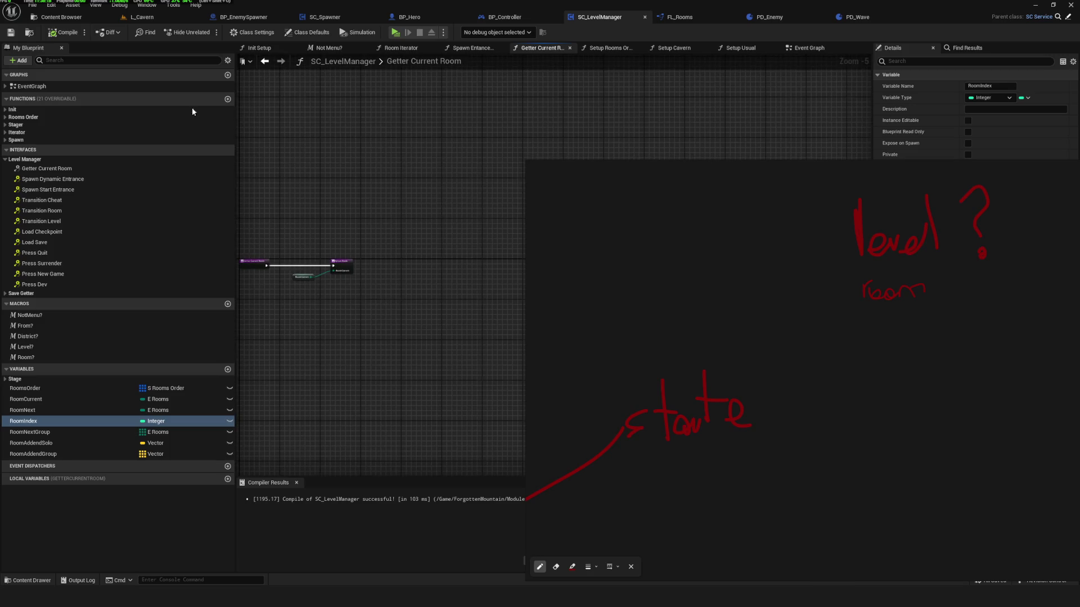
scroll(469, 113, down, 1)
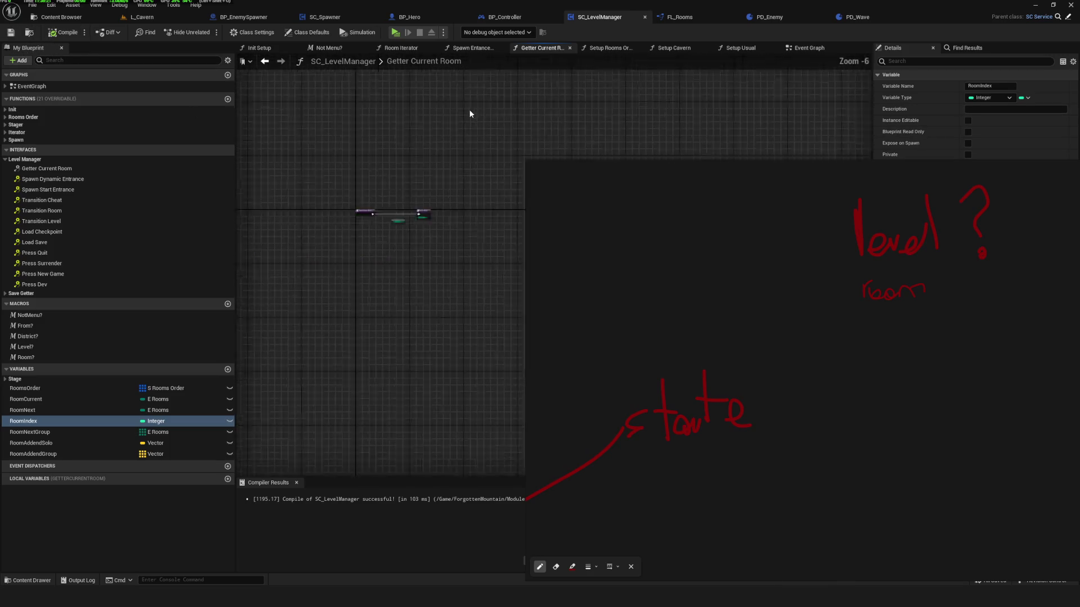
click(805, 47)
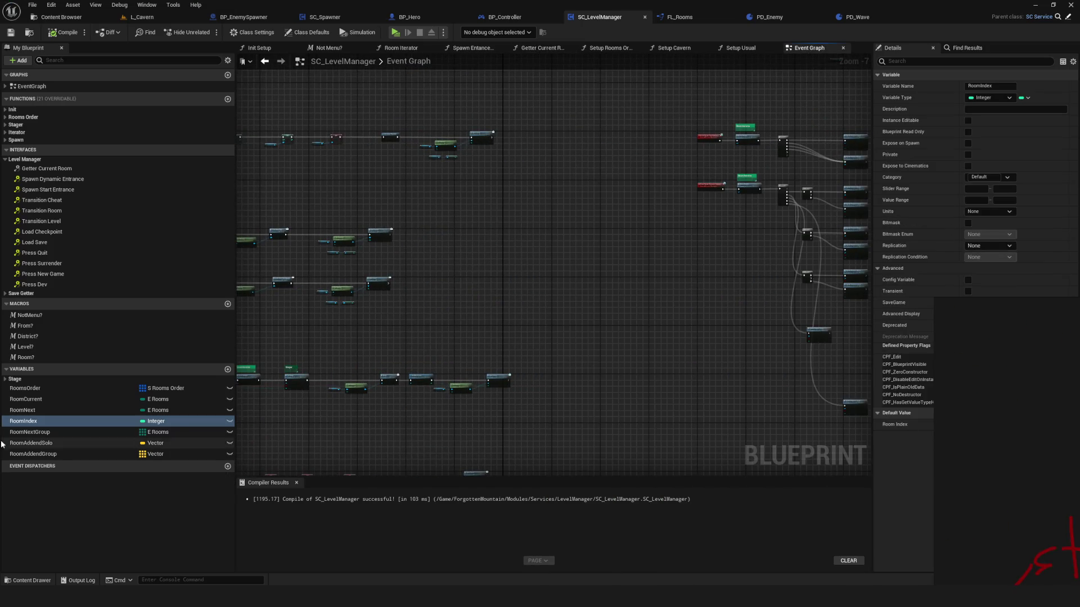
Find all references to the RoomIndex variable.
right_click(88, 423)
click(210, 466)
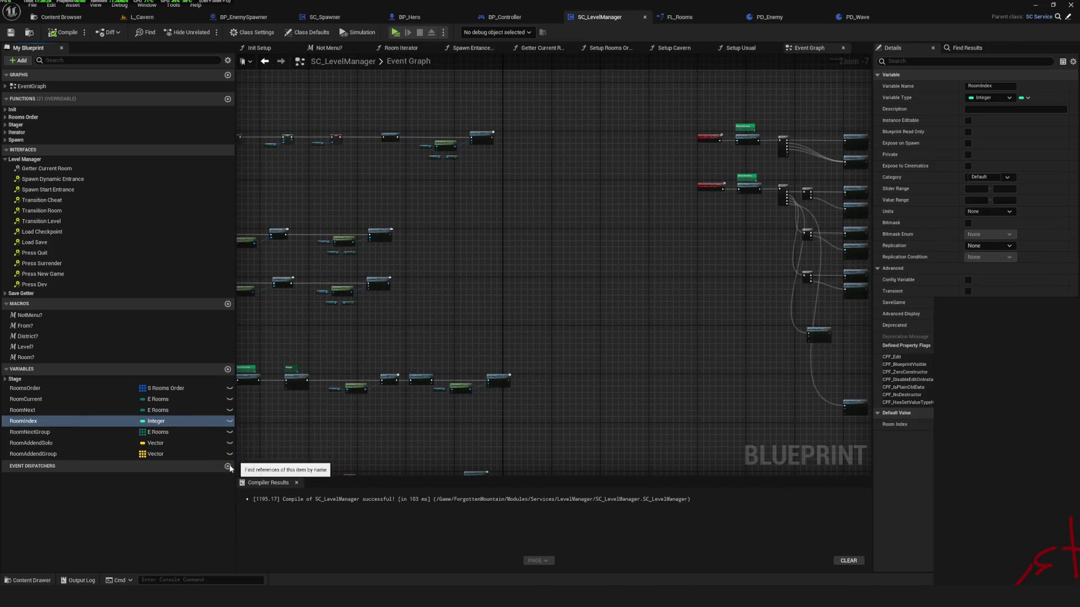
right_click(107, 422)
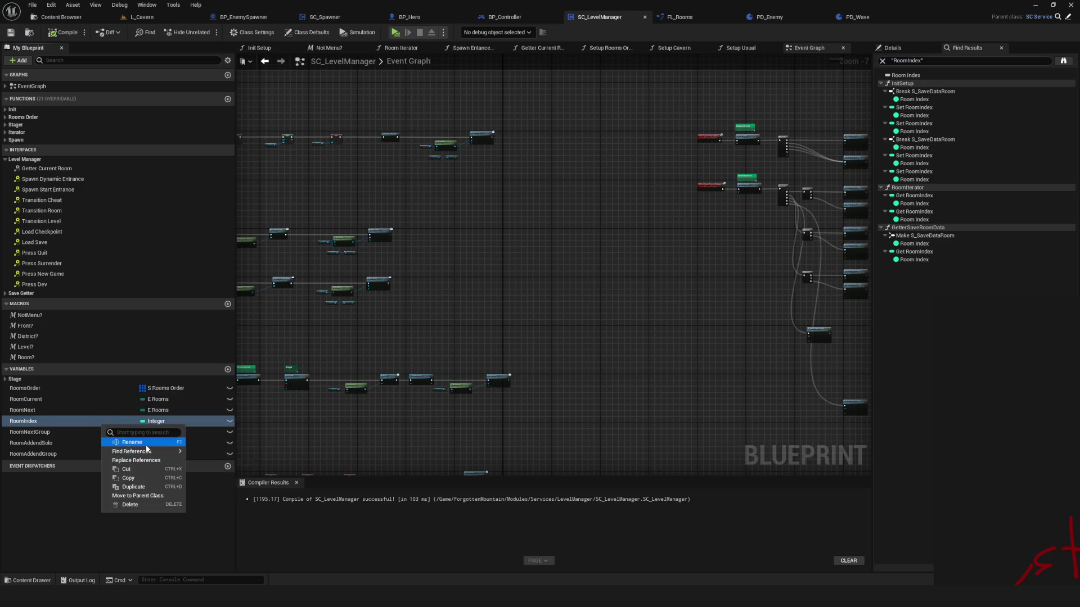
mouse_move(148, 451)
click(214, 464)
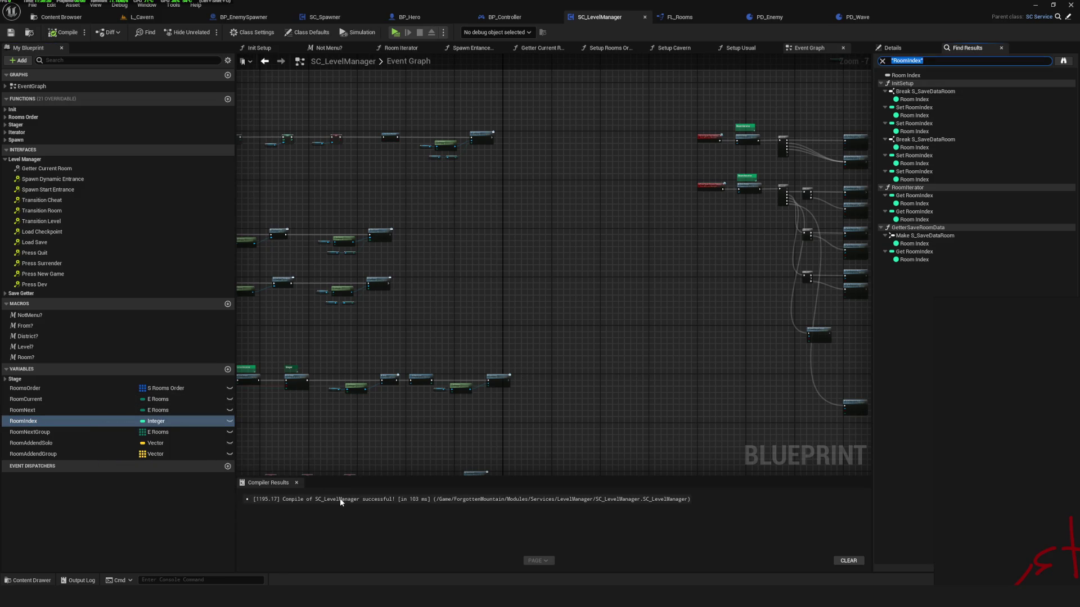
Jump to RoomIndex in Init Setup and inspect the Branch, SET Room Index and SET Rooms Order nodes.
click(914, 99)
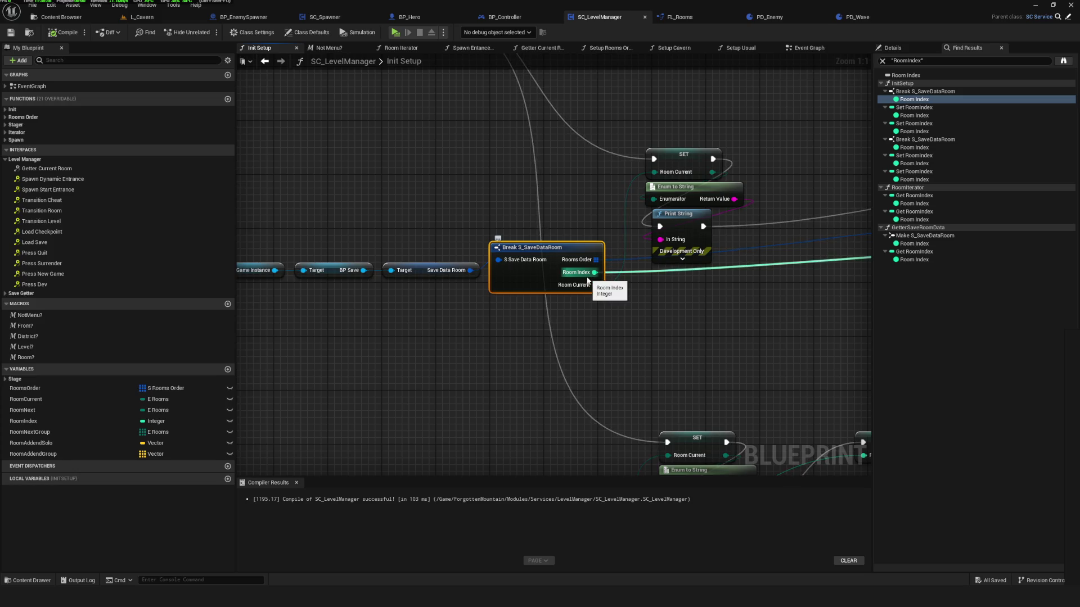
scroll(550, 342, down, 10)
scroll(580, 318, up, 9)
drag(632, 257, 237, 304)
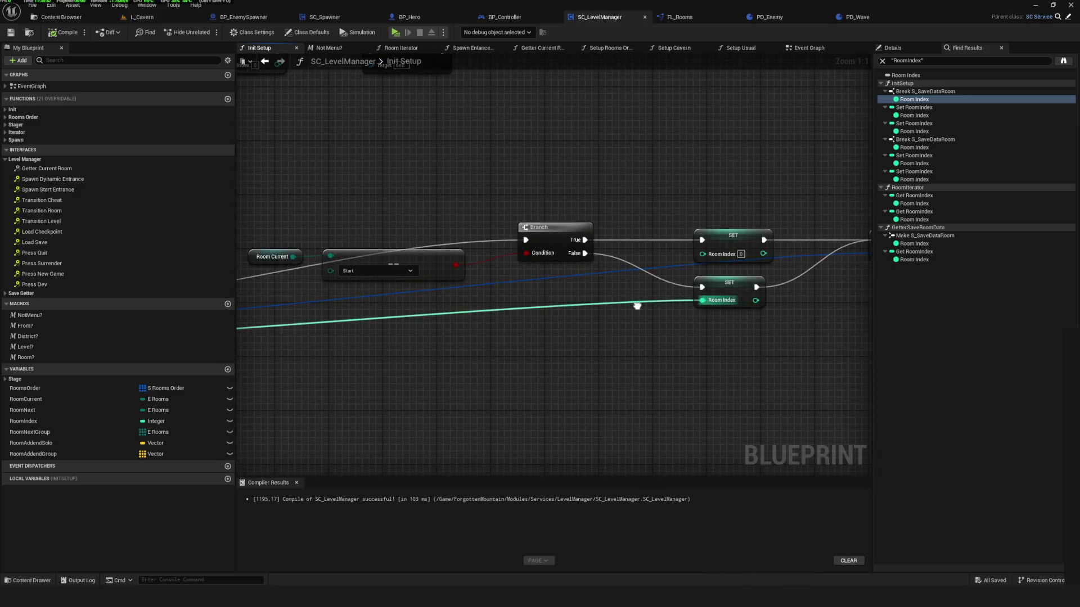
drag(632, 307, 166, 288)
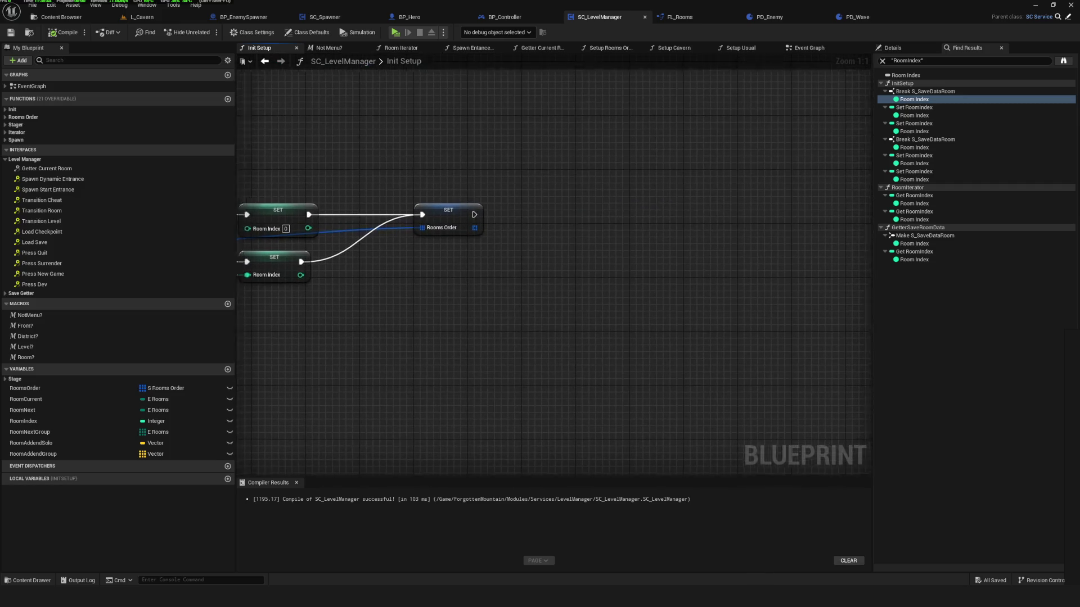
drag(253, 292, 647, 233)
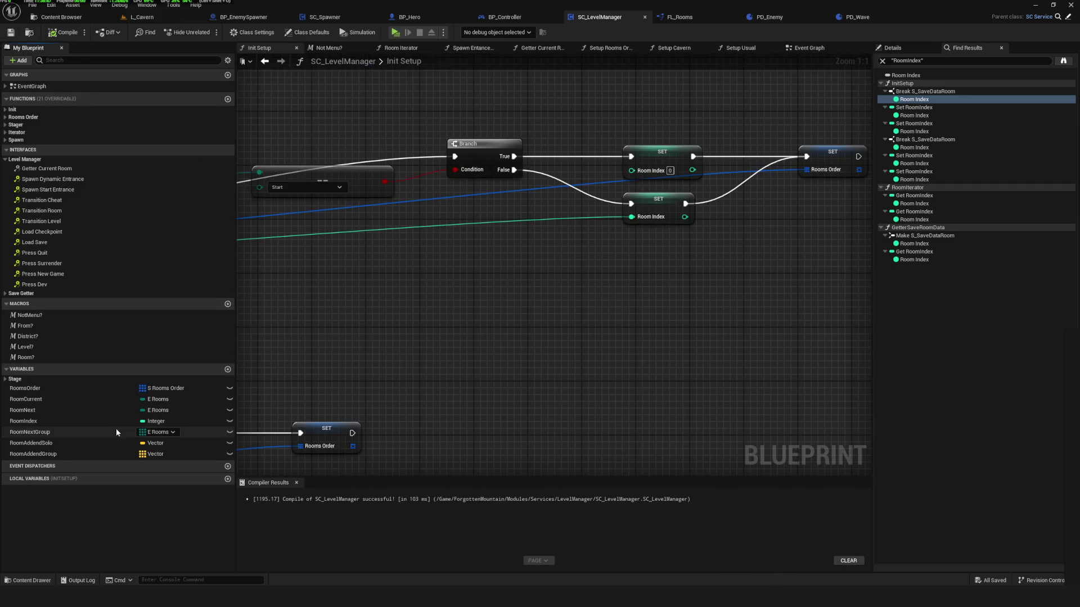
Select RoomIndex again, look over Init Setup, and return to the Event Graph.
click(26, 421)
drag(450, 314, 622, 308)
scroll(622, 308, down, 6)
scroll(581, 306, up, 3)
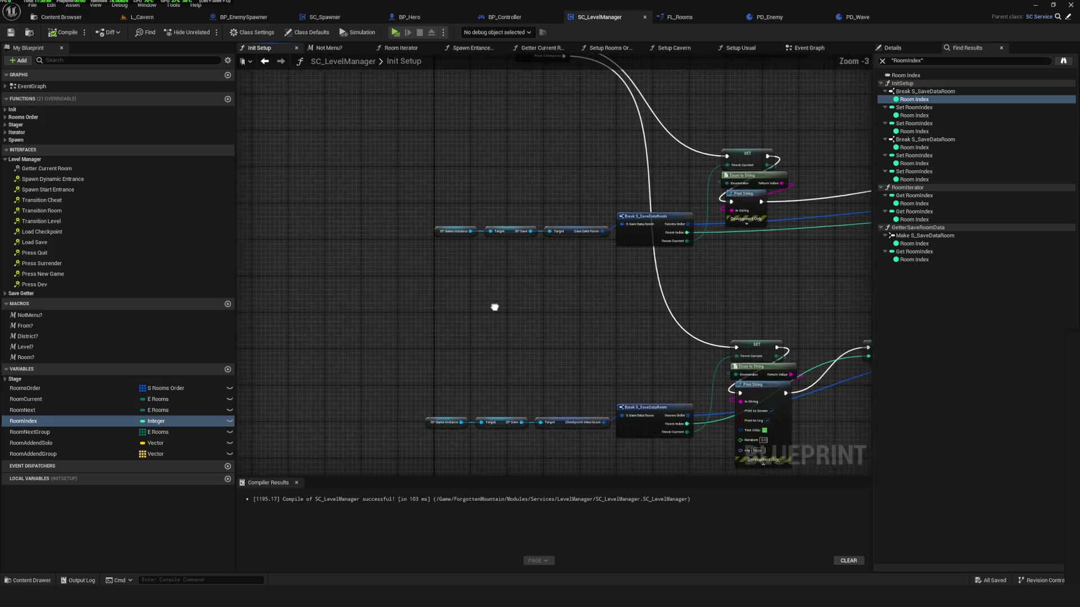
click(10, 32)
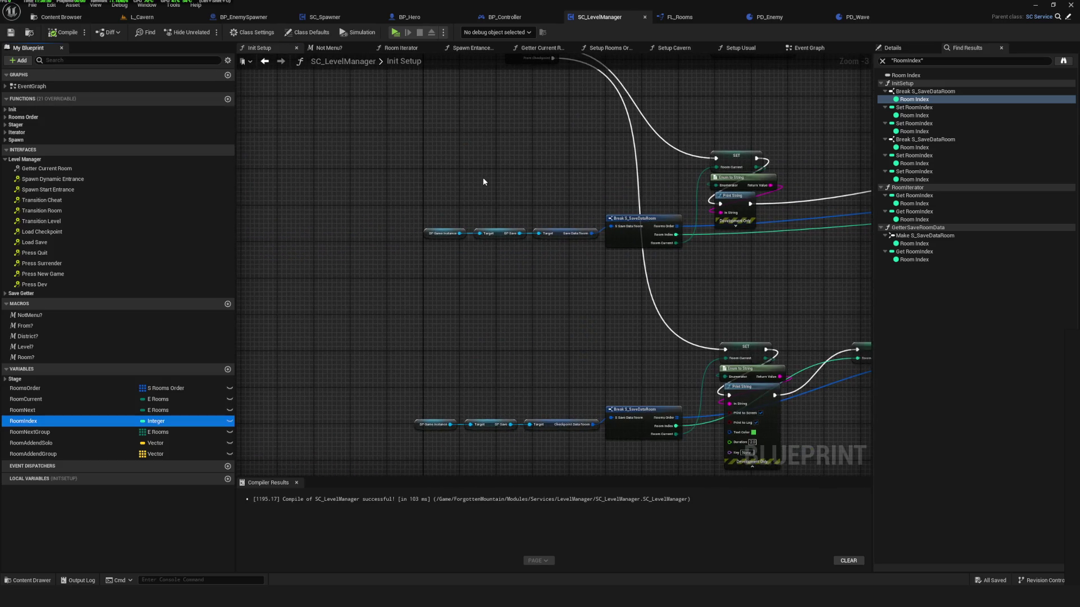
scroll(481, 177, down, 2)
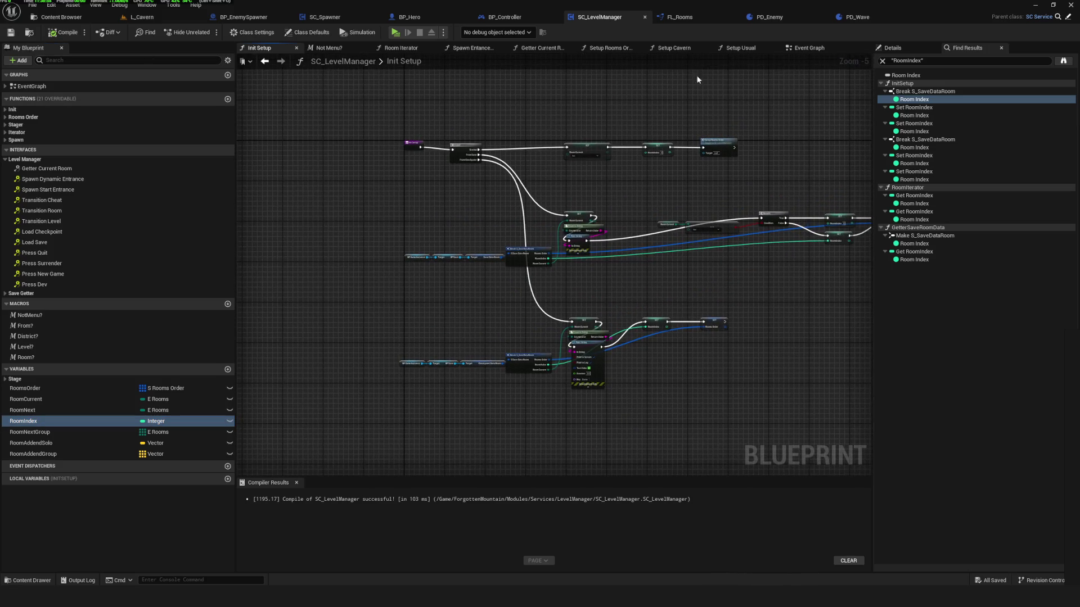
click(809, 48)
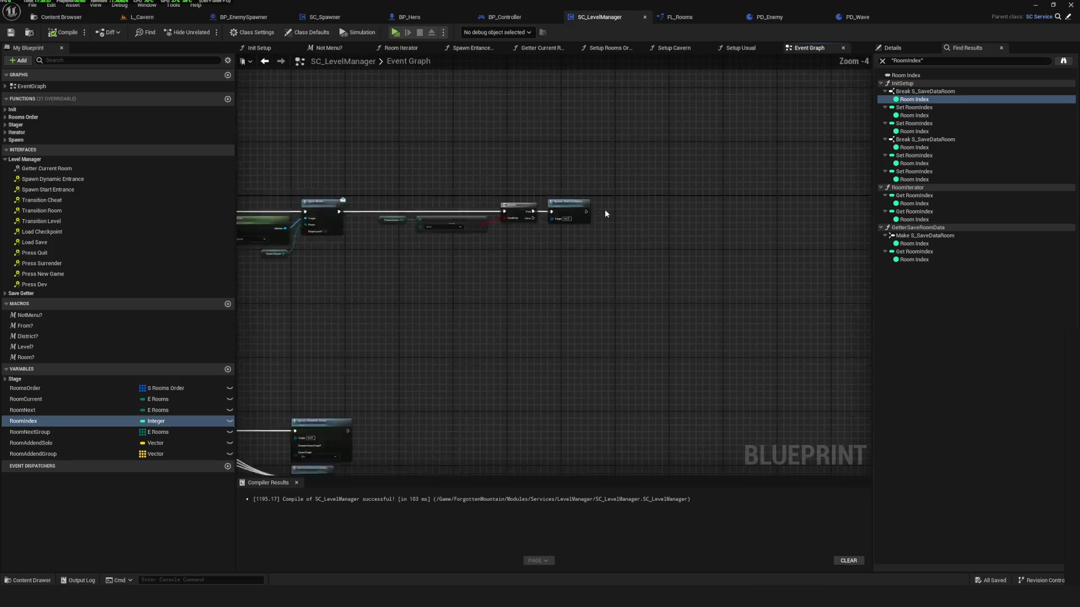
Place a RoomIndex getter node next to Open Room in the Event Graph.
scroll(606, 214, up, 4)
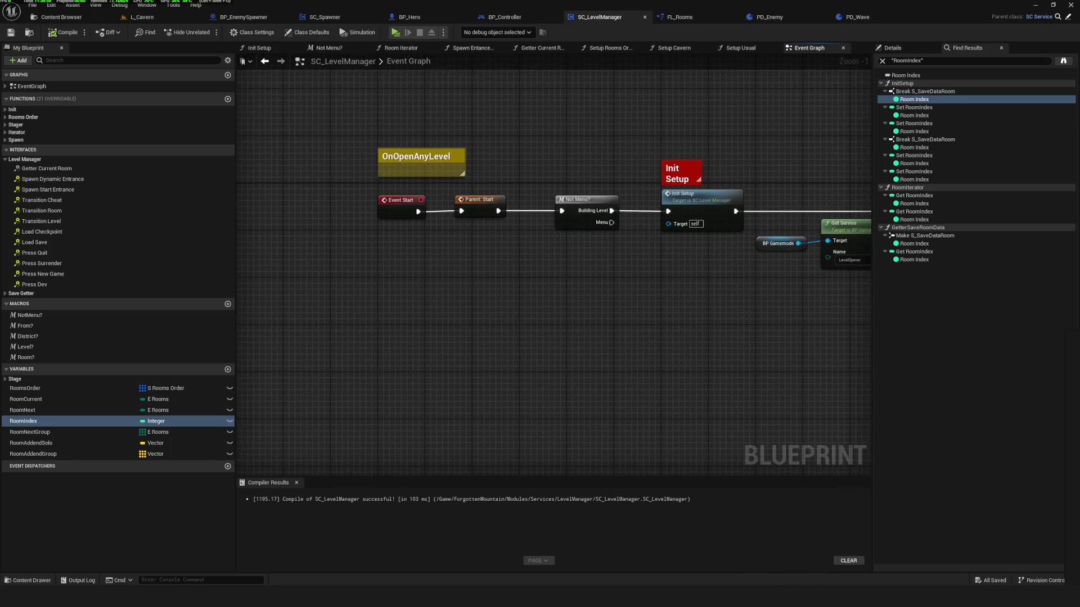
scroll(641, 213, down, 5)
mouse_move(716, 227)
mouse_down()
mouse_move(680, 291)
mouse_move(626, 291)
mouse_up()
scroll(476, 309, up, 7)
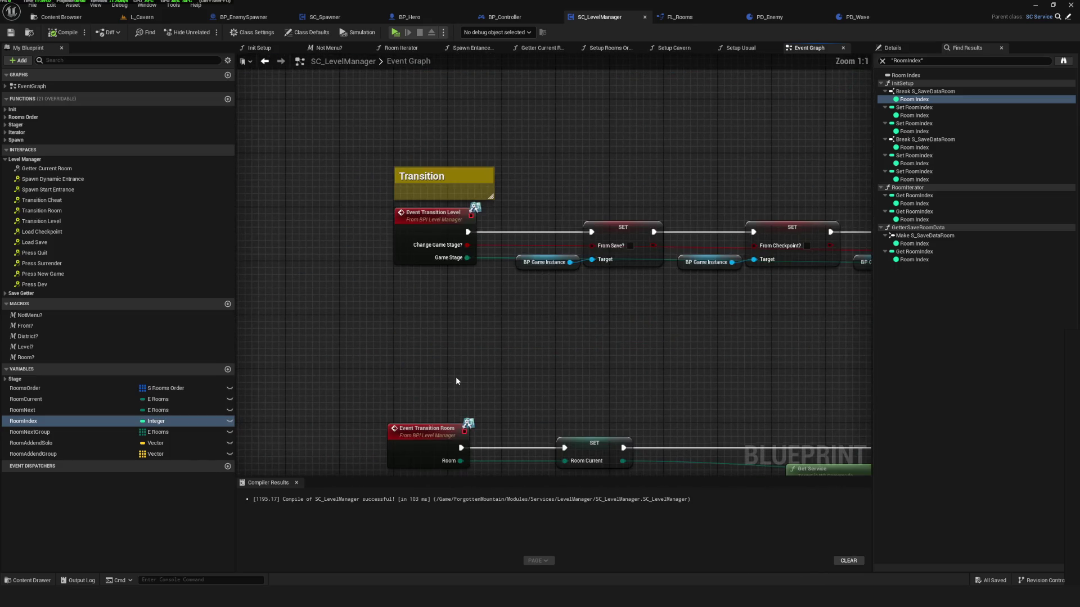
scroll(463, 398, down, 4)
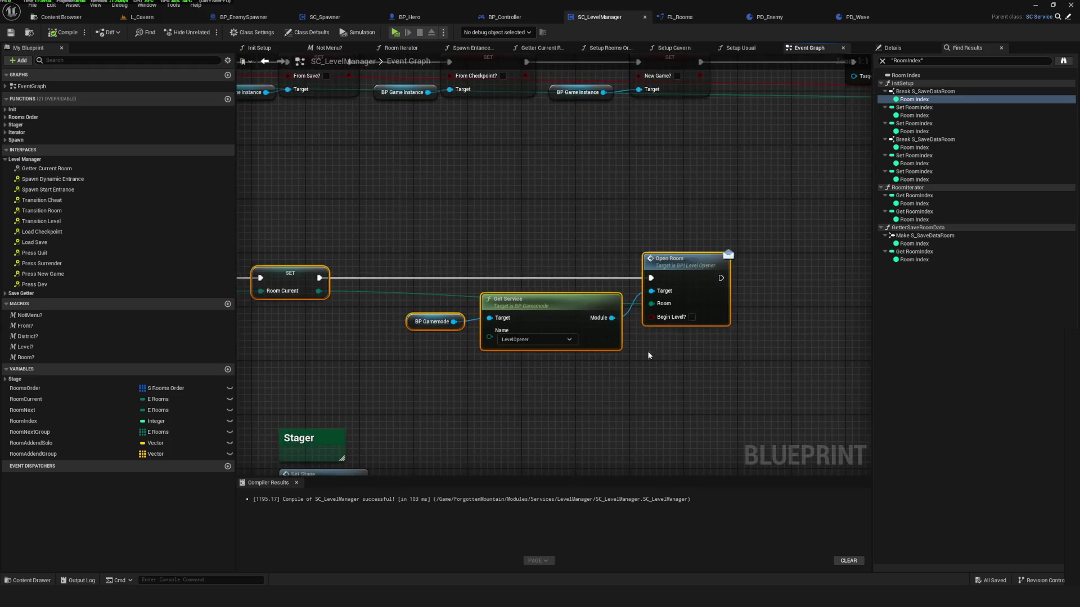
scroll(604, 290, up, 3)
drag(23, 421, 758, 301)
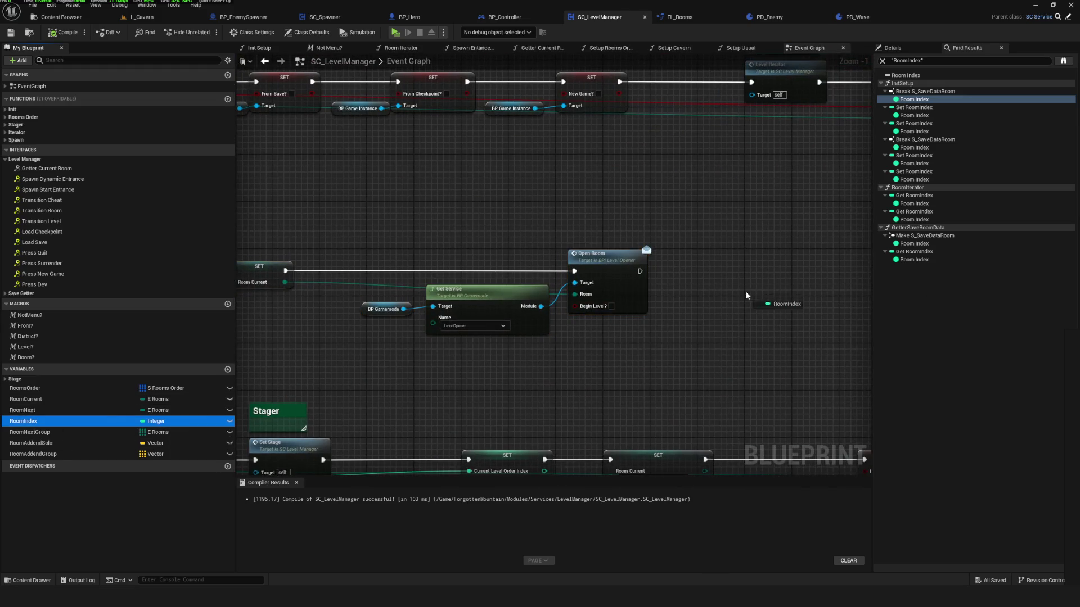
drag(856, 289, 681, 302)
Add a Print String after Open Room with Room Index wired into In String.
scroll(681, 303, up, 1)
drag(429, 280, 715, 278)
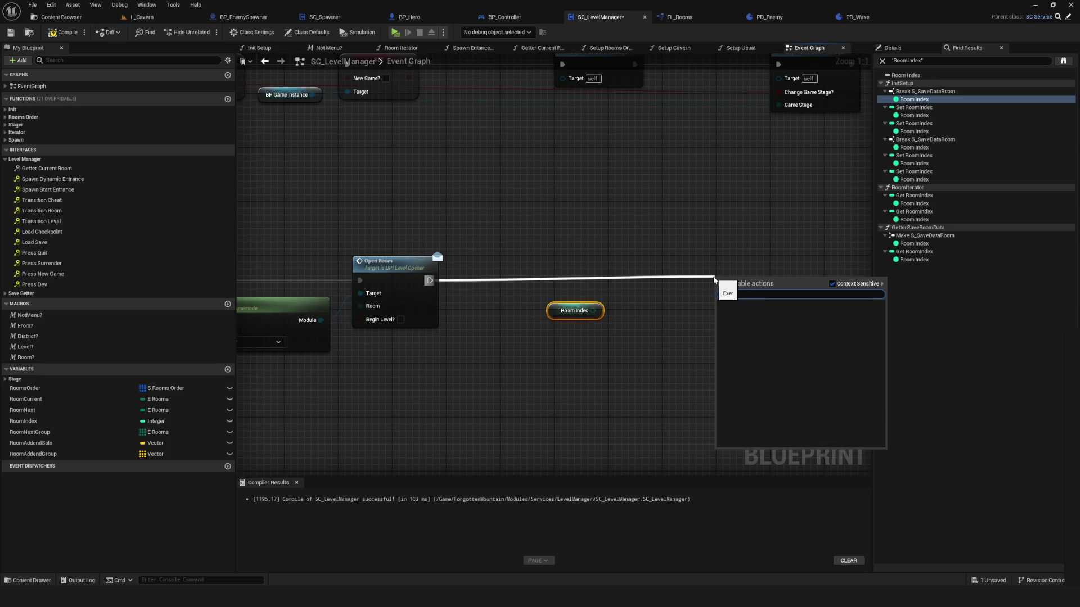
text(print)
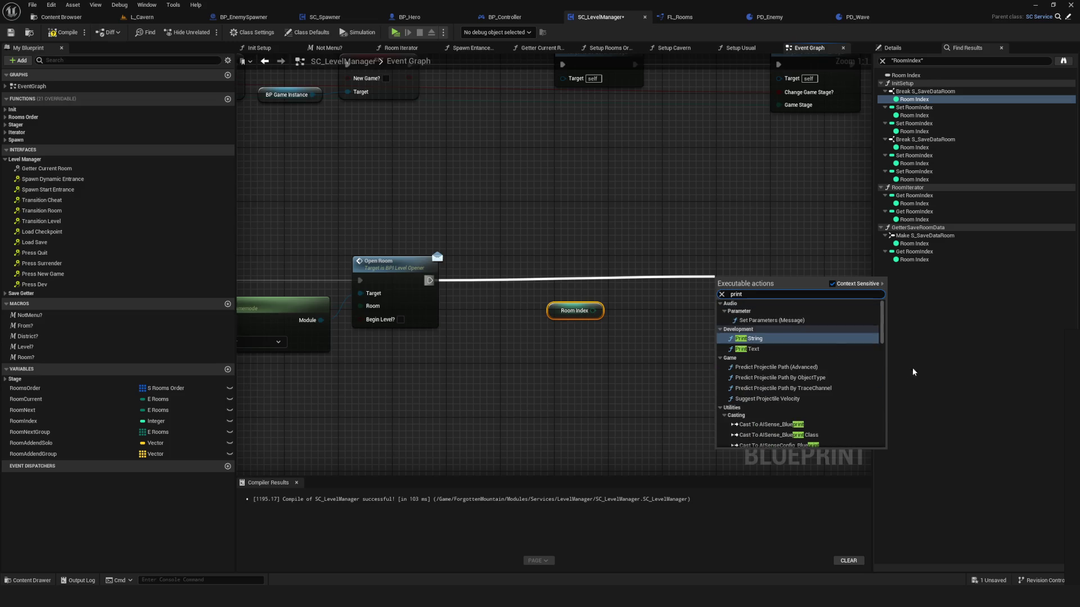
click(798, 339)
drag(593, 310, 718, 307)
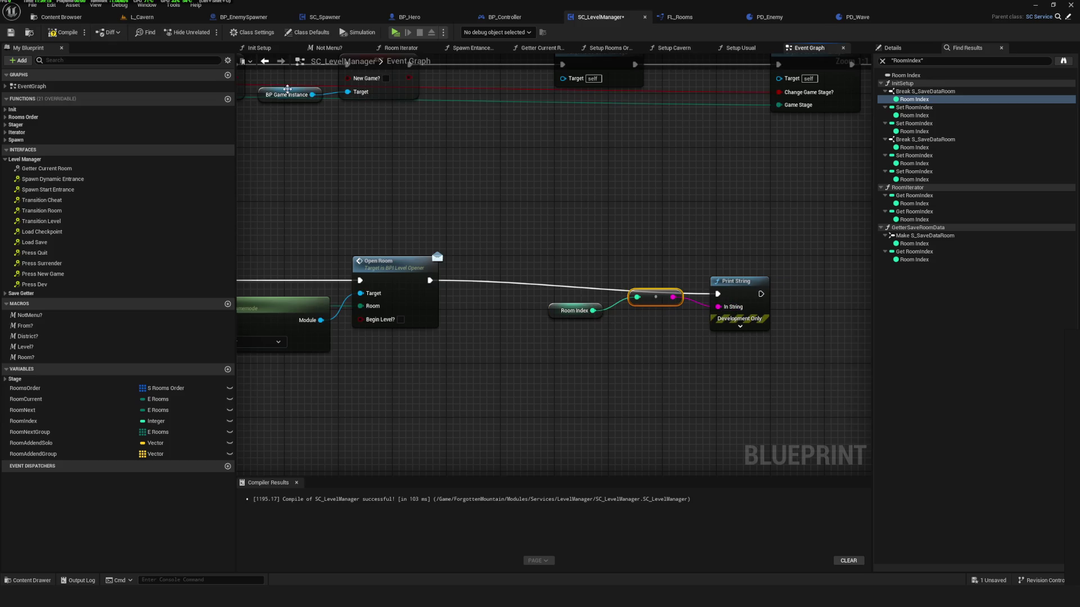
Compile SC_LevelManager, simulate, and start a new game.
click(62, 36)
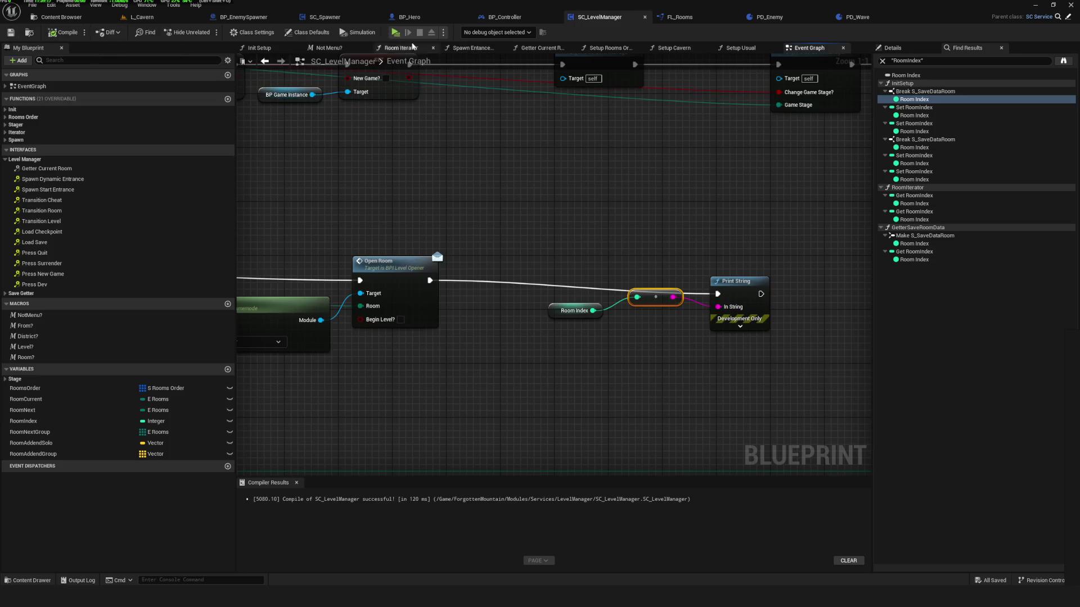
key(alt+p)
click(557, 286)
click(566, 380)
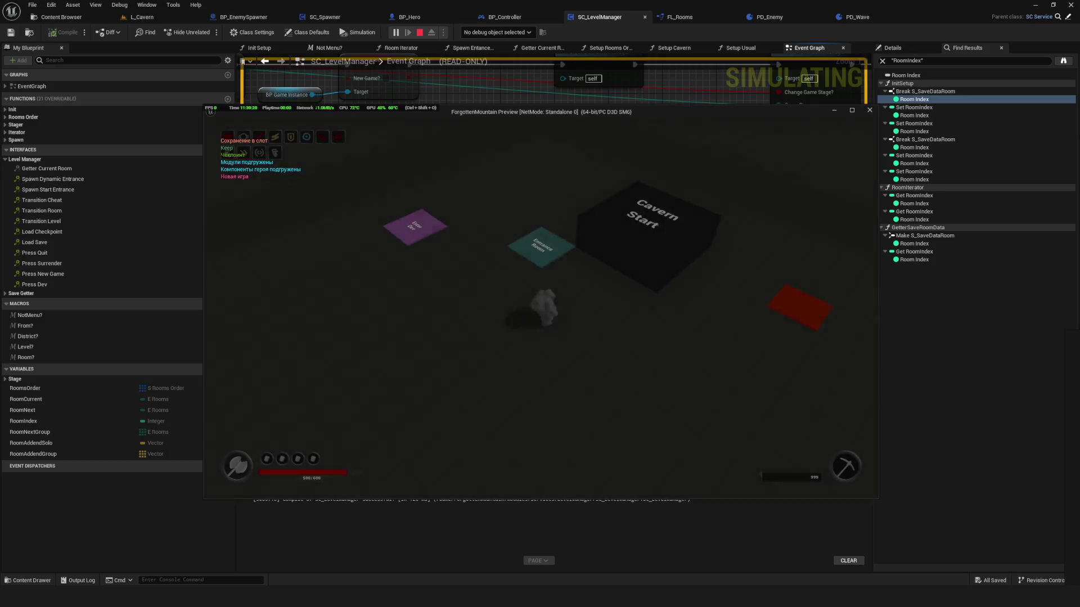
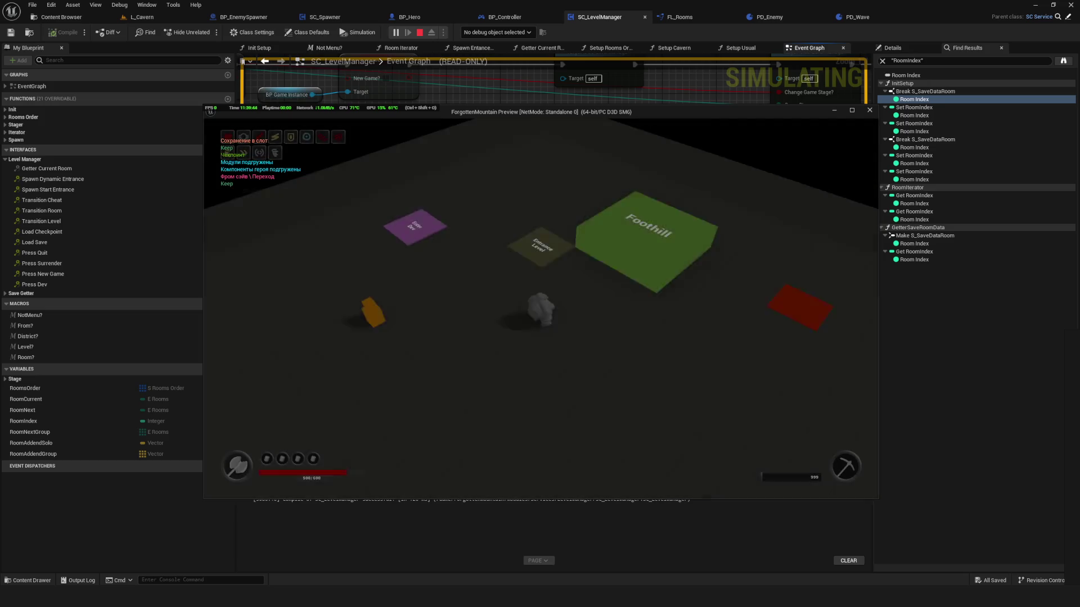
Stop the Play-in-Editor session and bring the Get Service node into view.
key(Escape)
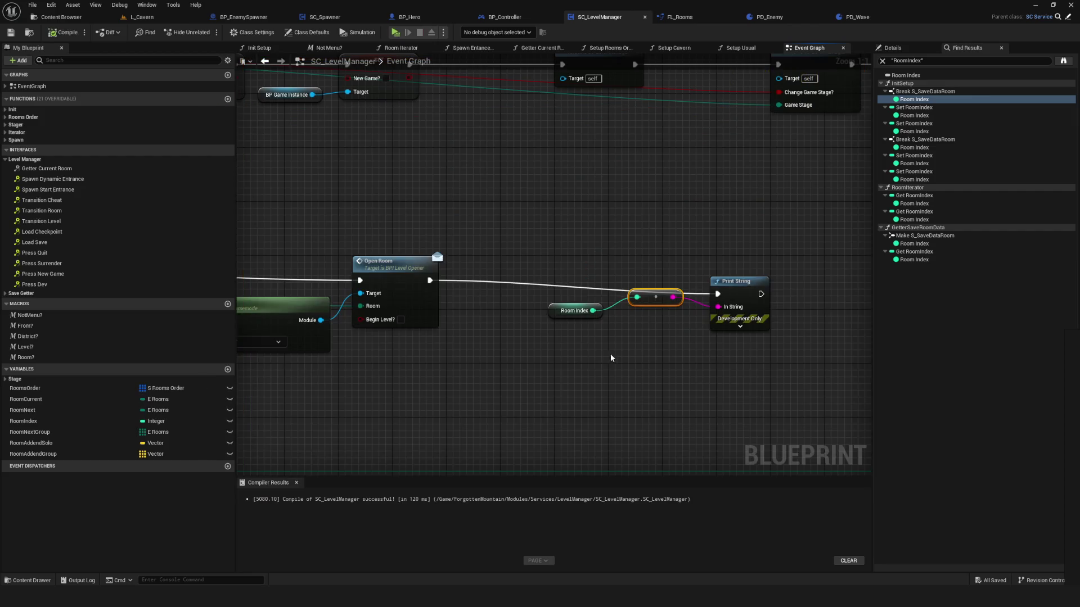
scroll(415, 248, down, 3)
scroll(548, 180, up, 5)
drag(779, 249, 487, 282)
scroll(487, 282, down, 6)
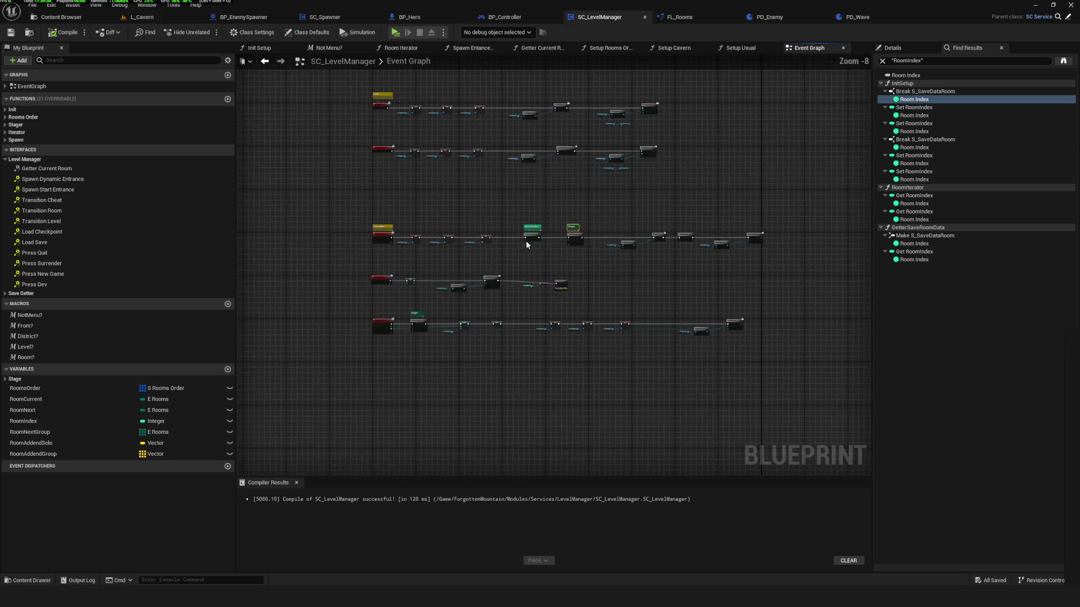
Pan across the zoomed-out SC_LevelManager event graph.
drag(609, 222, 581, 450)
scroll(545, 231, down, 2)
scroll(741, 274, down, 3)
scroll(582, 269, up, 11)
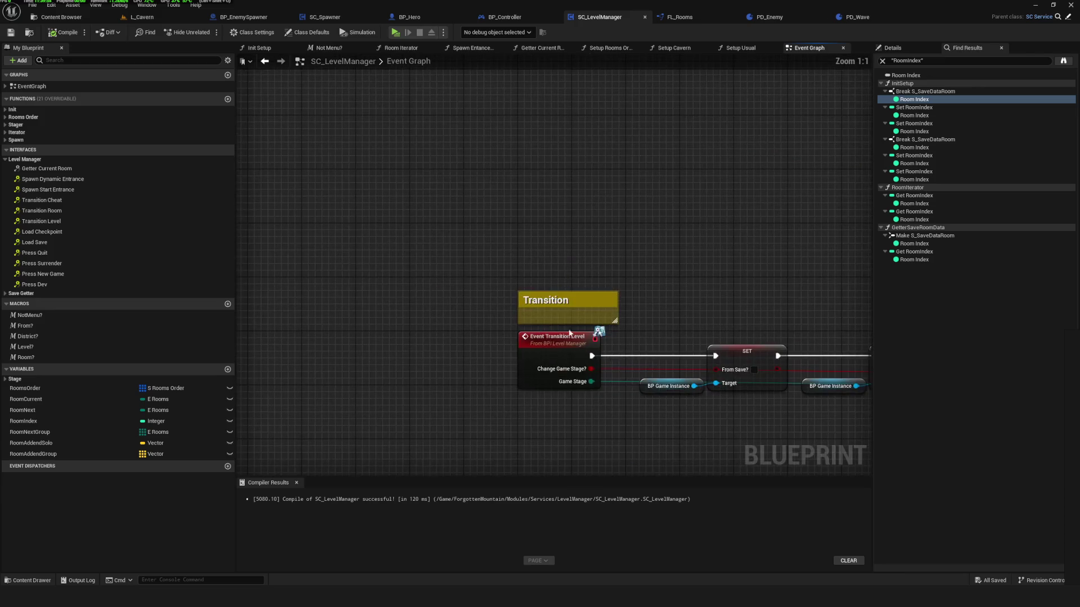
scroll(443, 226, down, 6)
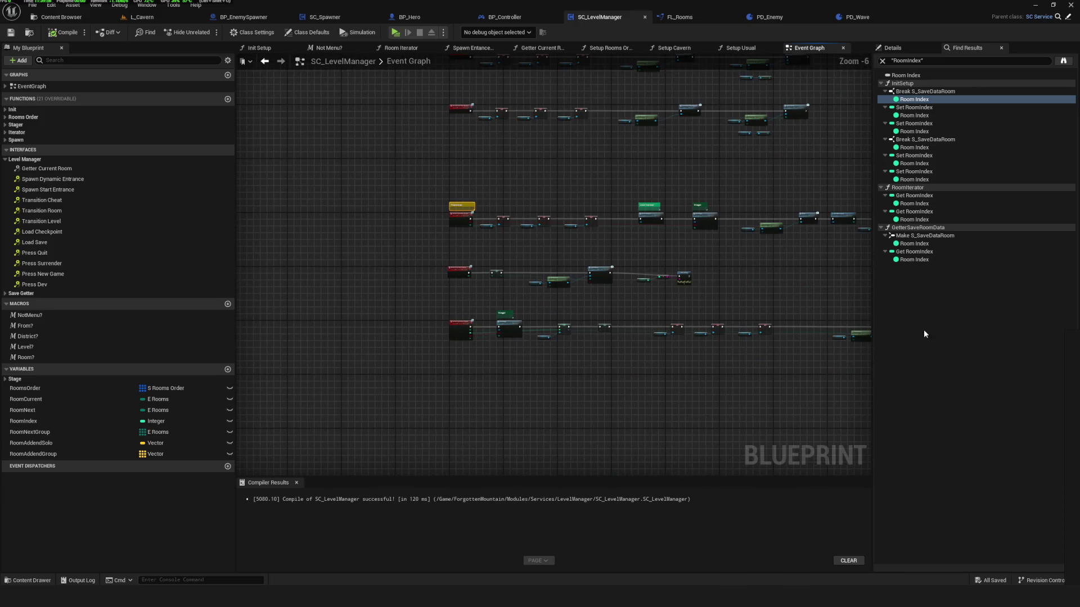
scroll(439, 369, up, 8)
Review the Buttons section, Event Press New Game, and the OnOpenAnyLevel and Init Setup nodes.
mouse_move(438, 369)
mouse_down()
mouse_move(480, 320)
mouse_move(386, 198)
mouse_up()
scroll(385, 198, down, 2)
mouse_move(474, 448)
mouse_down()
mouse_move(497, 415)
mouse_move(495, 360)
mouse_up()
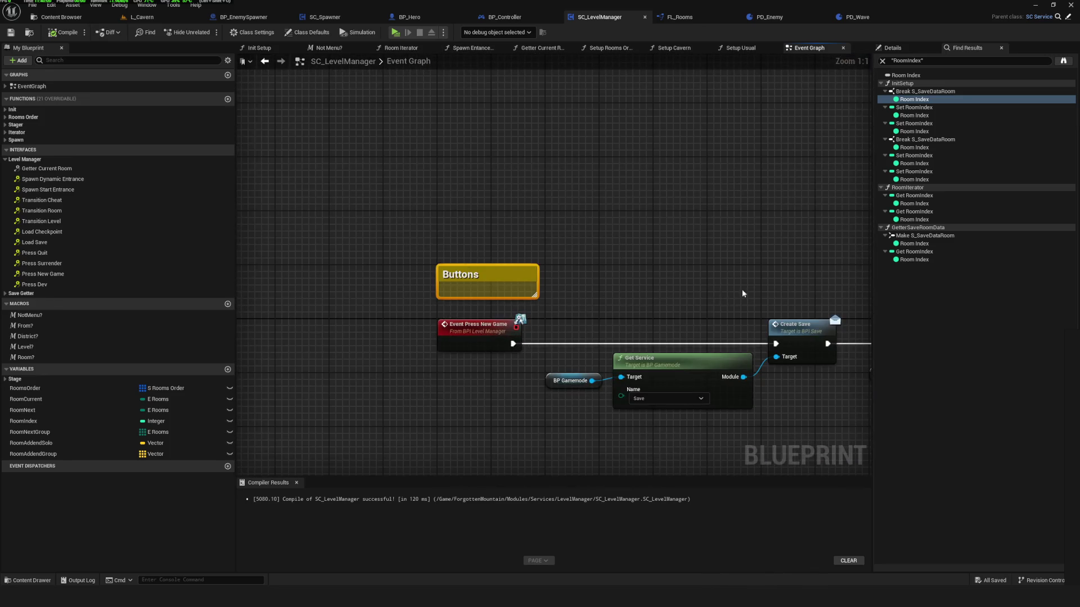
scroll(447, 298, down, 5)
mouse_move(447, 298)
mouse_down()
mouse_move(323, 285)
mouse_move(470, 265)
mouse_up()
scroll(352, 306, up, 7)
Select the OnOpenAnyLevel comment group and all its nodes.
drag(539, 247, 667, 270)
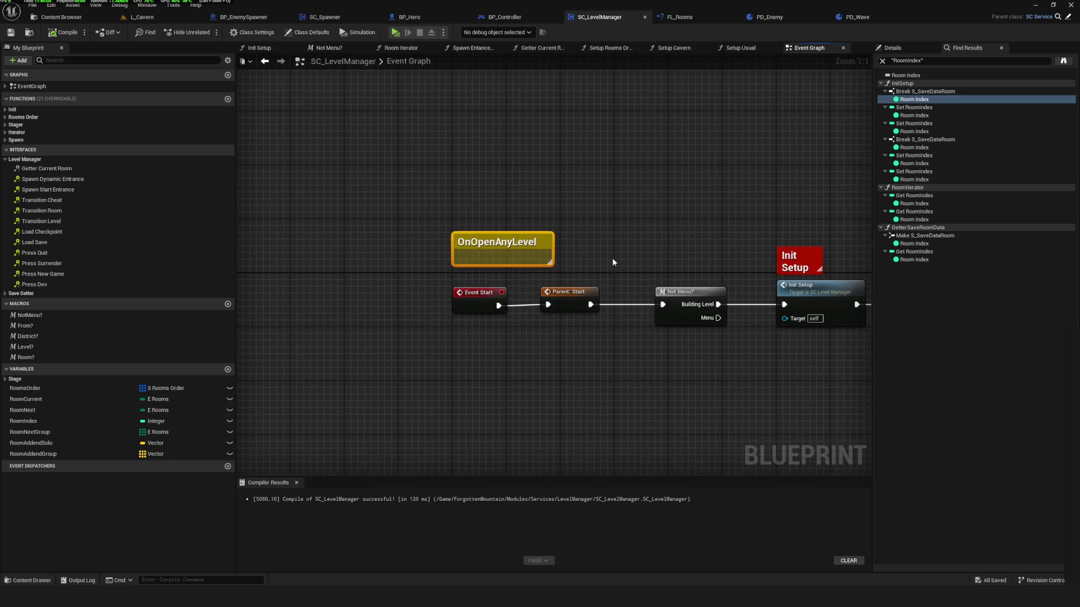
drag(445, 165, 444, 165)
key(ctrl+a)
scroll(381, 163, down, 2)
mouse_move(337, 282)
mouse_down()
mouse_move(430, 285)
mouse_move(621, 248)
mouse_up()
scroll(621, 247, down, 3)
Inspect the Room Iterator node and the neighbouring node groups.
drag(696, 353, 568, 236)
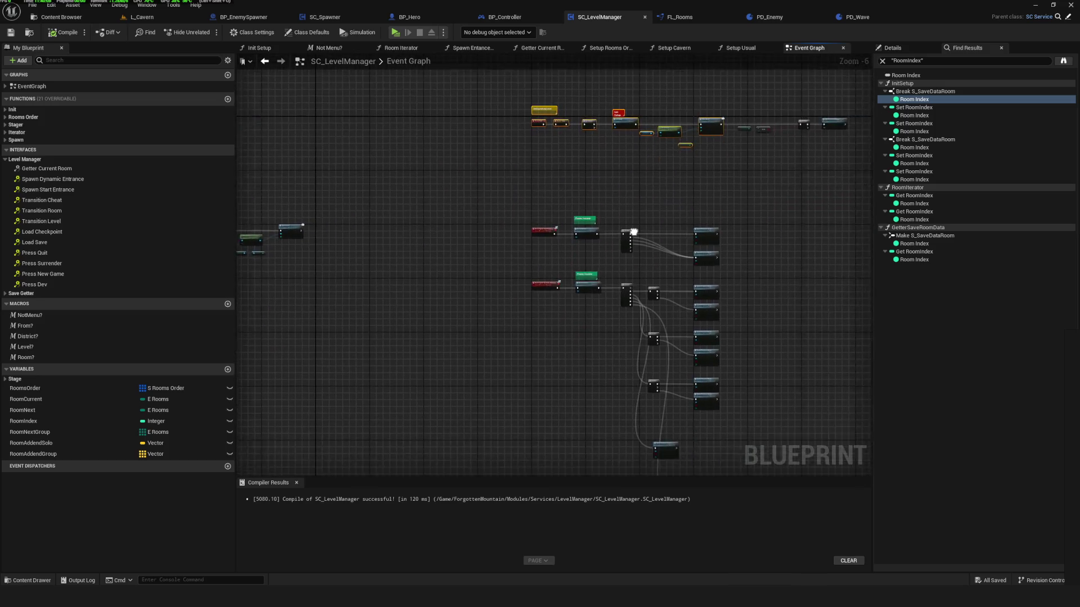
scroll(567, 220, up, 5)
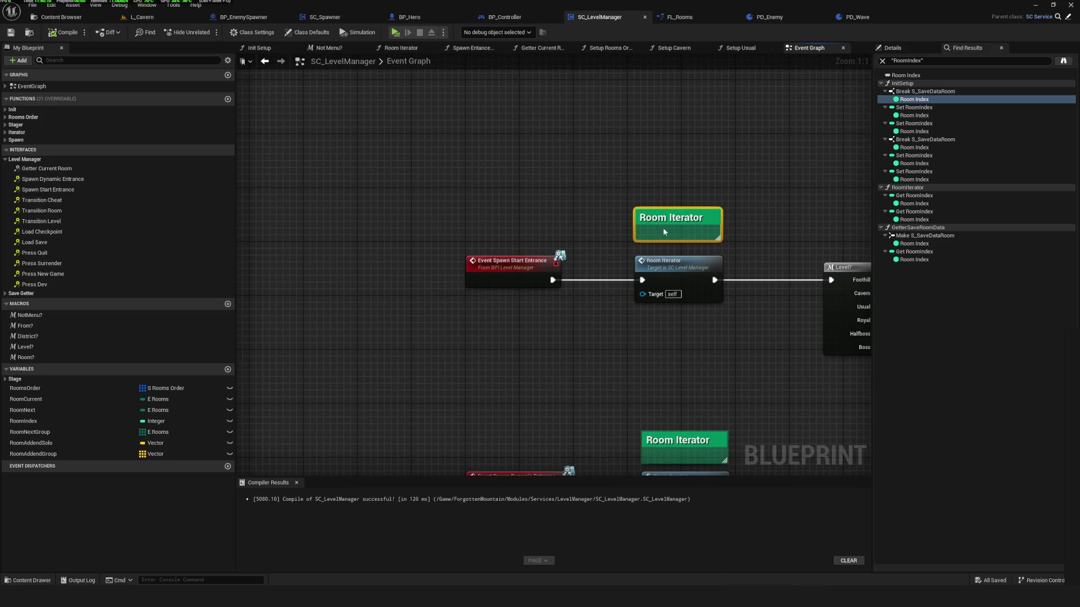
drag(497, 350, 666, 365)
scroll(592, 348, down, 8)
mouse_move(666, 272)
mouse_down()
mouse_move(787, 225)
mouse_move(562, 247)
mouse_up()
scroll(537, 218, up, 5)
Bring the OnOpenAnyLevel comment and Event Start nodes back into view.
drag(313, 244, 488, 238)
scroll(596, 231, up, 3)
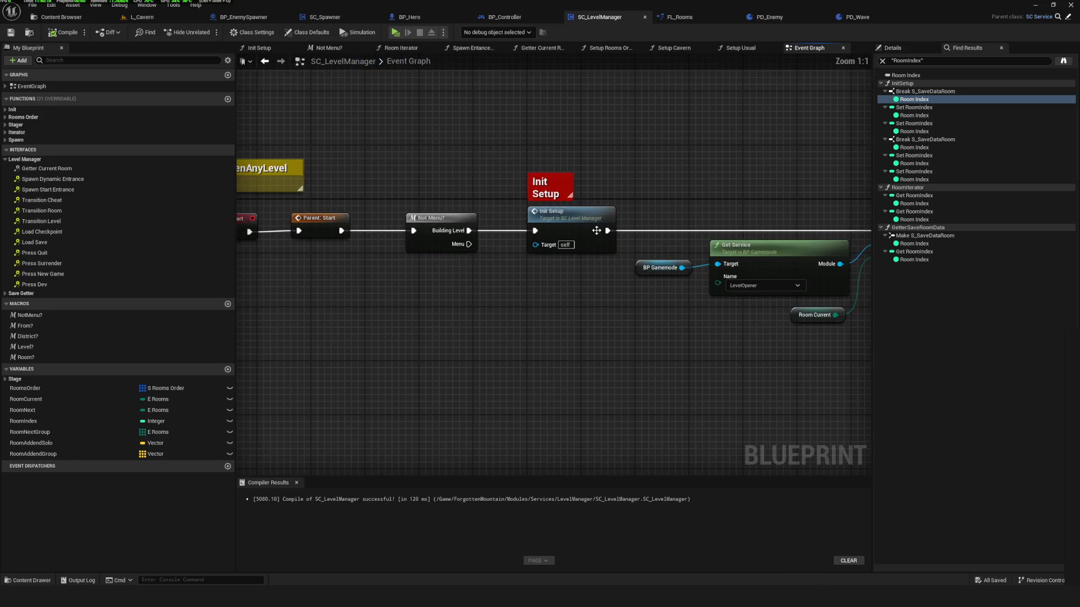
mouse_move(696, 234)
mouse_down()
mouse_move(611, 229)
mouse_move(817, 207)
mouse_up()
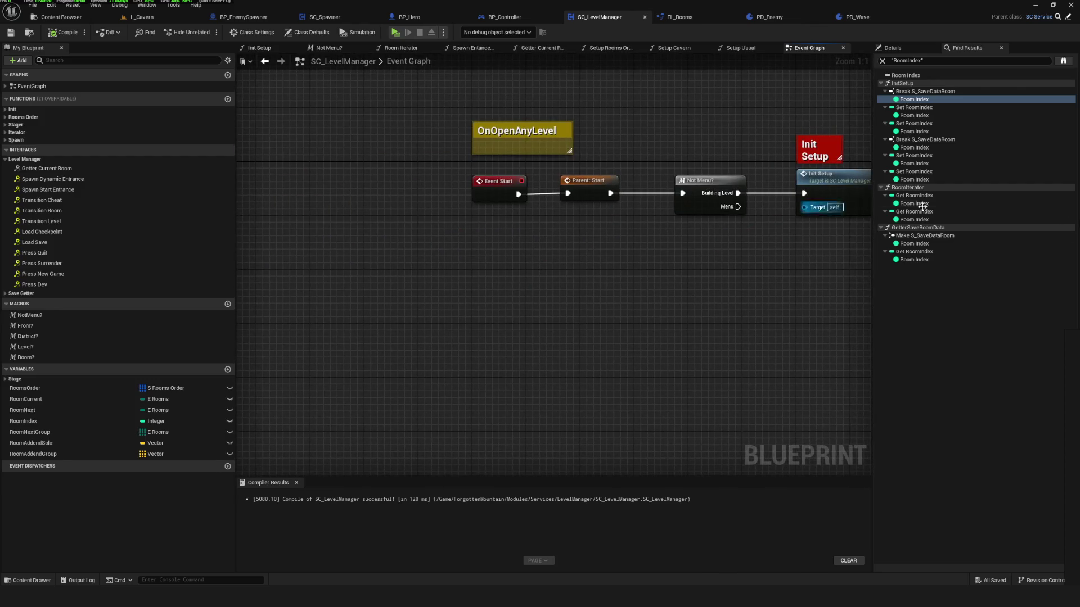
scroll(580, 198, down, 7)
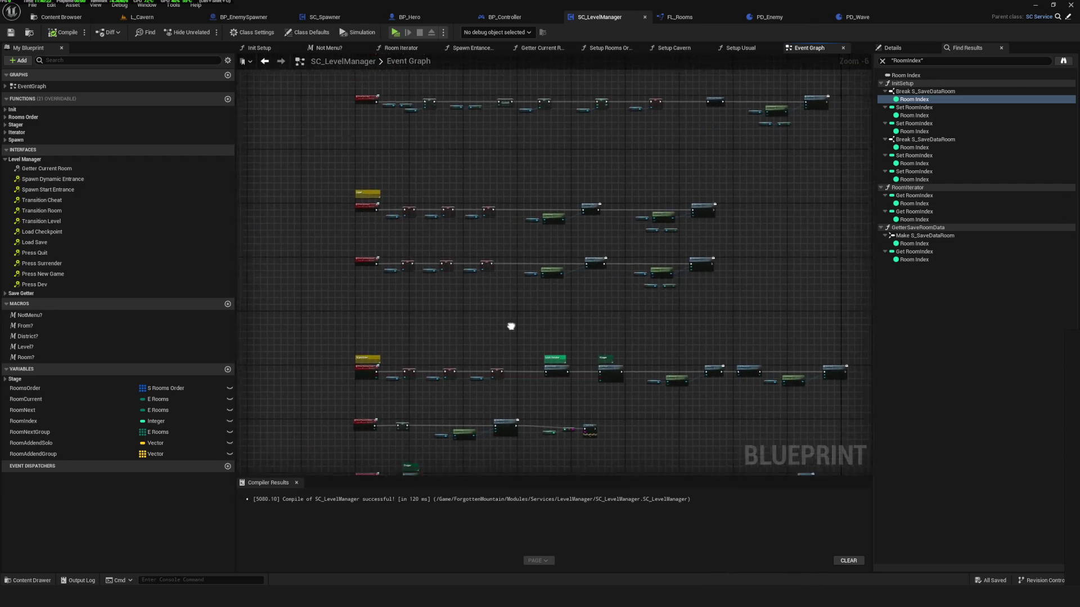
mouse_move(578, 234)
mouse_down()
mouse_move(612, 202)
mouse_move(515, 219)
mouse_move(634, 389)
mouse_up()
scroll(458, 379, up, 6)
Select the SET and BP GameInstance nodes and review the nearby Print String area.
drag(639, 164, 776, 386)
scroll(530, 297, down, 7)
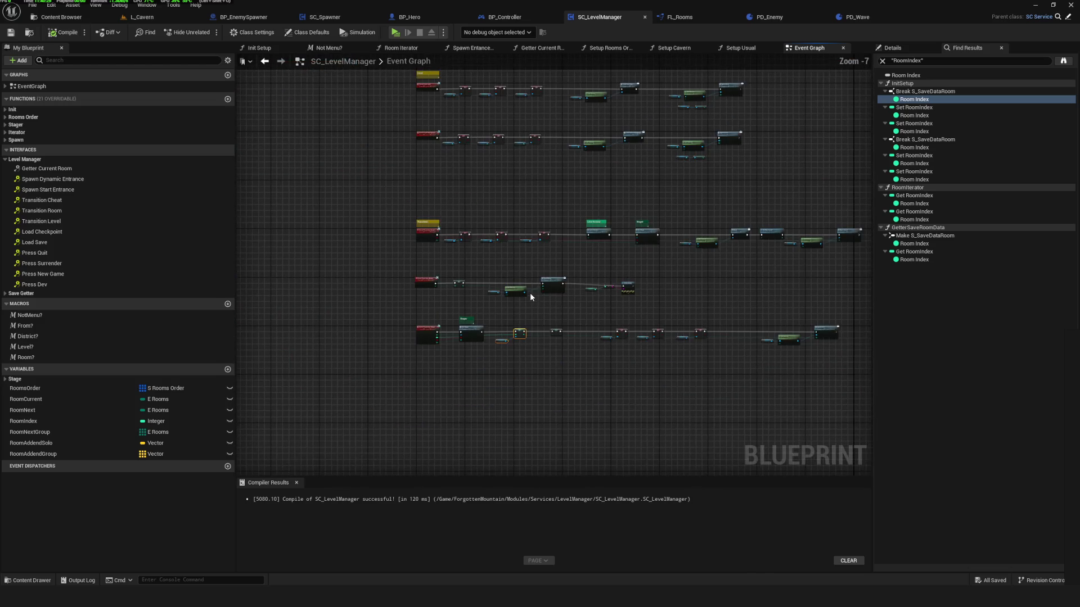
scroll(457, 291, up, 4)
mouse_move(458, 291)
mouse_down()
mouse_move(482, 274)
mouse_move(515, 310)
mouse_up()
drag(538, 117, 470, 164)
scroll(472, 220, down, 3)
mouse_move(472, 277)
mouse_down()
mouse_move(426, 253)
mouse_move(521, 293)
mouse_move(656, 307)
mouse_move(540, 323)
mouse_move(563, 264)
mouse_up()
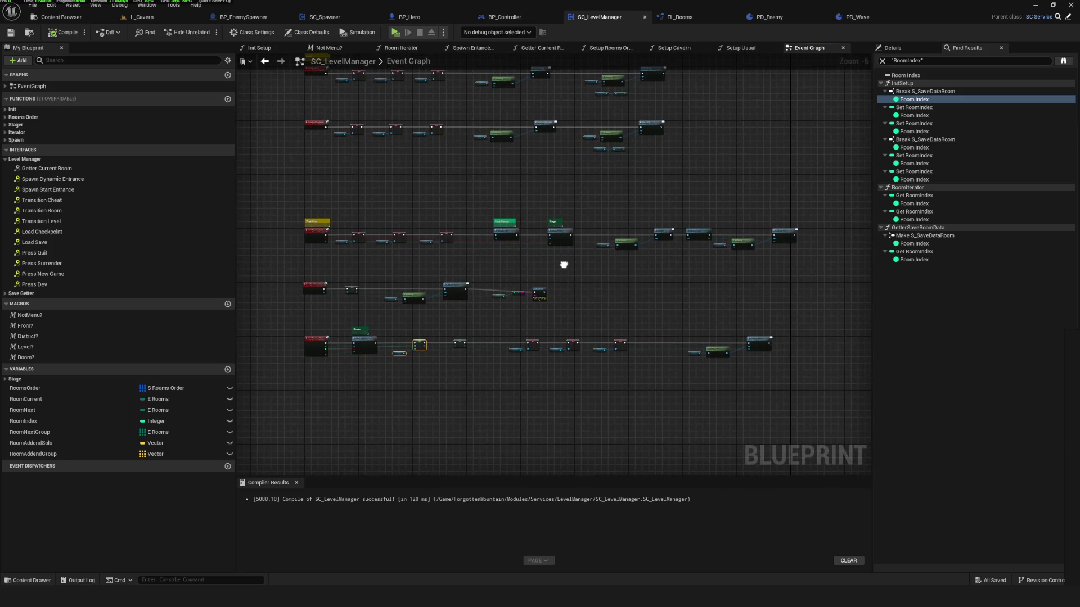
scroll(357, 256, down, 2)
click(62, 17)
Open SC_LevelOpener from the LevelOpener folder and show its Event Graph.
click(326, 206)
click(50, 468)
double_click(256, 79)
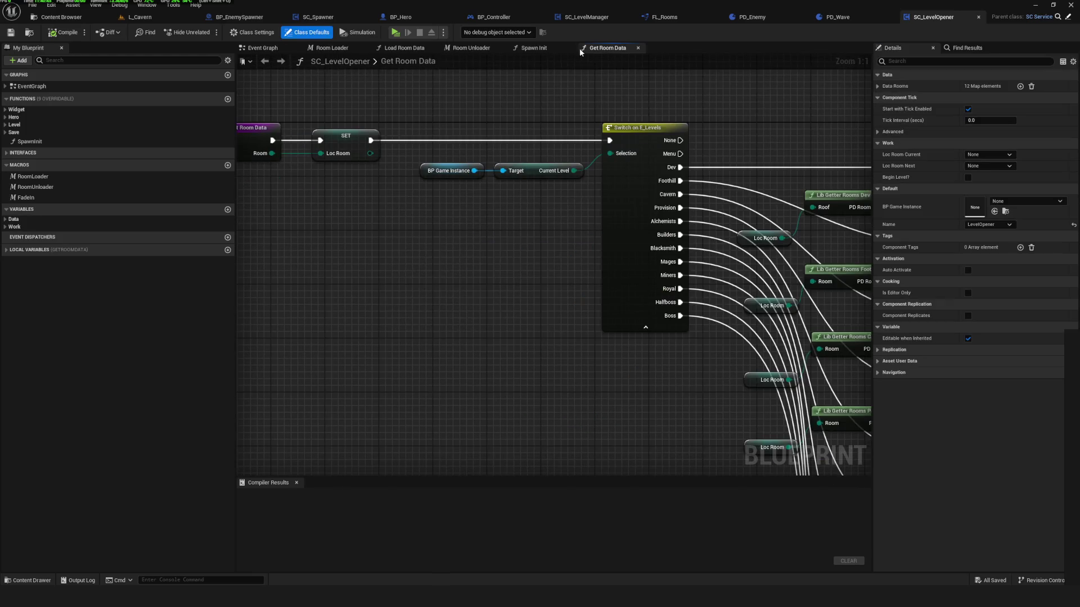
click(262, 48)
Select both Loading nodes and the Delay node, zooming around the graph.
scroll(636, 137, down, 5)
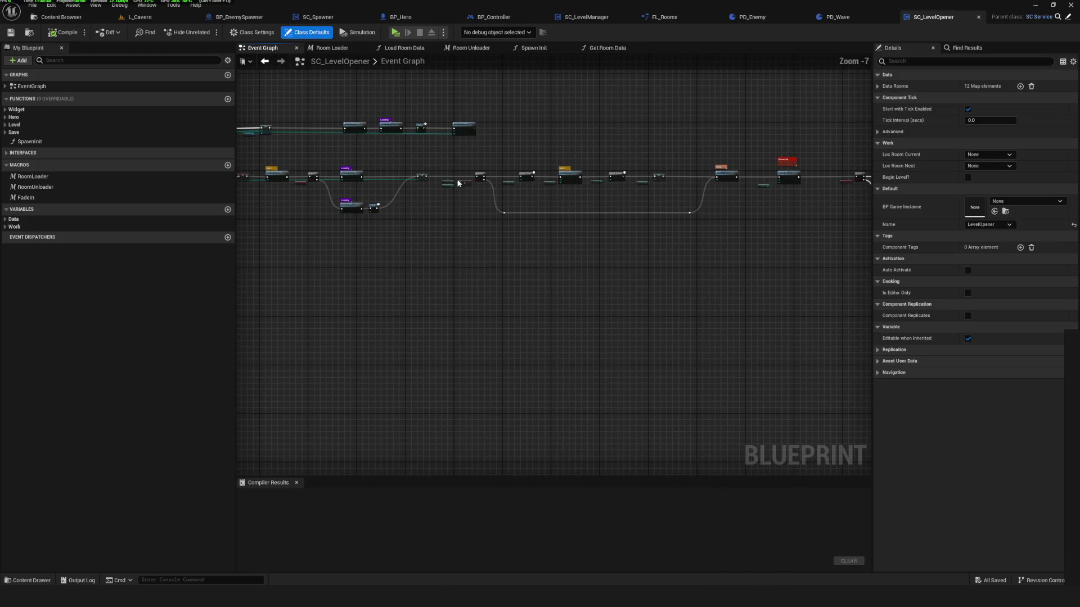
scroll(833, 203, up, 7)
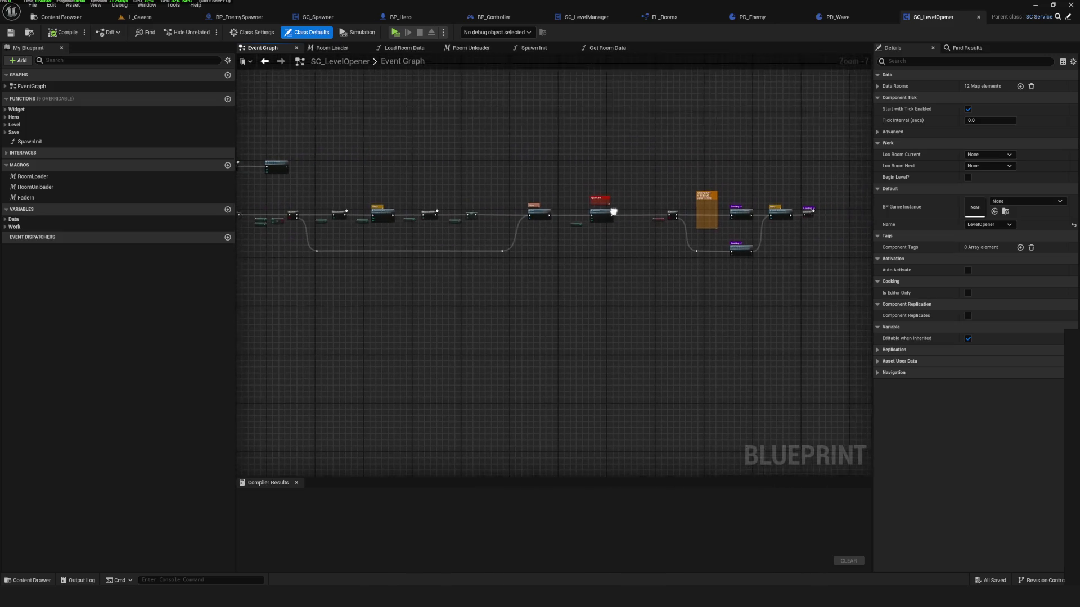
scroll(849, 210, down, 2)
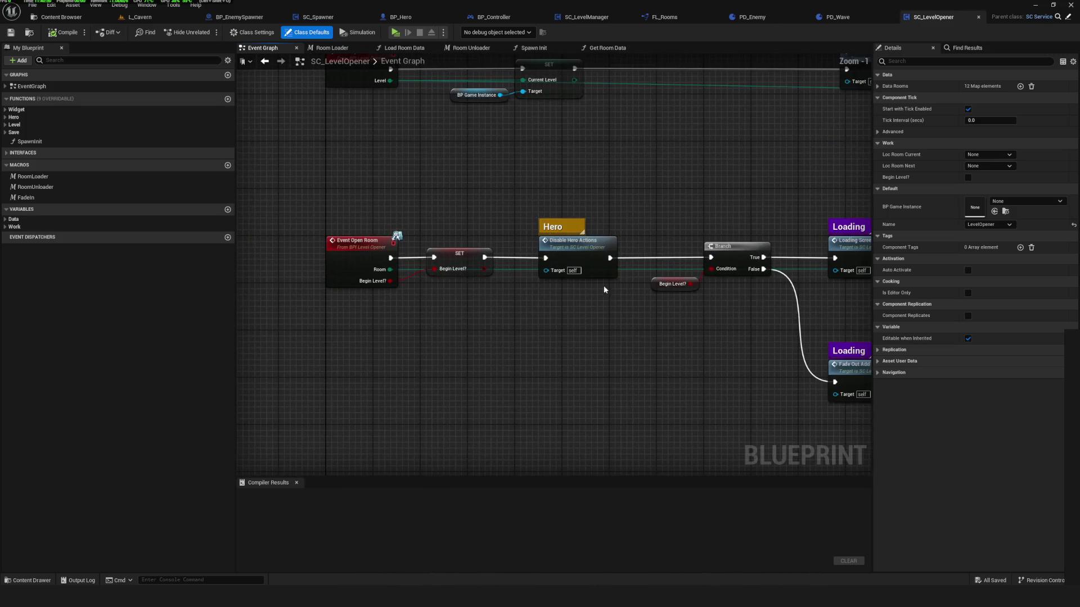
drag(526, 167, 723, 413)
scroll(566, 207, down, 4)
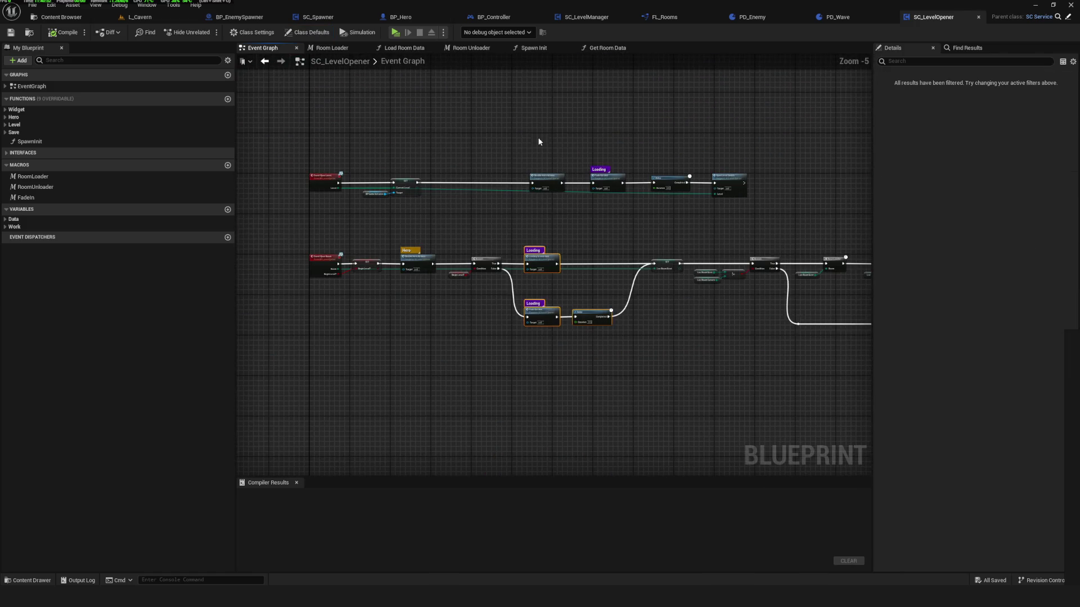
scroll(374, 233, down, 2)
scroll(511, 171, up, 7)
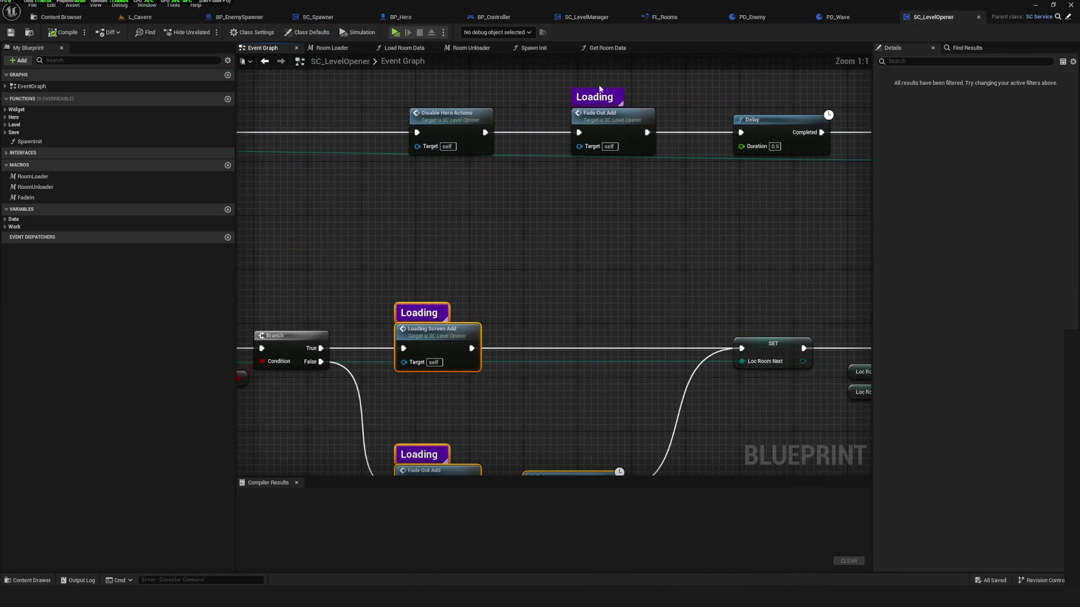
scroll(636, 285, down, 6)
scroll(577, 270, up, 5)
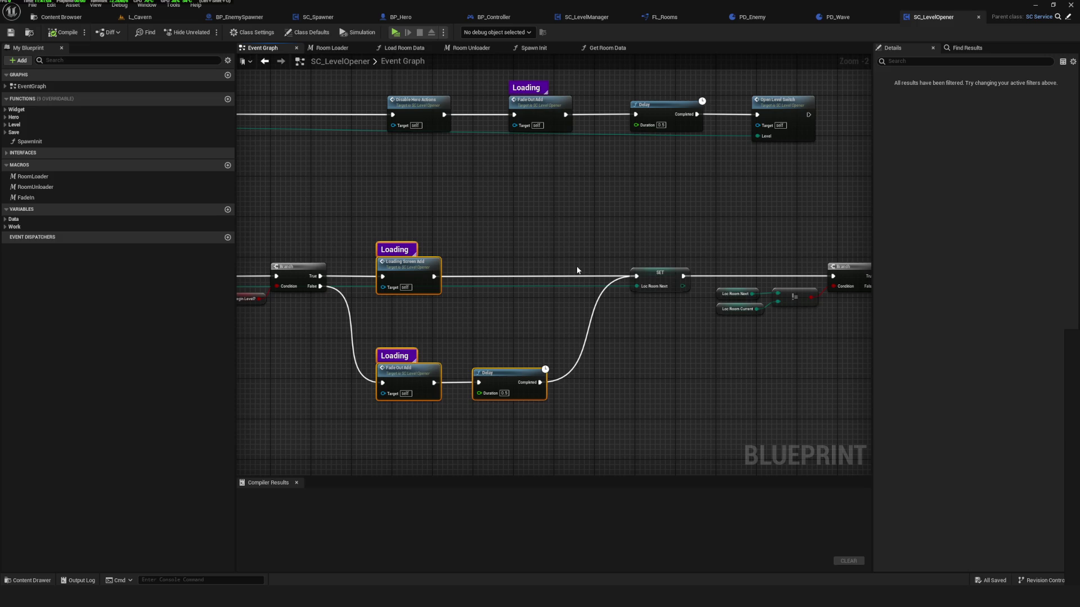
scroll(577, 270, down, 8)
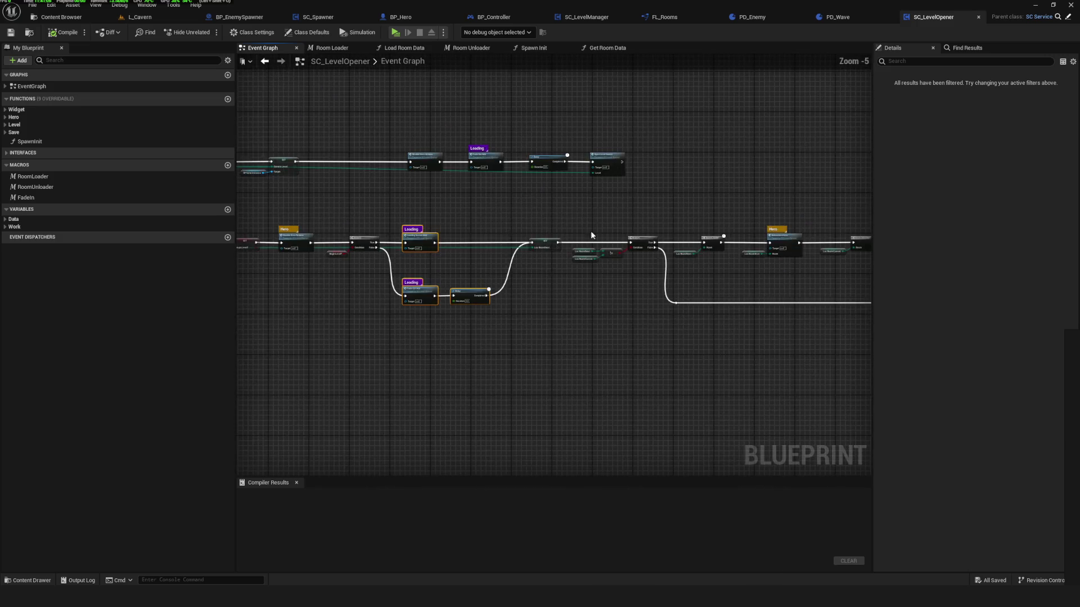
scroll(501, 251, up, 4)
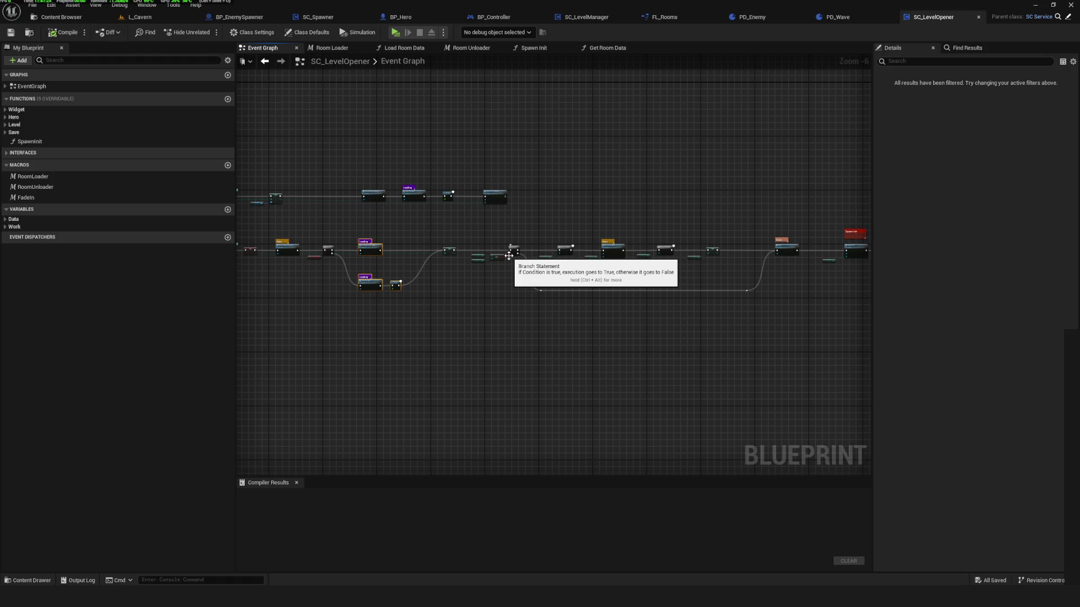
scroll(447, 214, up, 1)
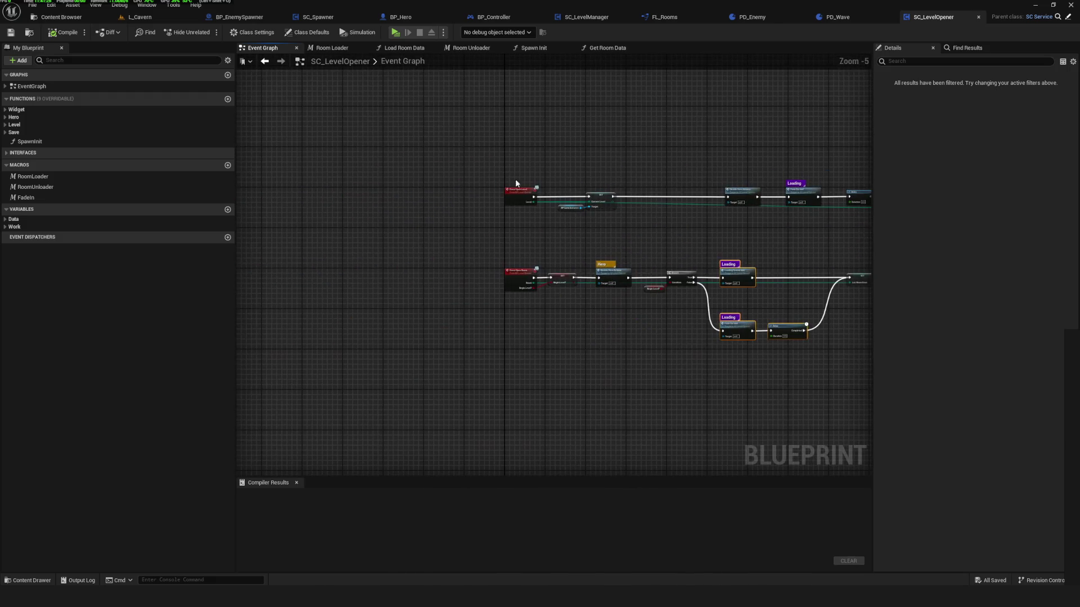
Review the Loading Screen and Disable nodes in the SC_LevelOpener graph.
scroll(619, 201, up, 5)
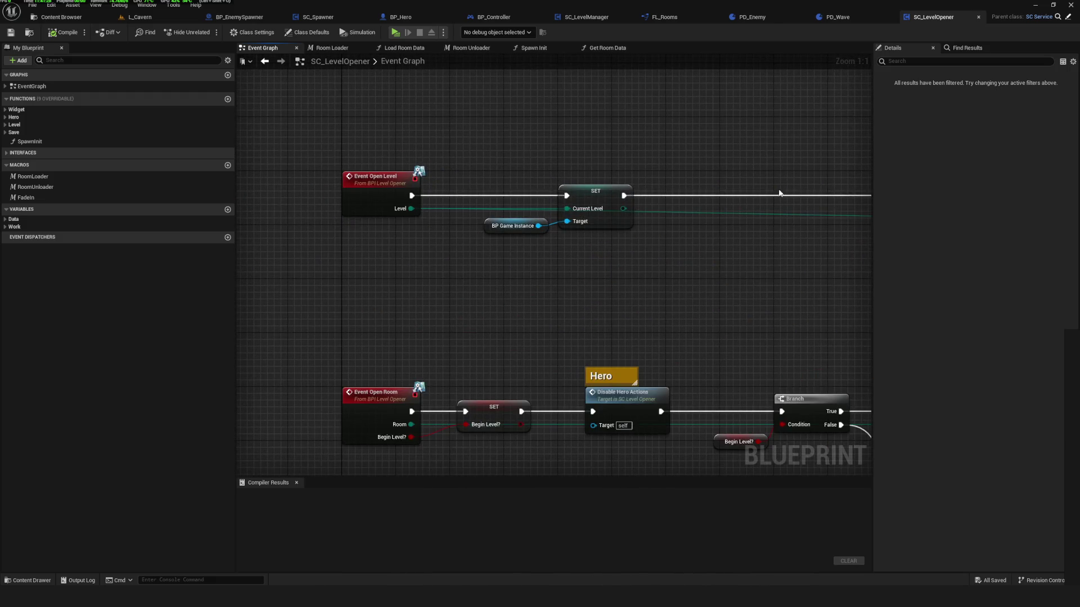
mouse_move(729, 288)
mouse_down()
mouse_move(612, 289)
mouse_move(571, 304)
mouse_up()
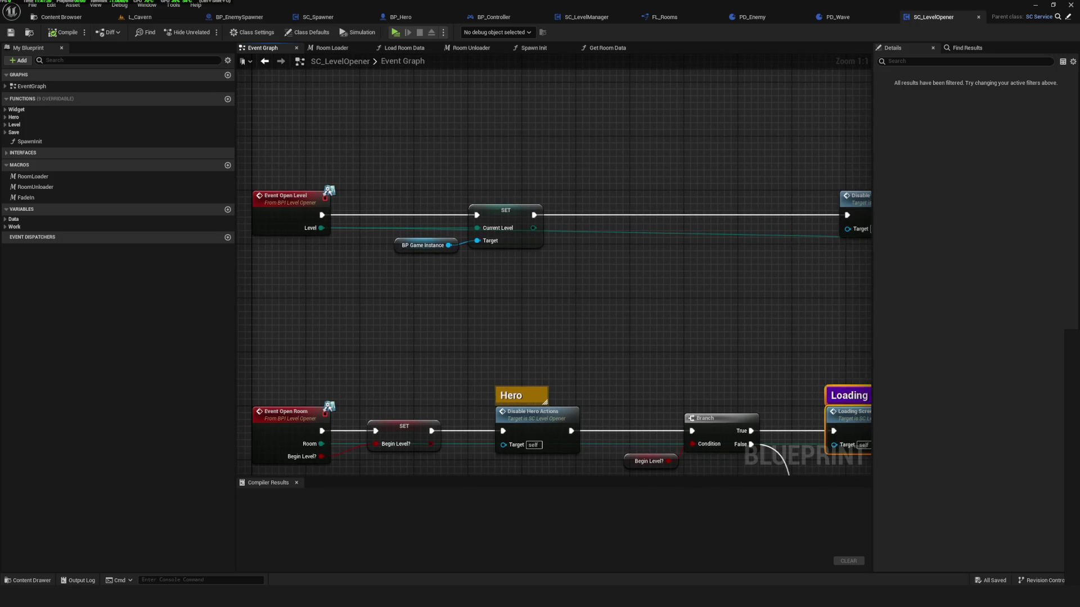
scroll(586, 248, down, 7)
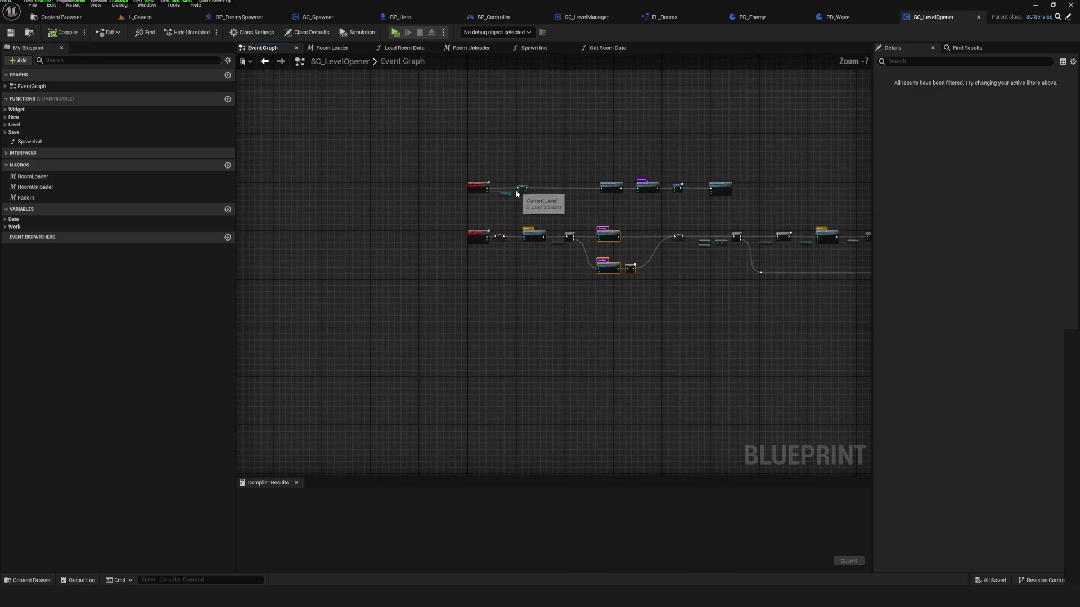
scroll(574, 254, up, 3)
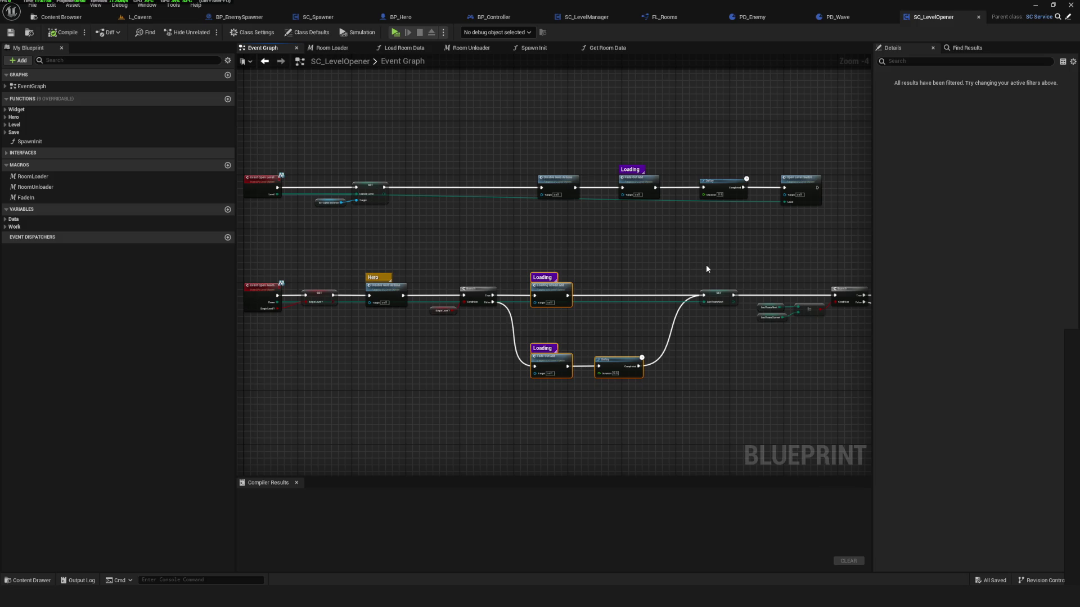
scroll(615, 267, down, 2)
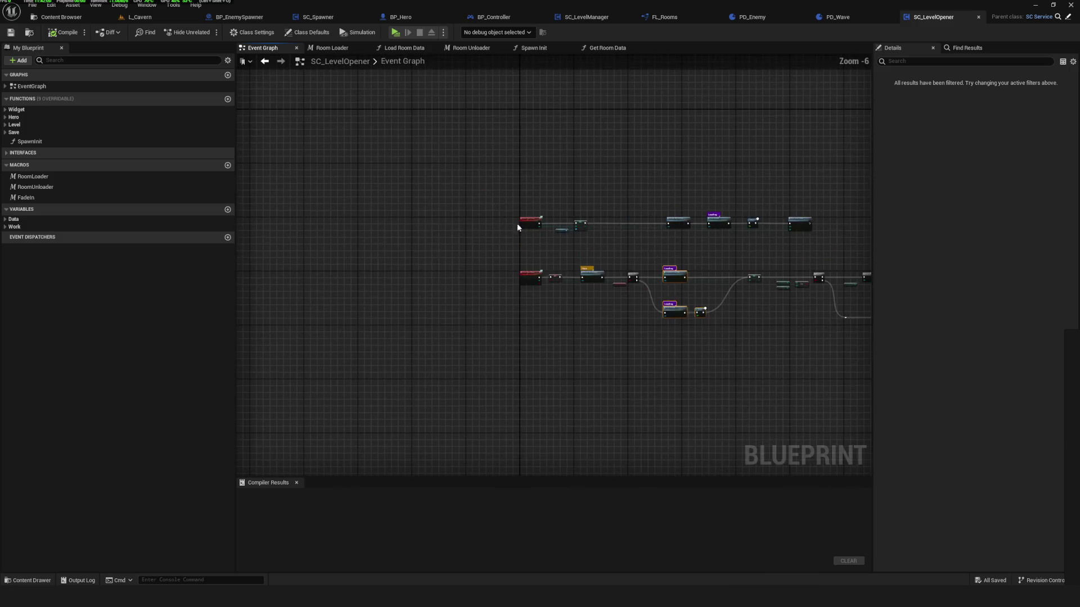
scroll(625, 250, up, 4)
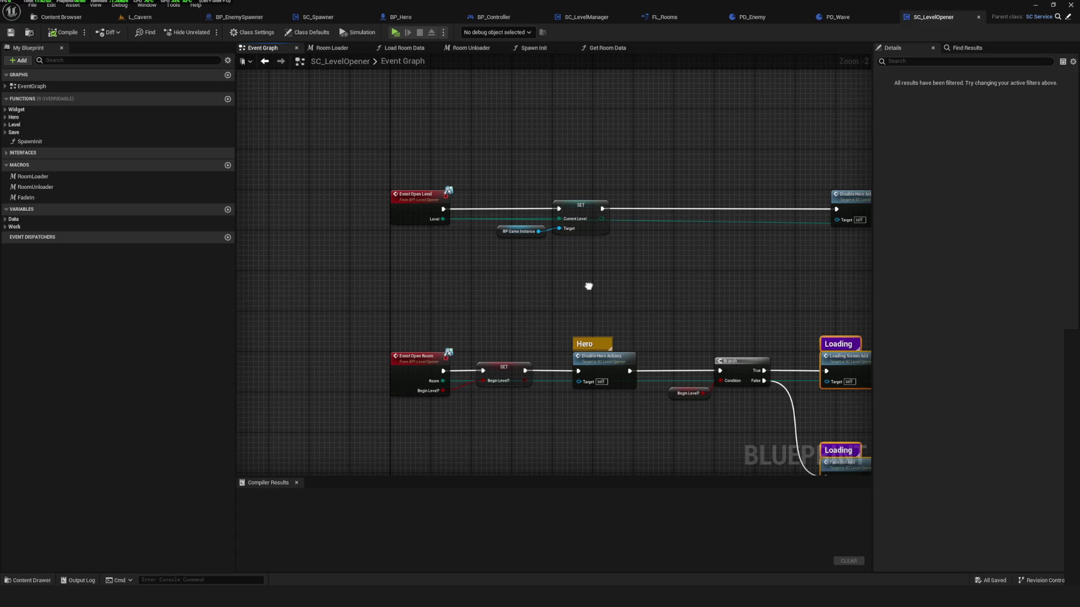
drag(488, 220, 359, 255)
scroll(487, 299, down, 4)
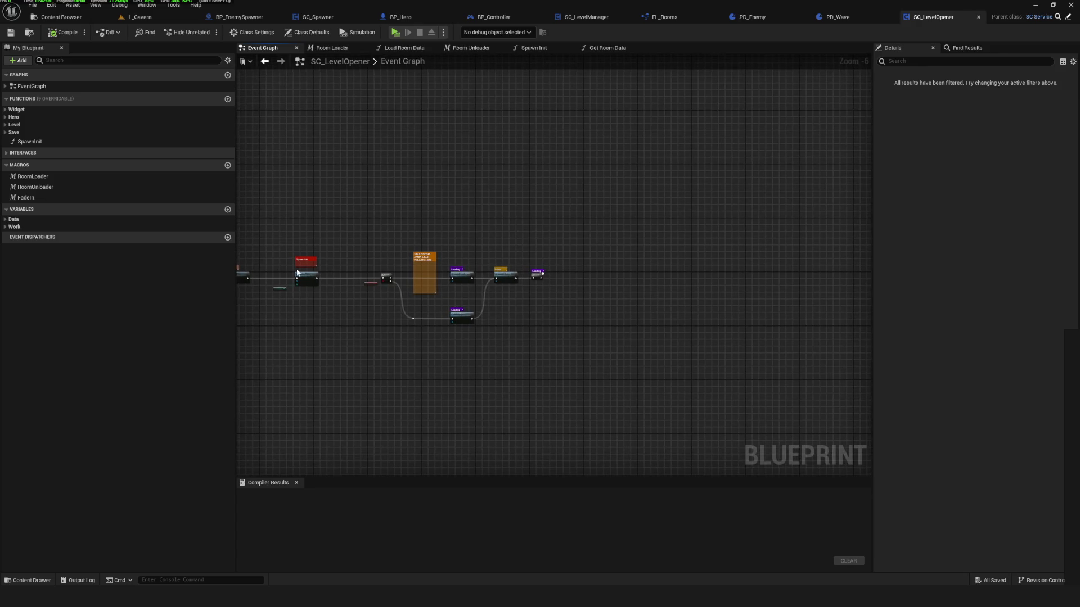
scroll(289, 269, up, 6)
Select the START EVENT AFTER LOAD WIDGETS HERE comment and view the Branch and Init nodes.
drag(416, 280, 247, 260)
click(609, 220)
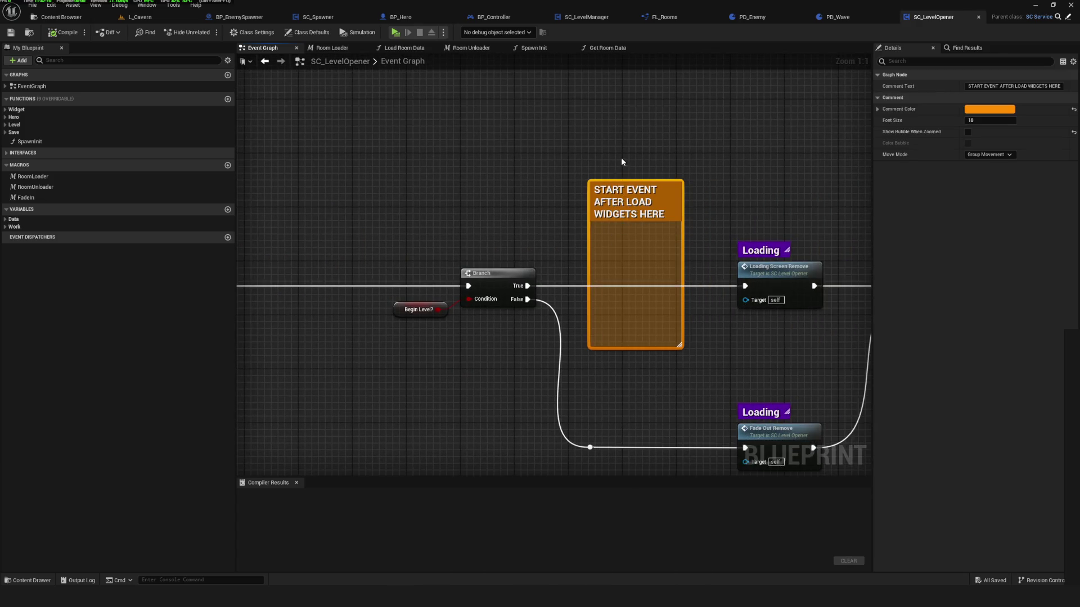
mouse_move(704, 232)
mouse_down()
mouse_move(495, 287)
mouse_move(541, 284)
mouse_up()
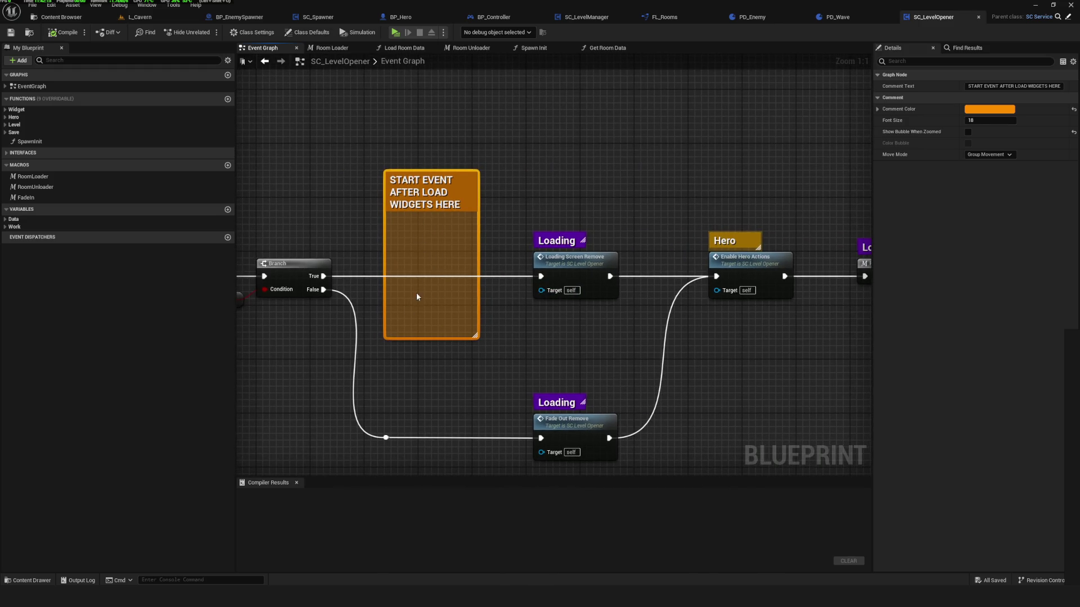
scroll(577, 289, down, 6)
scroll(579, 289, up, 5)
mouse_move(658, 305)
mouse_down()
mouse_move(823, 271)
mouse_move(505, 243)
mouse_up()
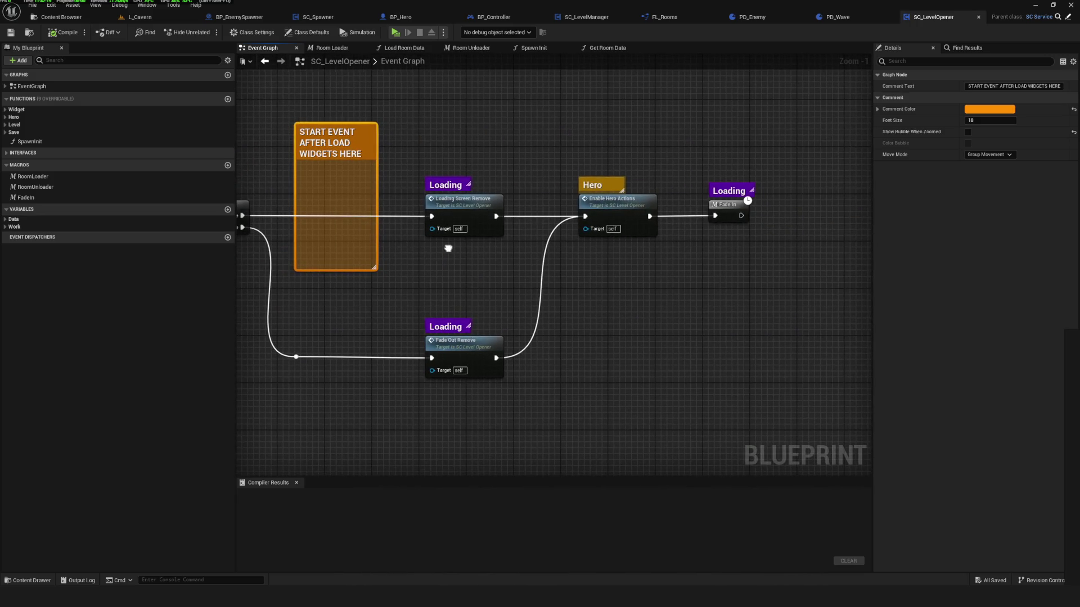
Select the Enable Hero Actions node, recentre the two event chains, and switch to PD_Wave.
click(621, 208)
drag(372, 247, 564, 254)
scroll(564, 254, down, 6)
scroll(707, 302, up, 3)
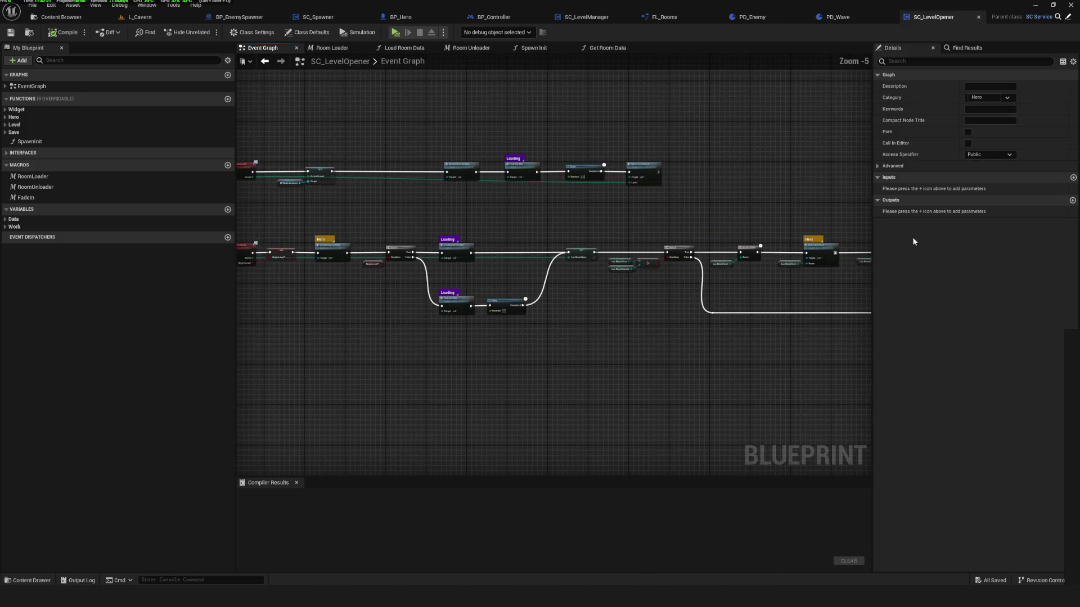
scroll(618, 225, down, 1)
drag(615, 194, 461, 230)
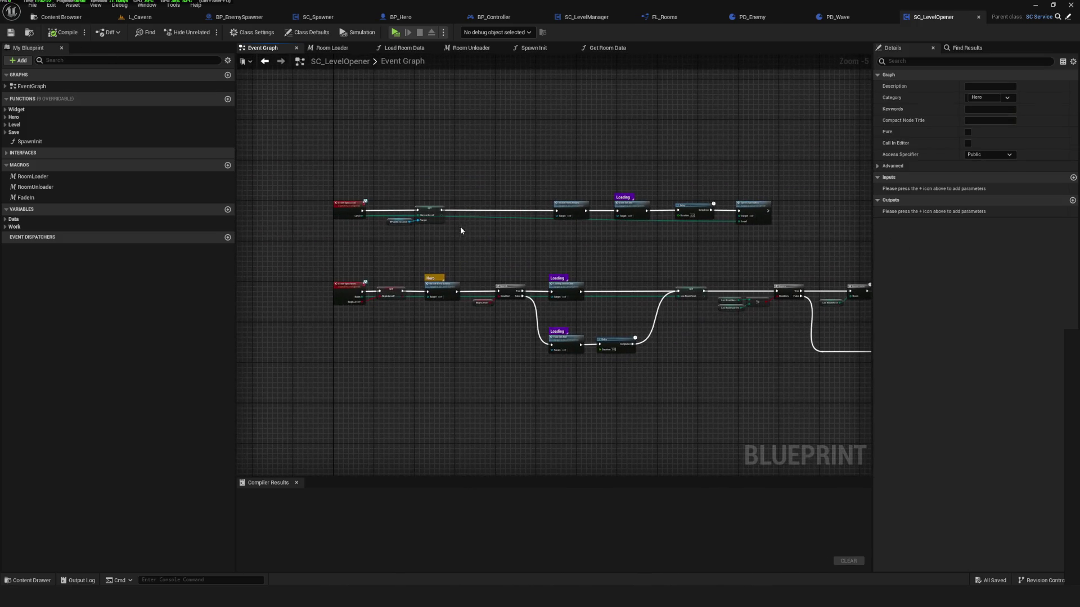
drag(636, 232, 609, 243)
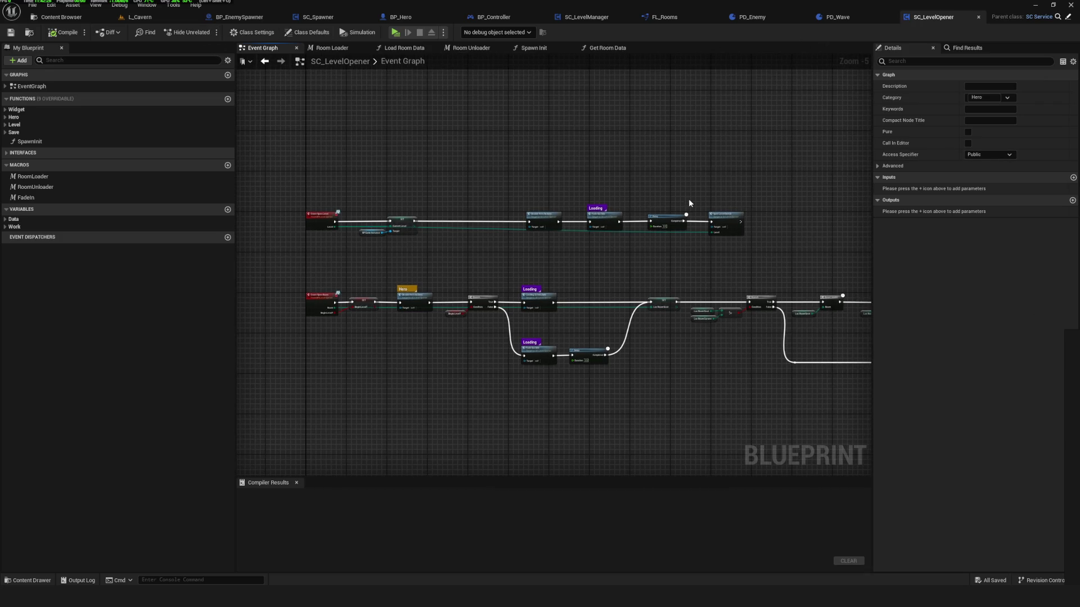
click(838, 17)
scroll(582, 246, down, 5)
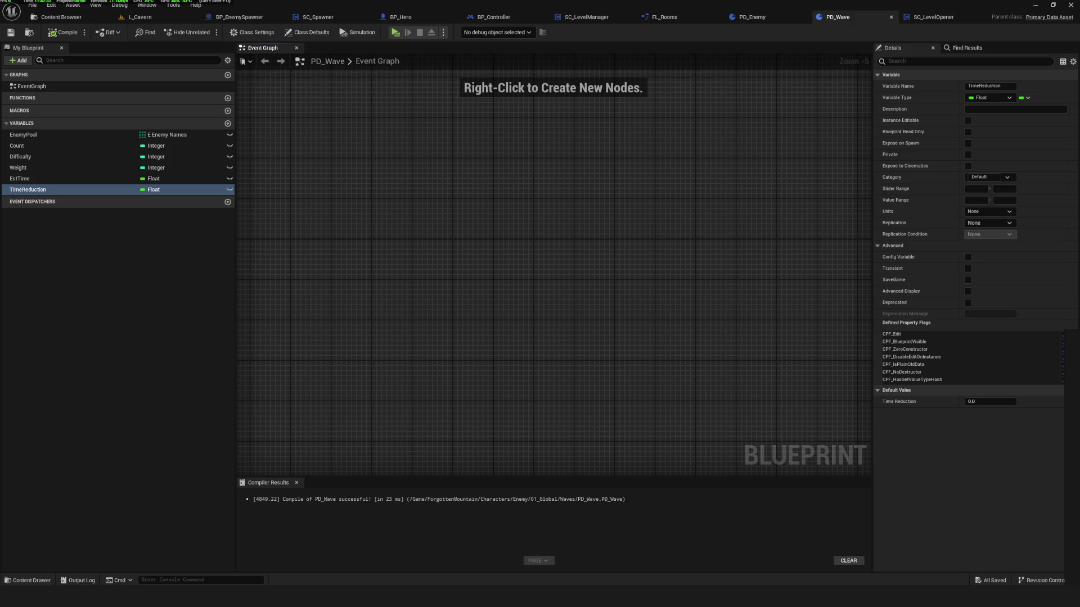
Compile PD_Wave and look further along the SC_LevelOpener event chains.
click(62, 32)
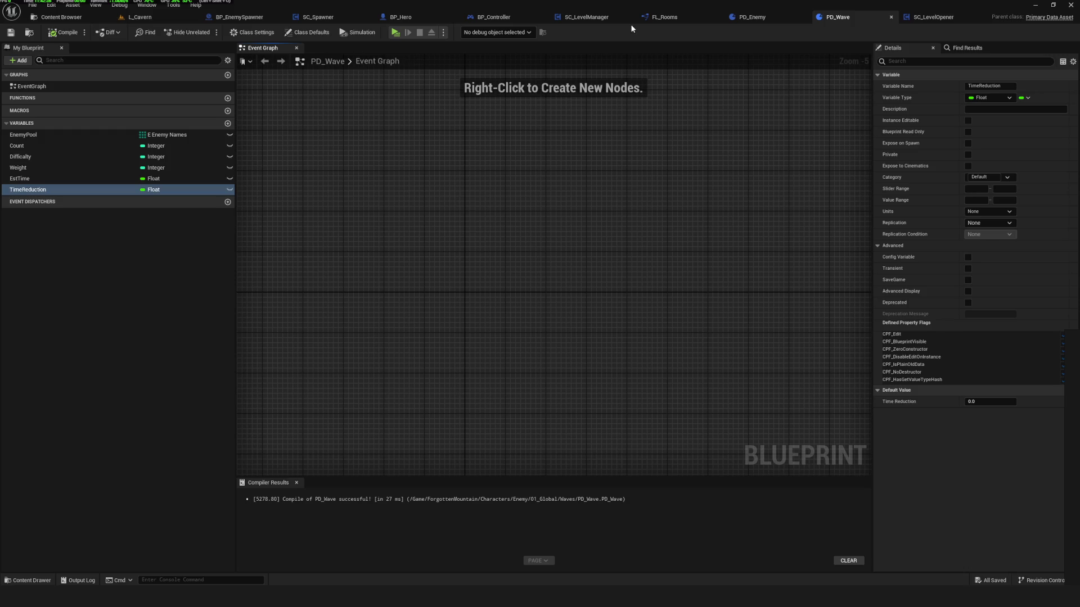
click(949, 17)
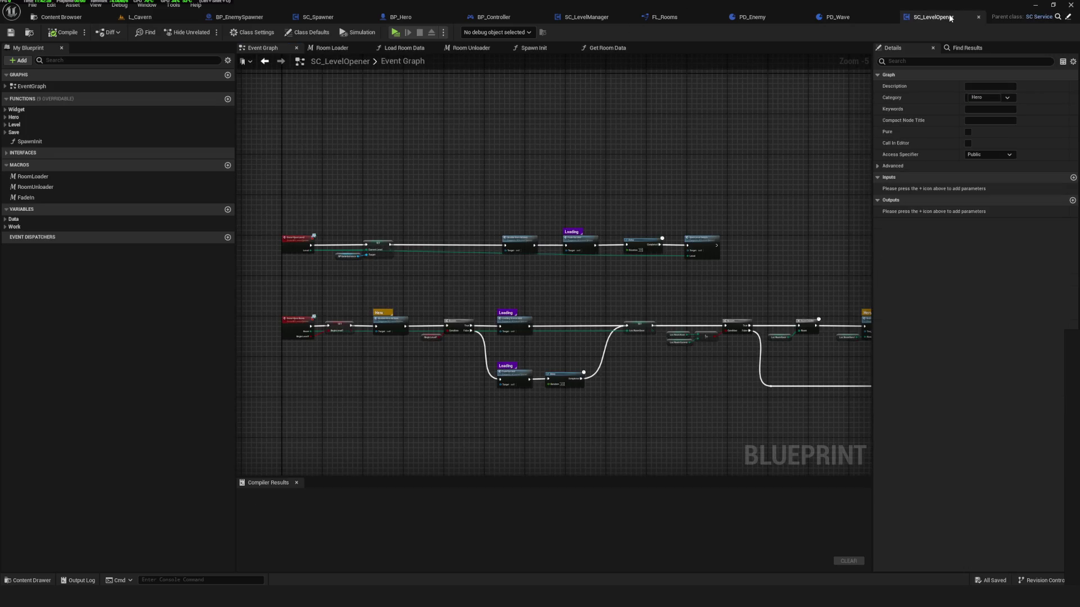
drag(828, 224, 658, 193)
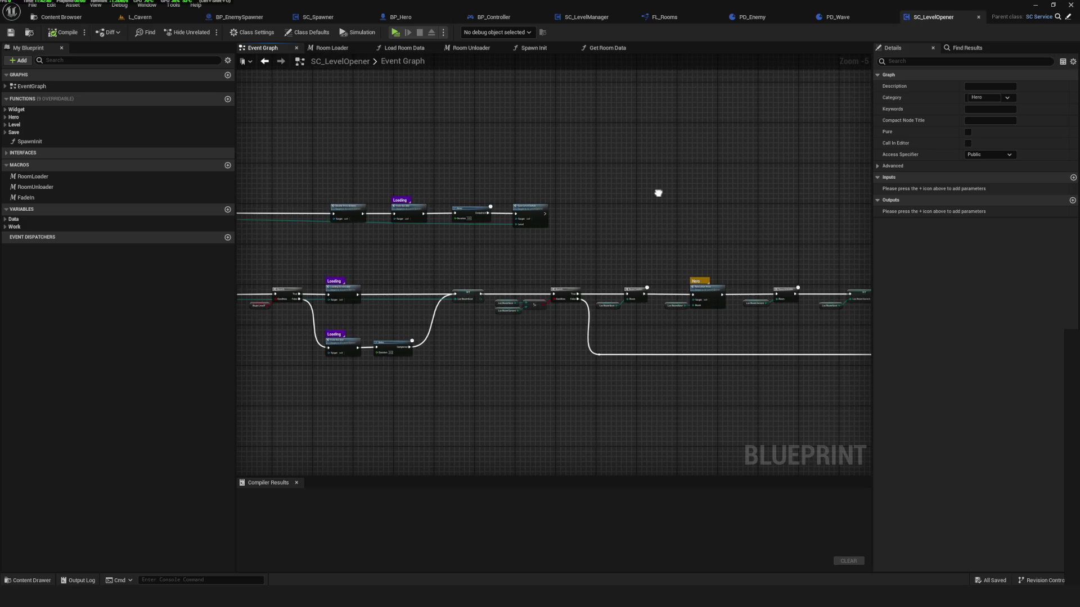
Save the SC_LevelManager blueprint and inspect its RoomIndex variable usages.
click(595, 22)
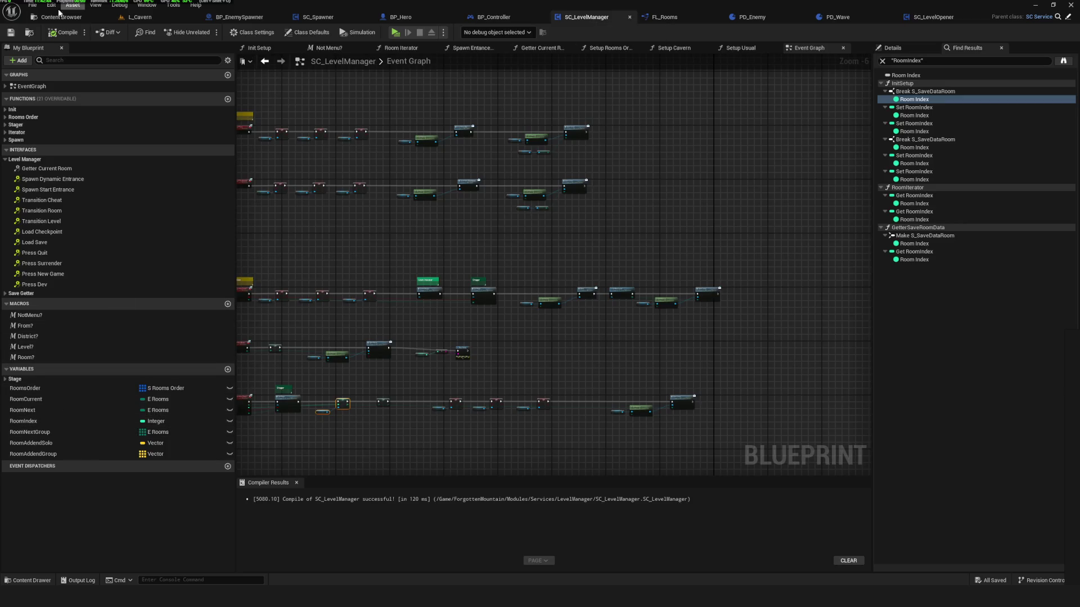
click(10, 32)
drag(453, 365, 581, 340)
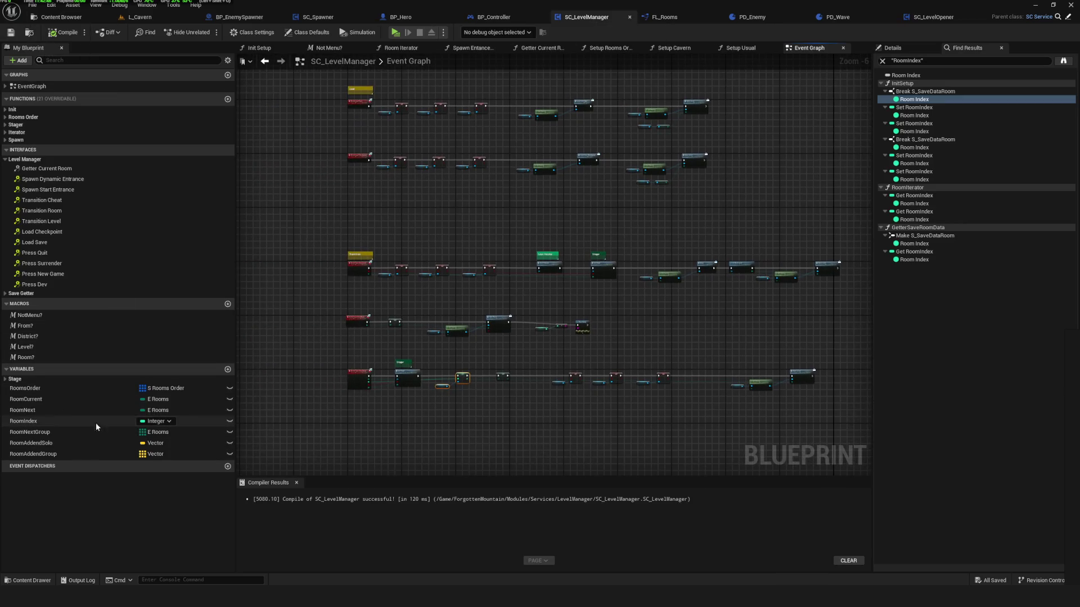
click(23, 421)
scroll(461, 382, down, 2)
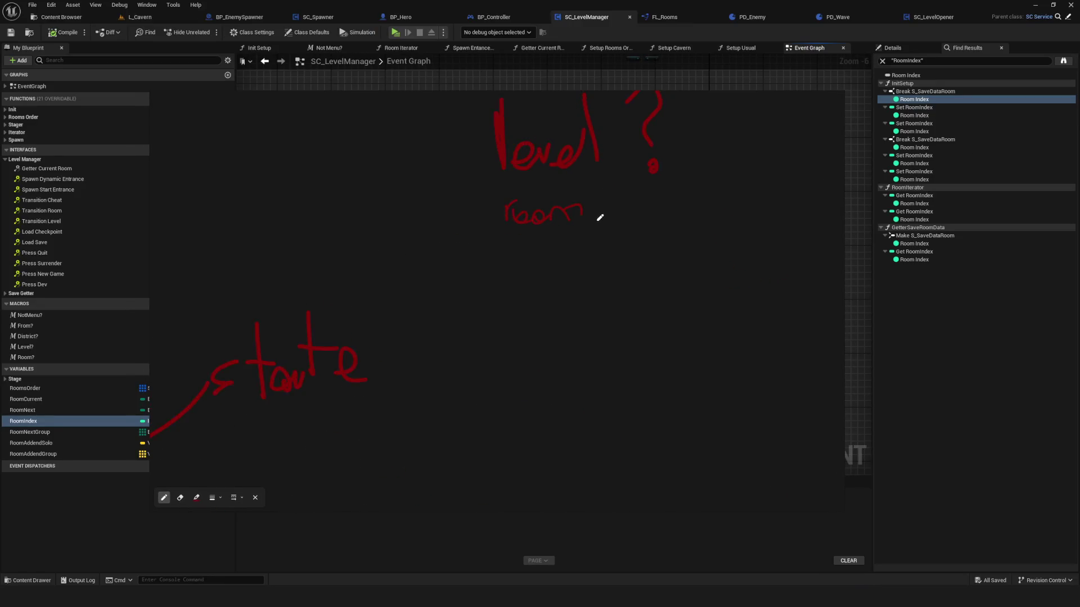
Write 'room index' beneath the level question on the sketch.
mouse_move(549, 229)
mouse_down()
mouse_move(555, 216)
mouse_move(618, 223)
mouse_move(626, 206)
mouse_move(629, 222)
mouse_move(644, 222)
mouse_move(668, 193)
mouse_move(671, 225)
mouse_up()
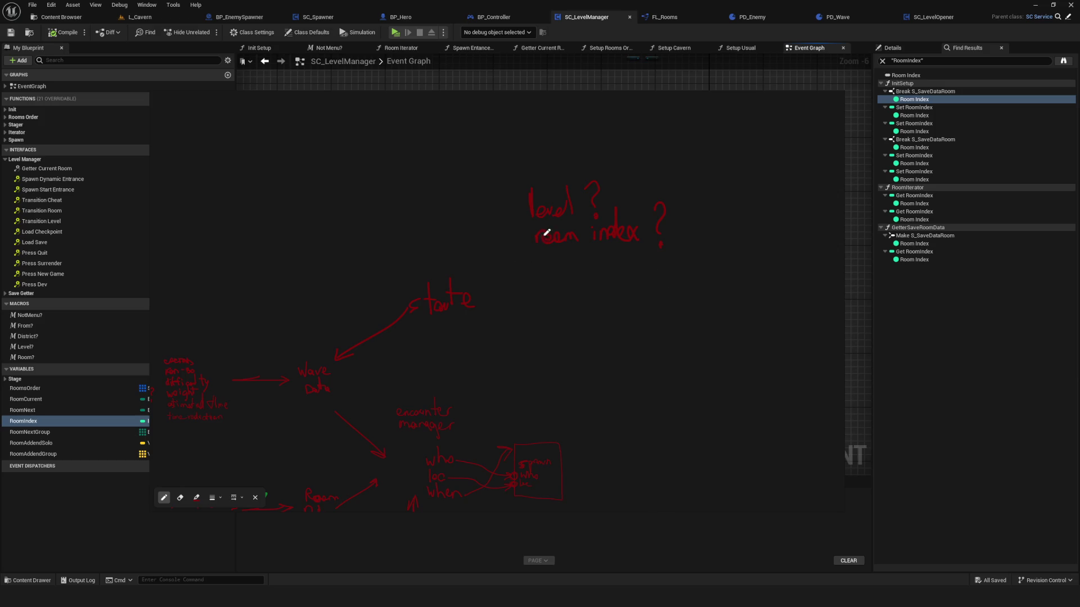
drag(535, 233, 536, 251)
drag(566, 302, 661, 231)
scroll(626, 255, up, 1)
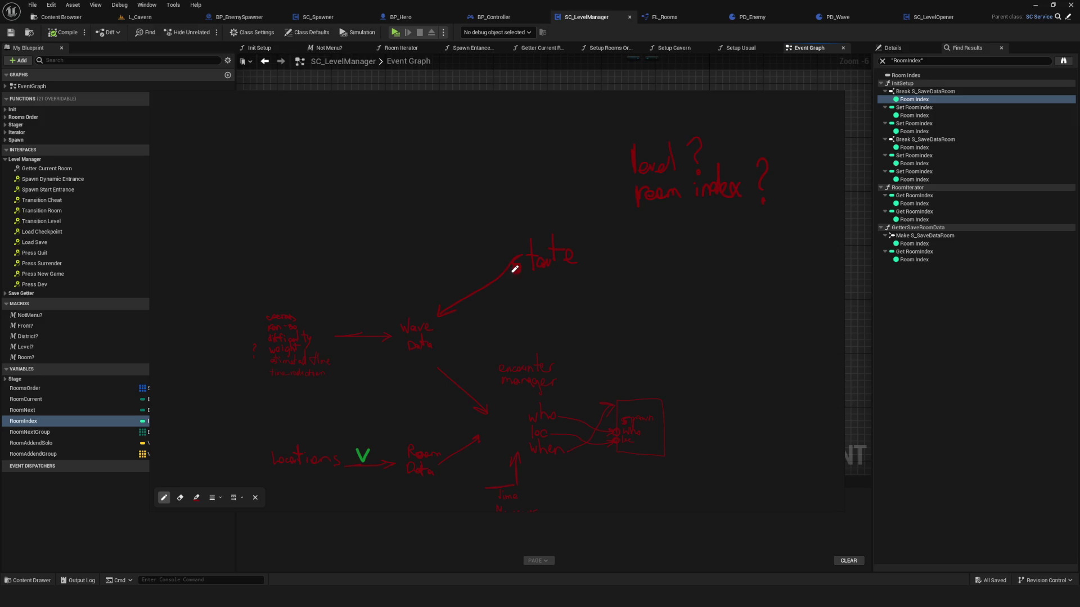
scroll(682, 272, right, 2)
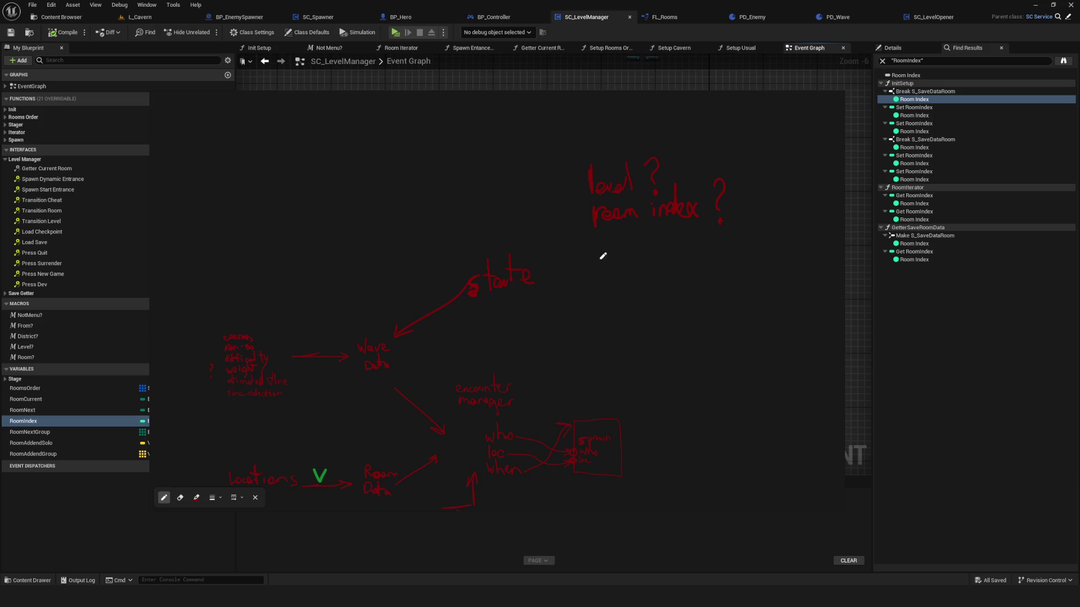
scroll(591, 248, up, 2)
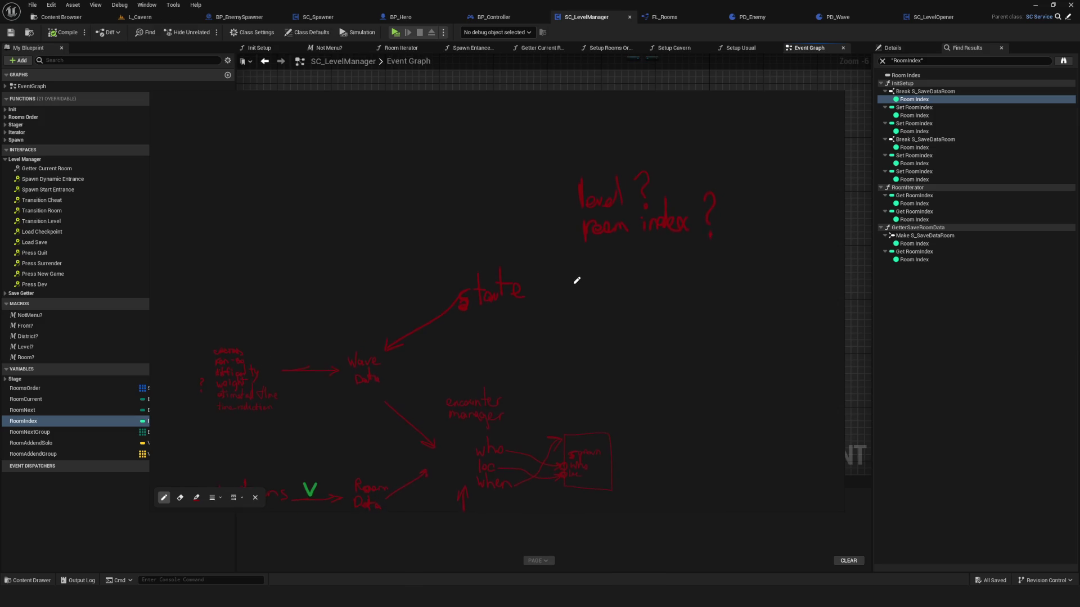
scroll(571, 282, up, 1)
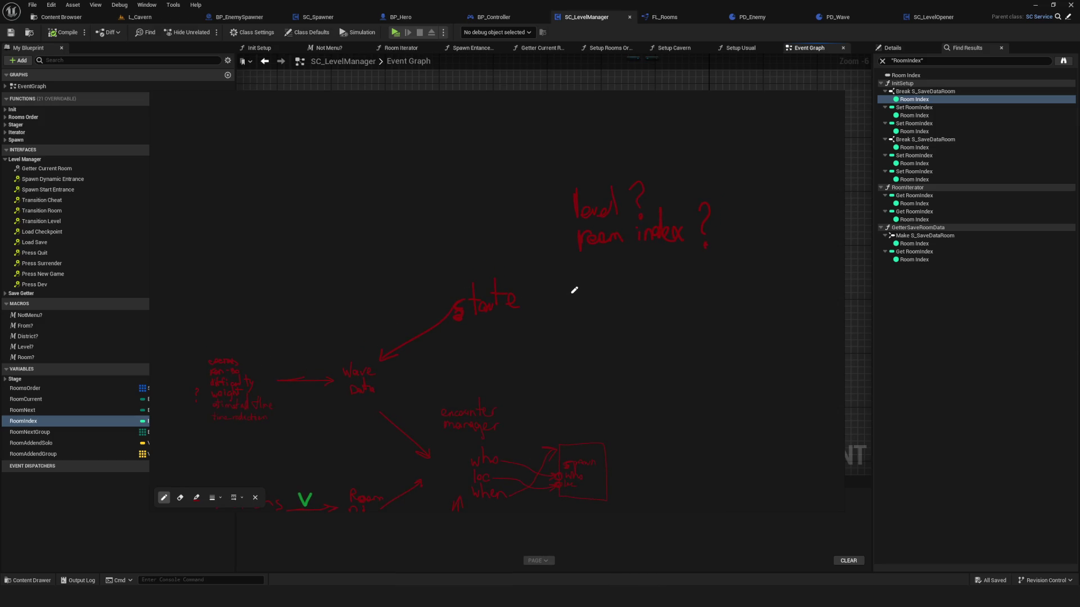
Add 'weight remainder?' below the room index note.
mouse_move(581, 265)
mouse_down()
mouse_move(585, 277)
mouse_move(594, 264)
mouse_move(608, 278)
mouse_move(629, 260)
mouse_up()
scroll(603, 282, up, 3)
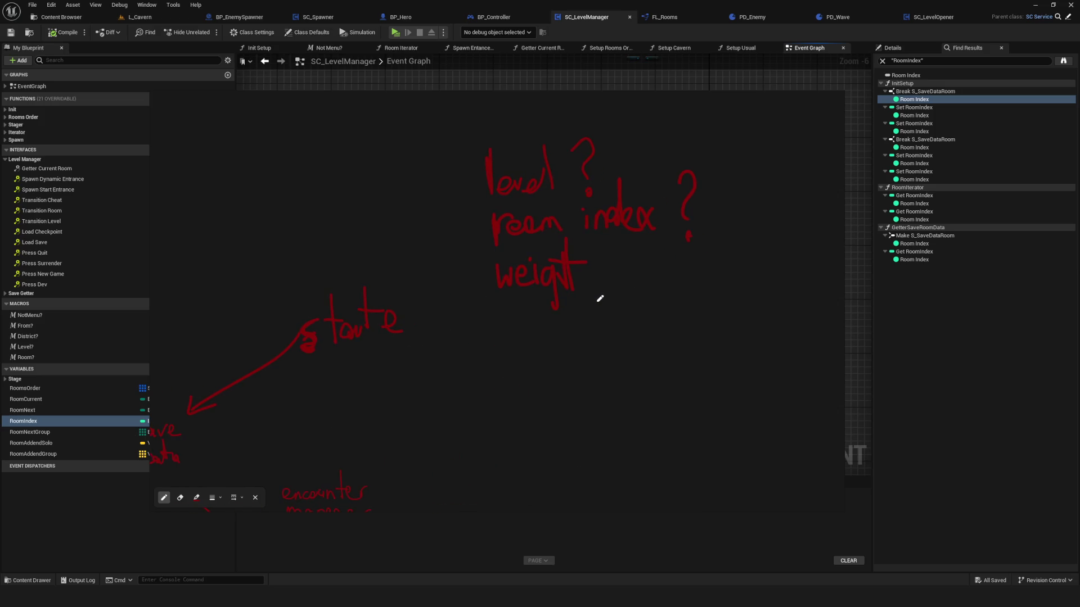
mouse_move(608, 275)
mouse_down()
mouse_move(704, 280)
mouse_move(710, 227)
mouse_move(758, 261)
mouse_up()
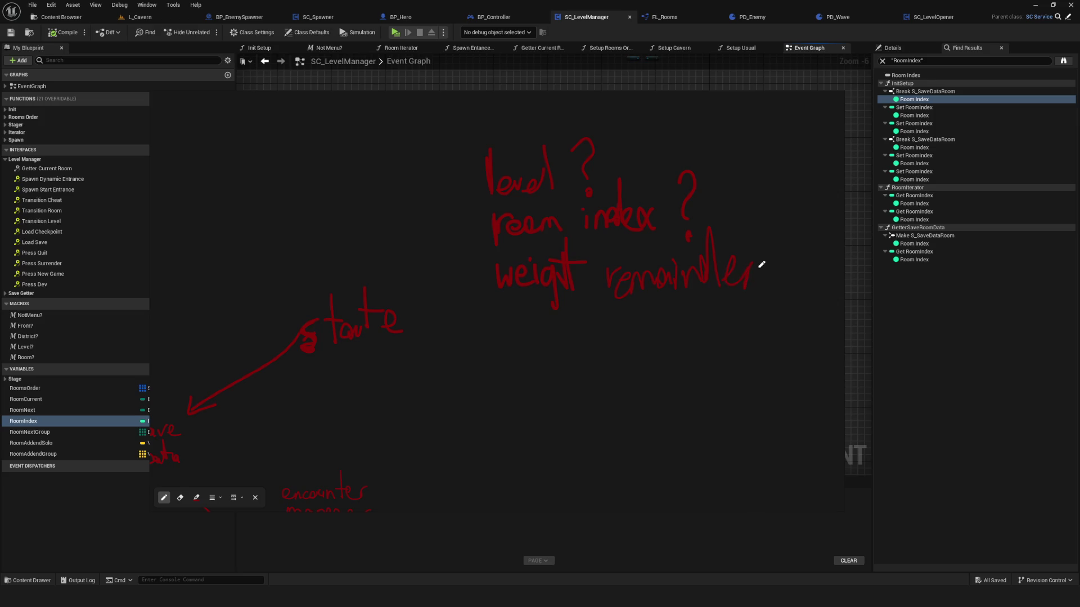
drag(775, 213, 776, 261)
click(774, 284)
drag(772, 220, 775, 207)
Nudge the sketch slightly and zoom the canvas to review the diagram.
scroll(625, 270, down, 5)
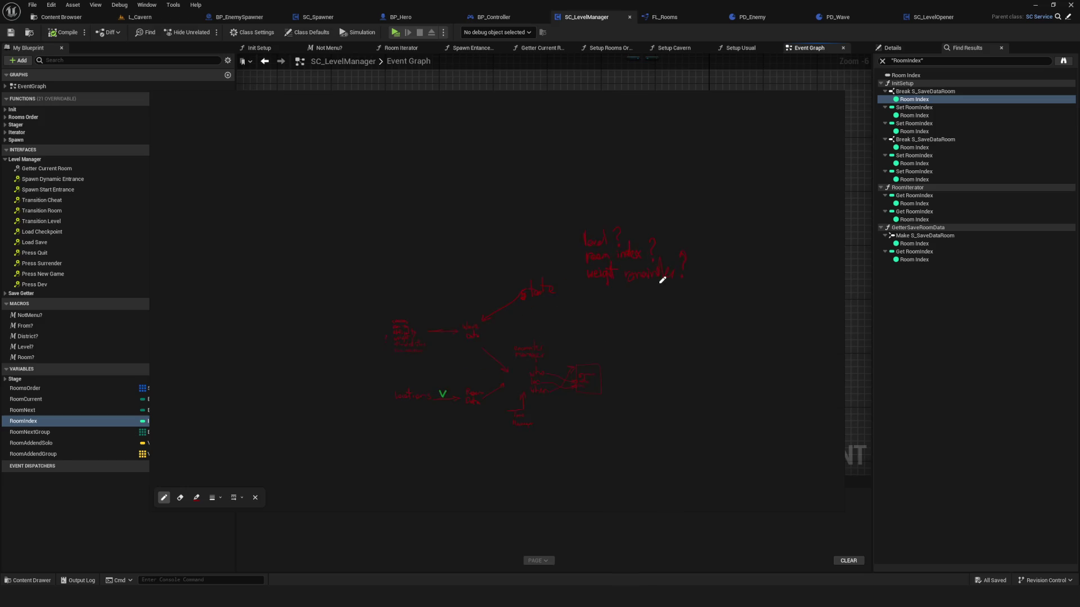
scroll(632, 281, up, 4)
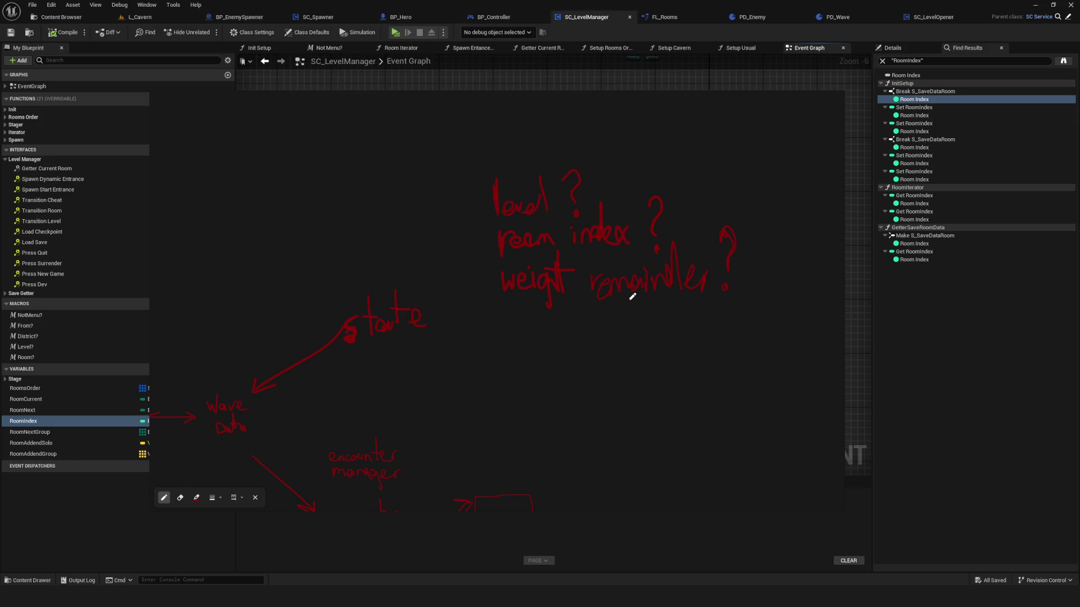
scroll(630, 284, down, 4)
scroll(551, 374, up, 4)
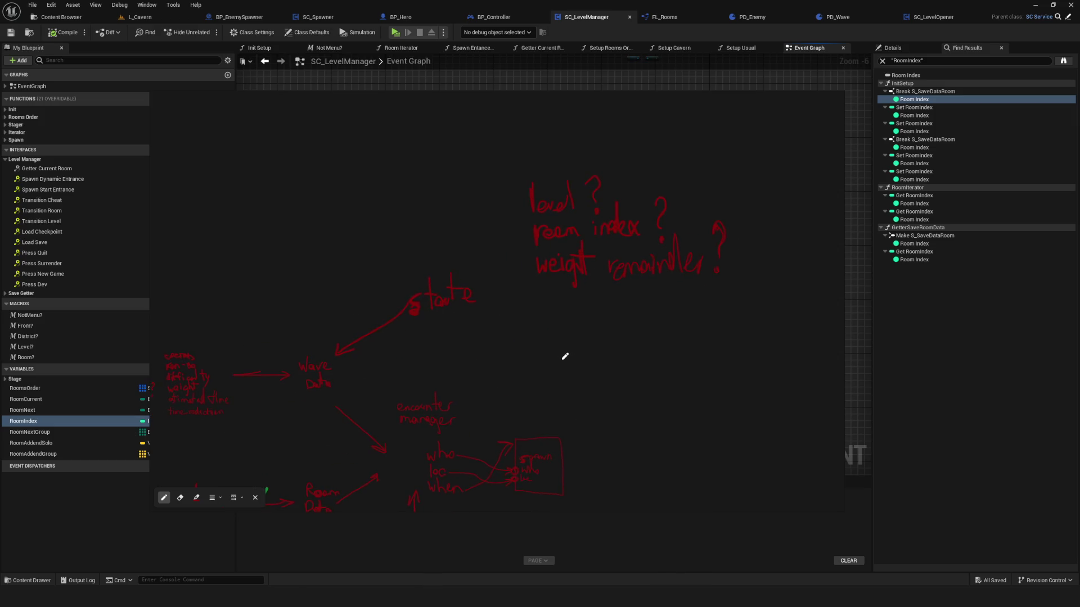
drag(573, 346, 577, 340)
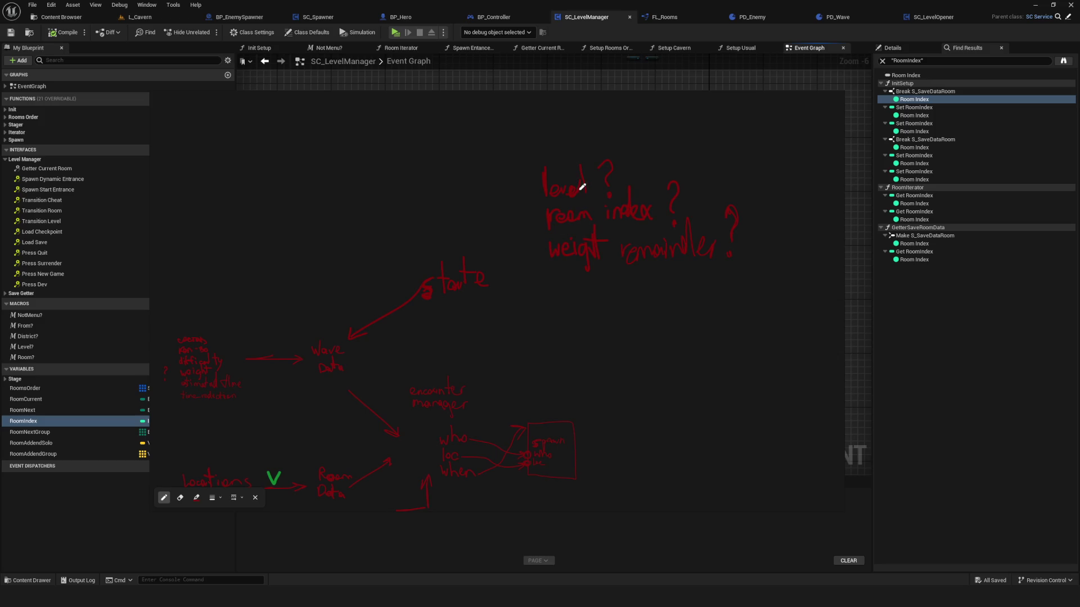
scroll(562, 258, down, 5)
scroll(602, 264, up, 6)
scroll(618, 221, down, 4)
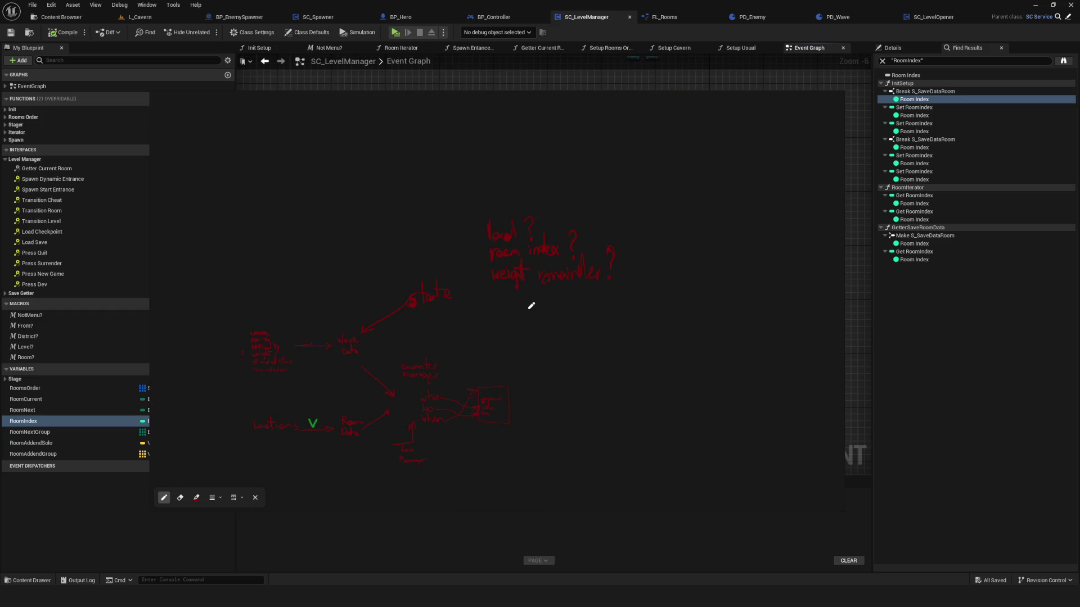
scroll(509, 246, up, 2)
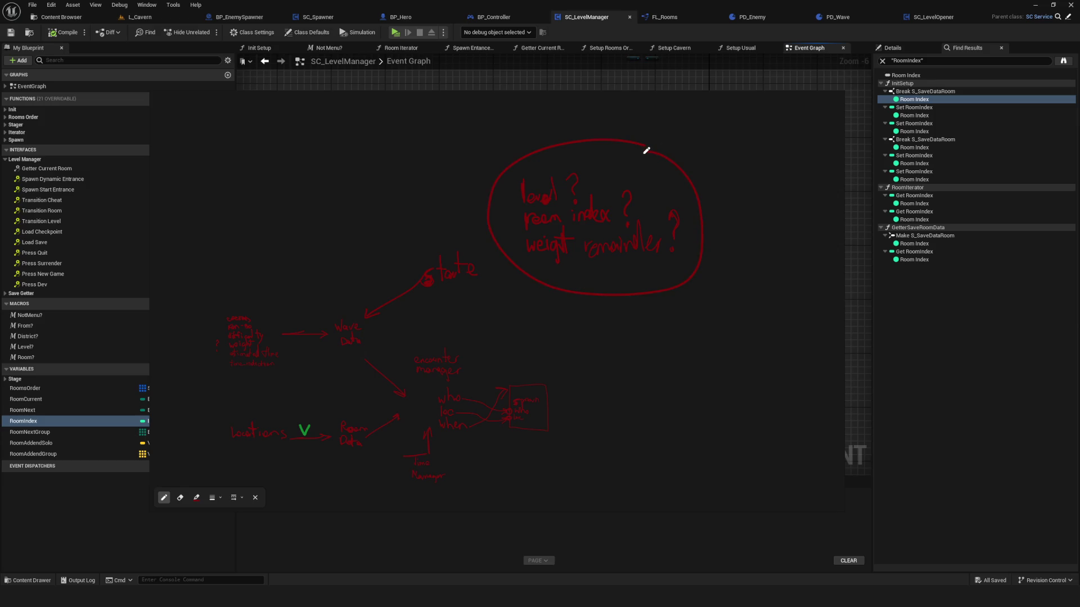
Undo the circle and scale down the question notes.
right_click(683, 173)
key(Escape)
mouse_move(565, 215)
mouse_down()
mouse_move(581, 237)
mouse_move(562, 221)
mouse_up()
drag(686, 174, 550, 244)
scroll(557, 274, up, 1)
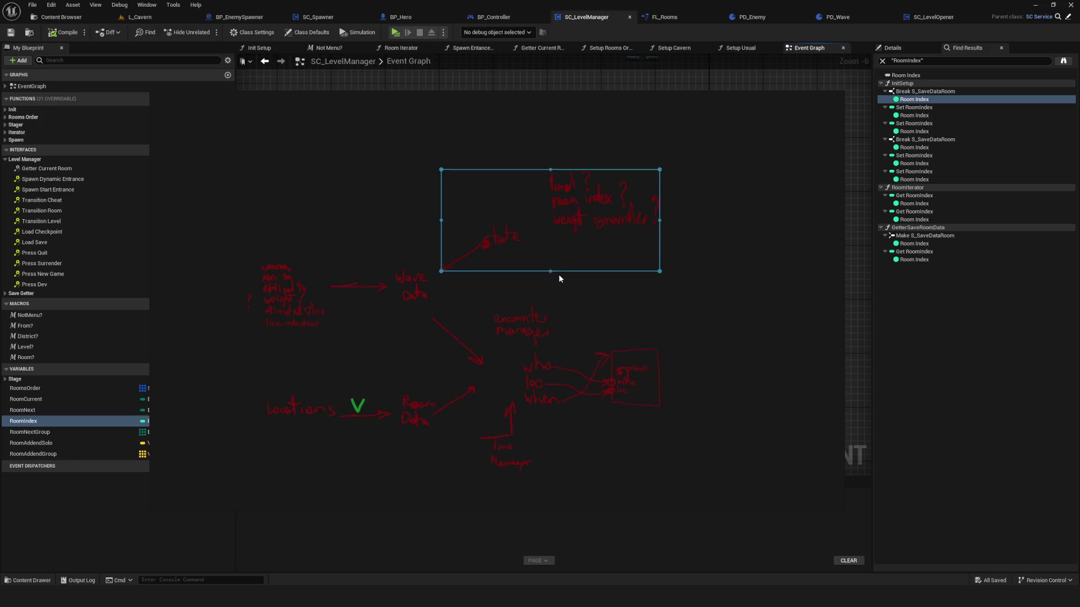
click(757, 295)
Shrink the annotation drawing into a window and minimize it to reveal the blueprint.
scroll(515, 282, up, 1)
mouse_move(549, 262)
mouse_down()
mouse_move(522, 282)
mouse_move(568, 248)
mouse_up()
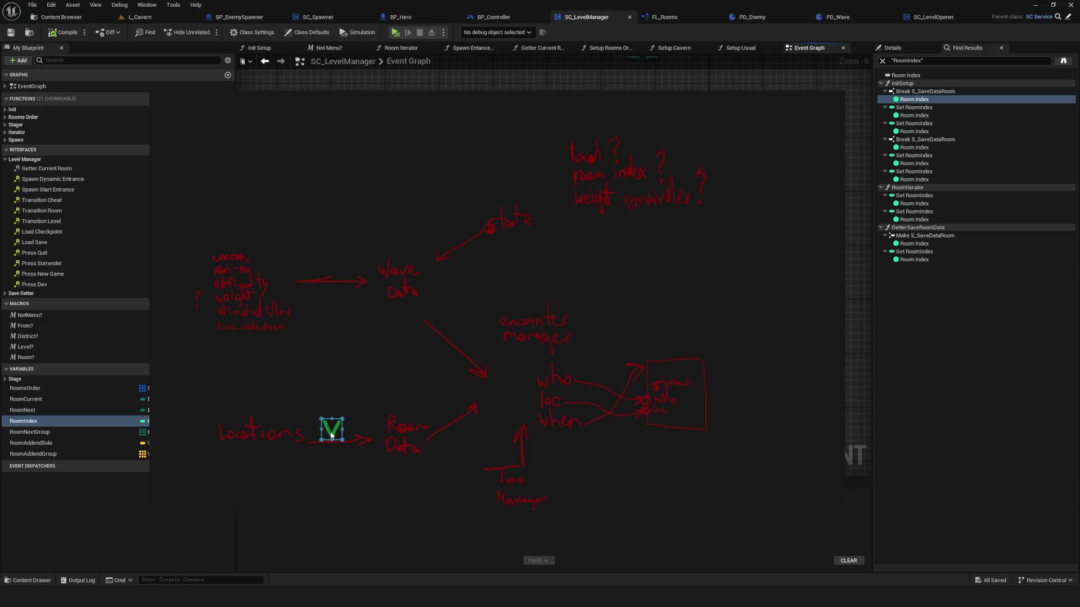
mouse_move(332, 435)
mouse_down()
mouse_move(681, 381)
mouse_move(267, 448)
mouse_up()
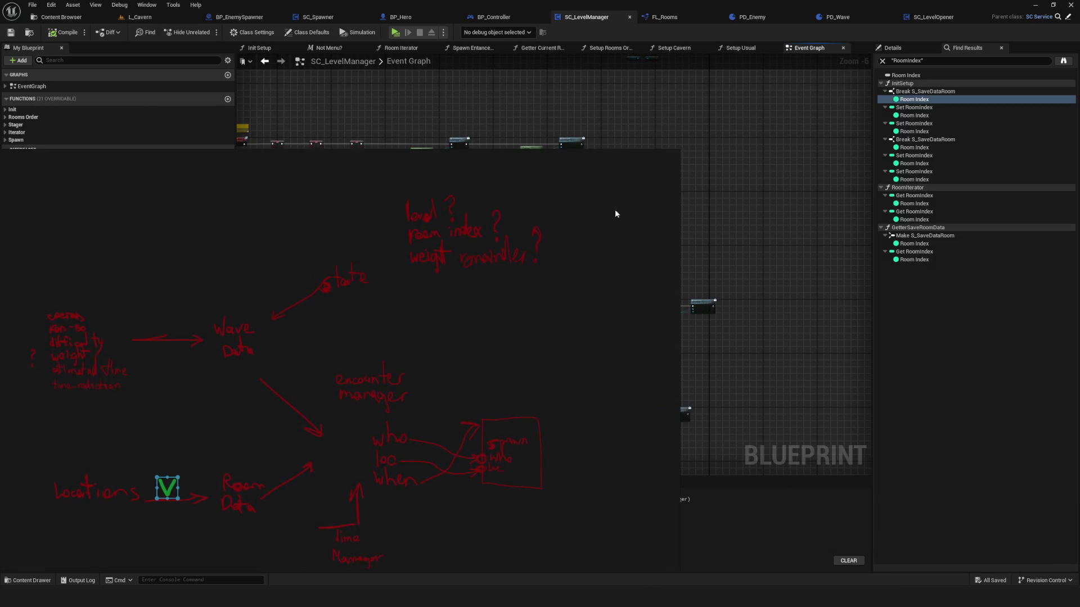
click(650, 158)
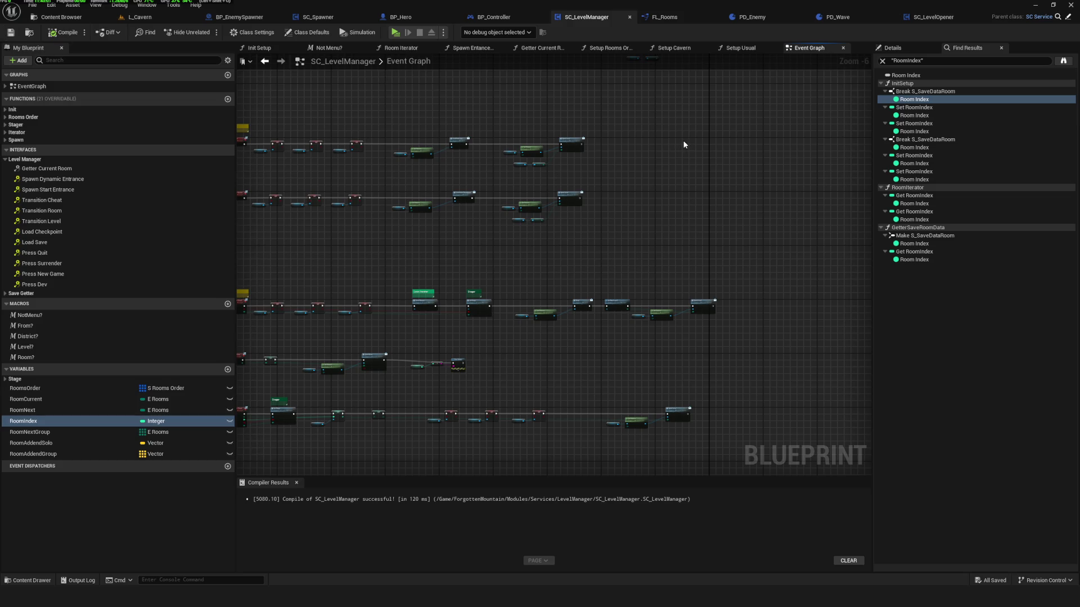
click(61, 17)
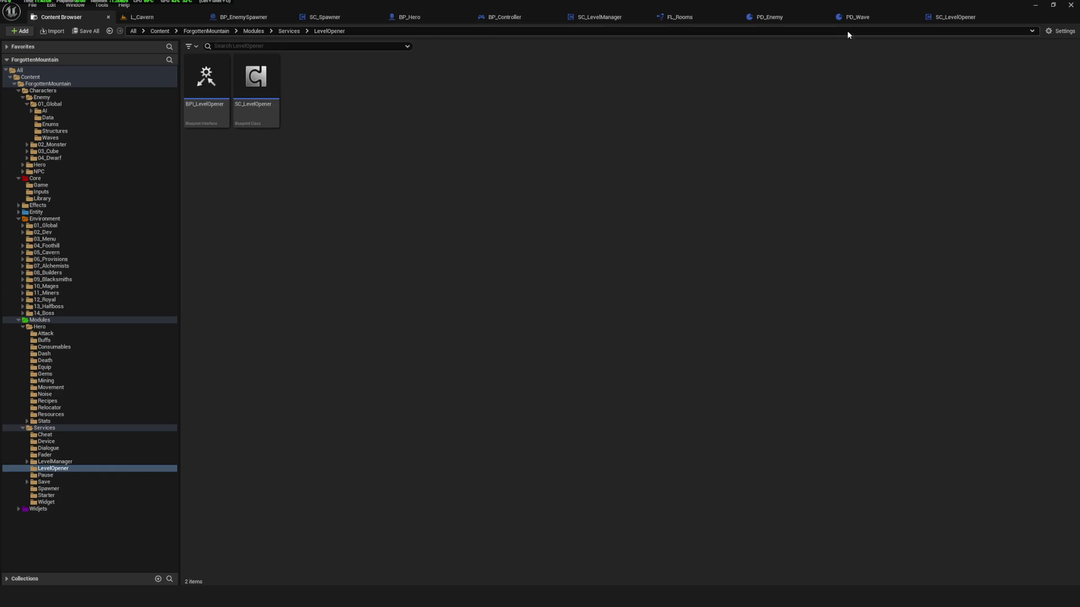
Save the PD_Wave blueprint.
click(852, 17)
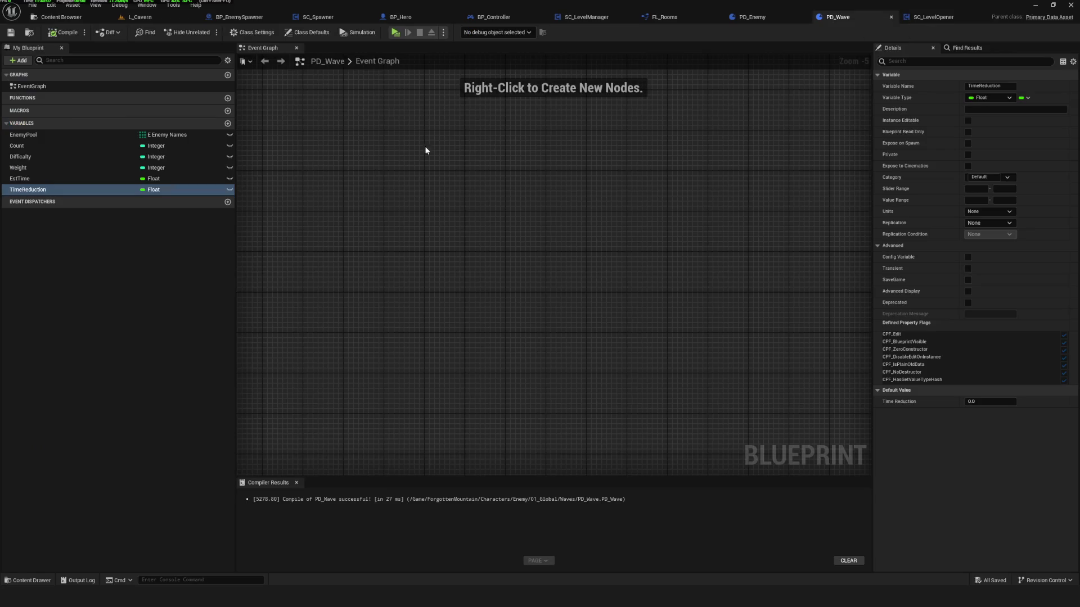
click(11, 33)
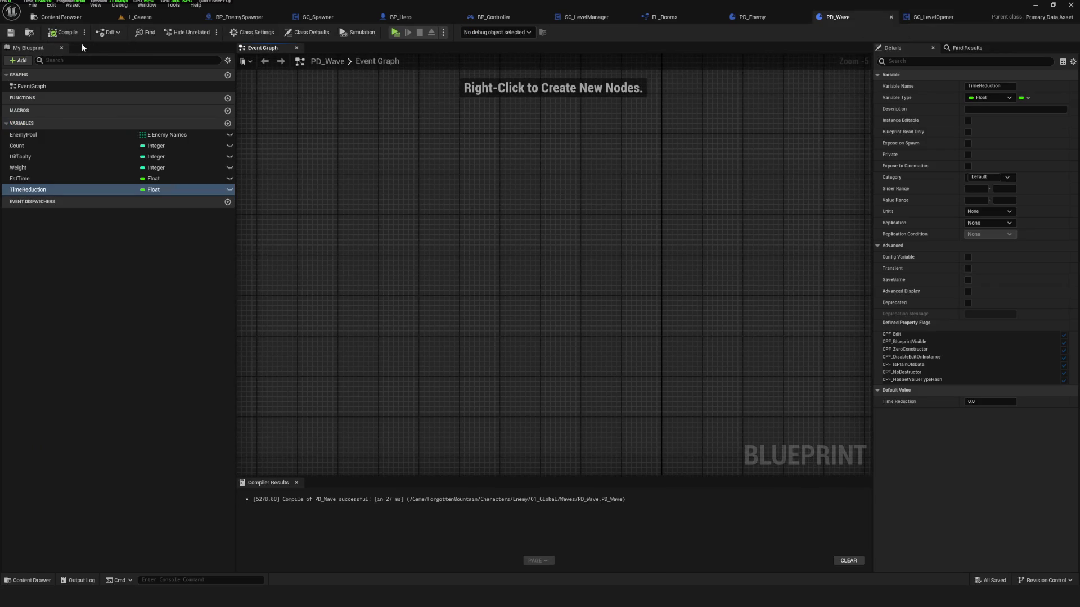
drag(461, 177, 378, 173)
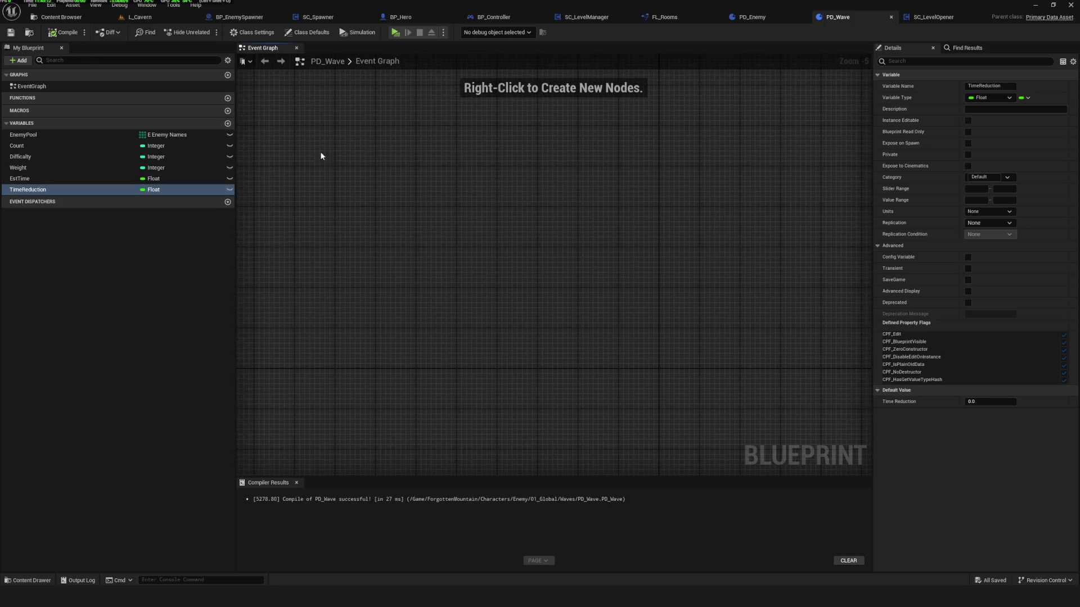
Browse the Waves, Data, Hero, 04_Dwarf and 02_Monster folders, then save all from L_Cavern.
click(61, 17)
click(50, 138)
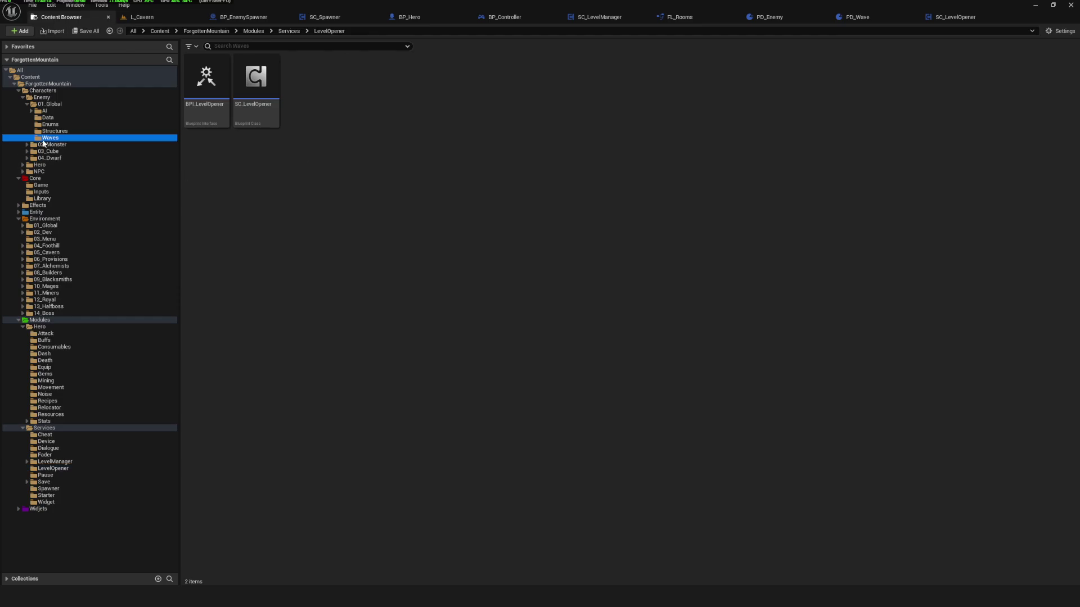
click(55, 131)
click(48, 118)
click(55, 131)
click(41, 165)
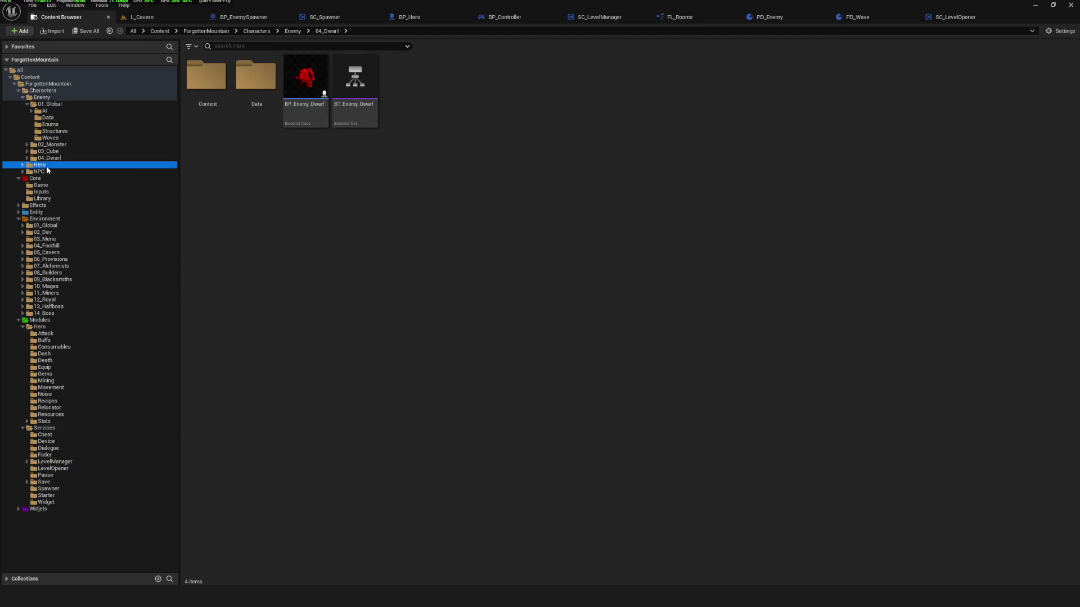
click(48, 158)
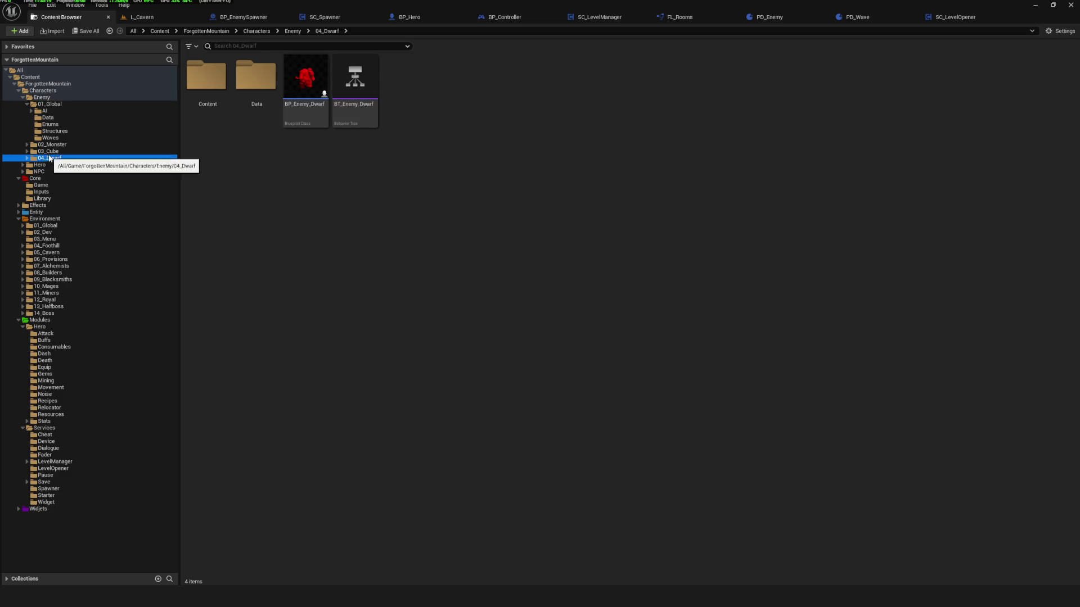
click(54, 145)
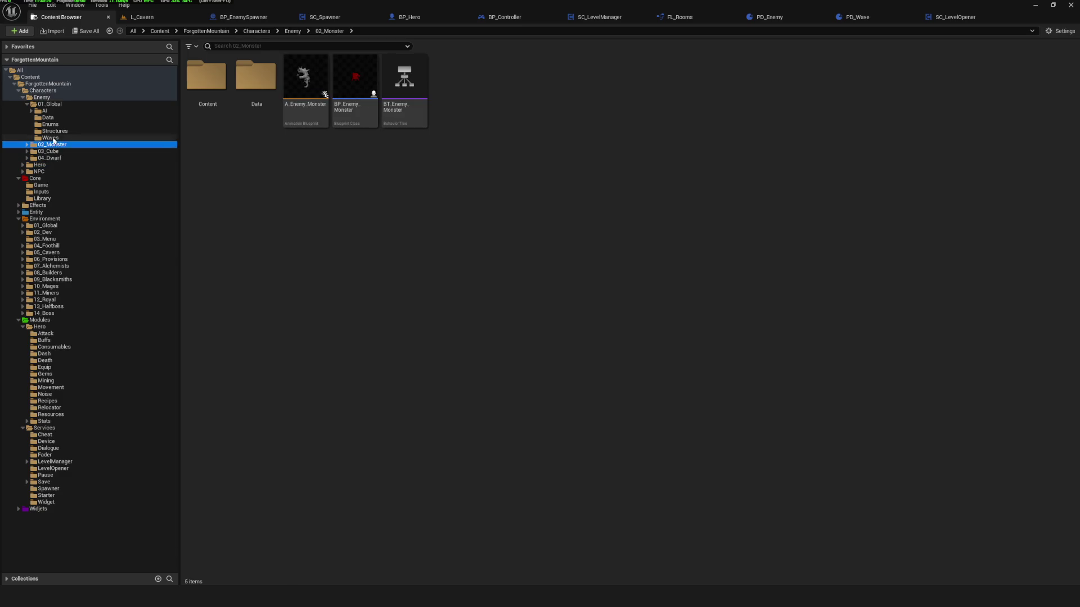
click(56, 132)
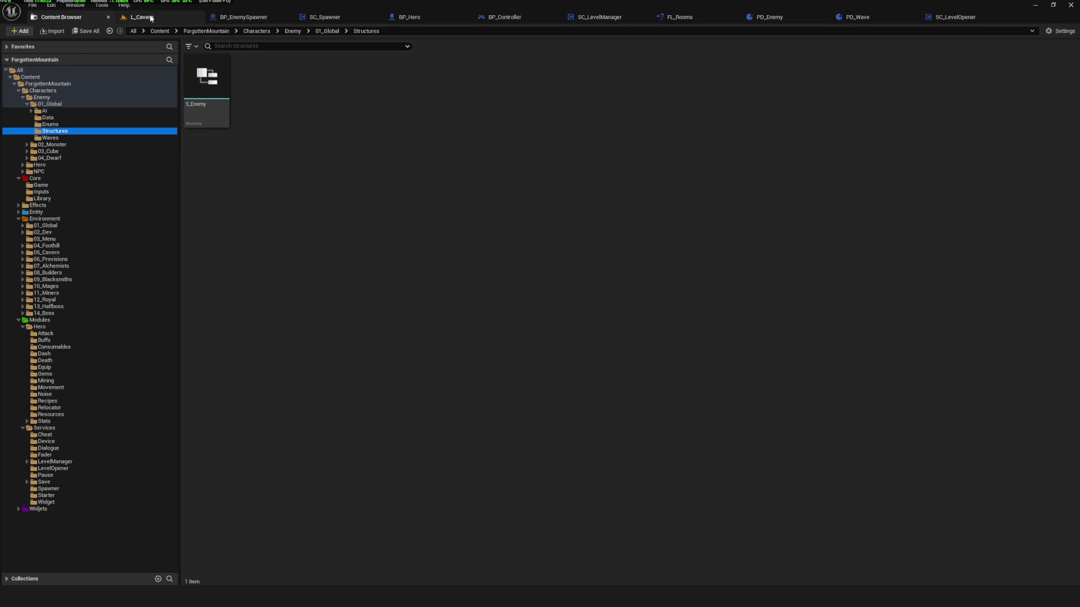
click(141, 17)
key(ctrl+s)
Play the cavern level and delete all four SavedGame slots, including SavedGame0 and SavedGame1.
click(208, 32)
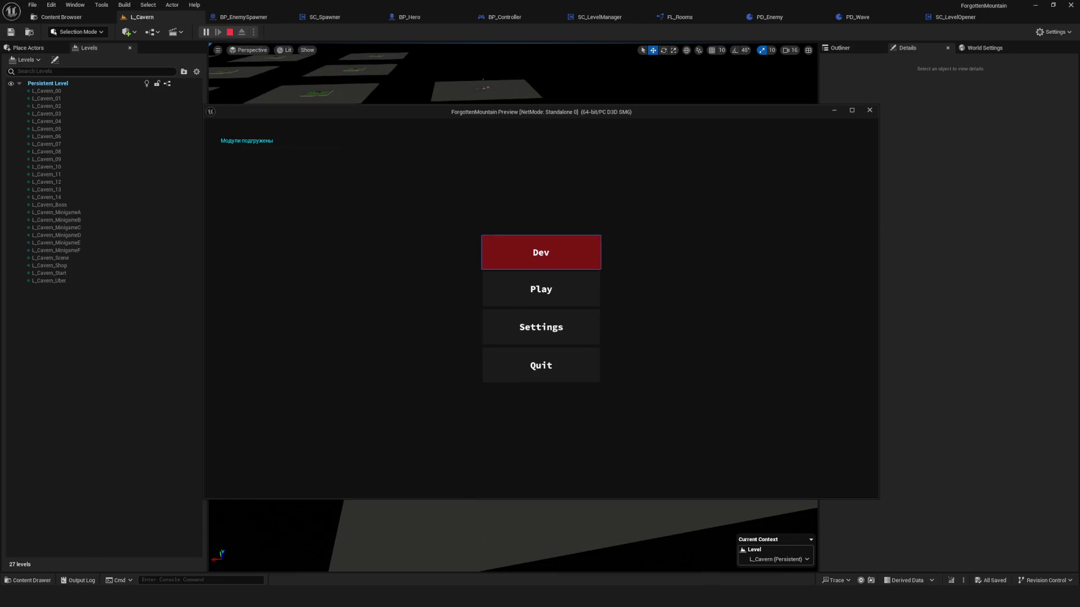
click(567, 295)
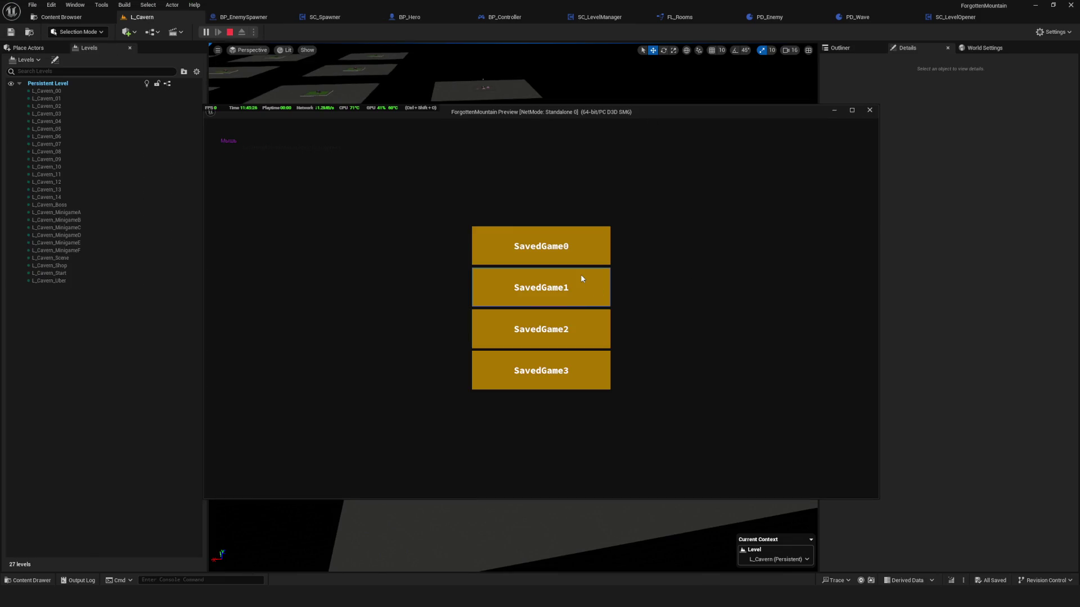
right_click(569, 366)
click(534, 322)
right_click(568, 340)
click(510, 337)
right_click(544, 303)
click(529, 315)
right_click(512, 251)
click(506, 318)
Start a new game in an empty slot, walk across the cavern, then stop and open SC_Spawner.
click(541, 282)
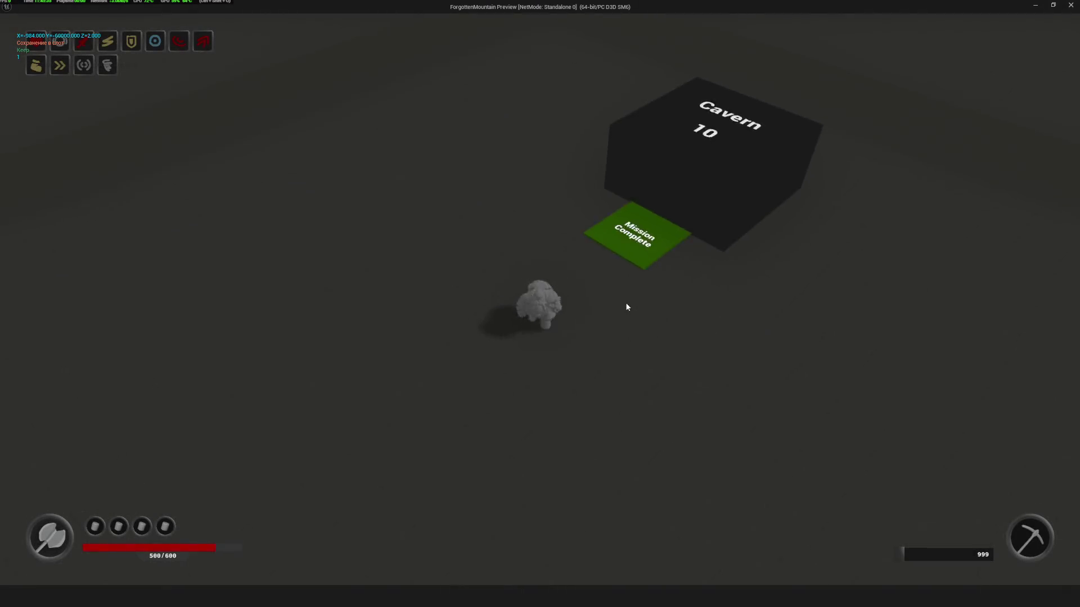
click(628, 307)
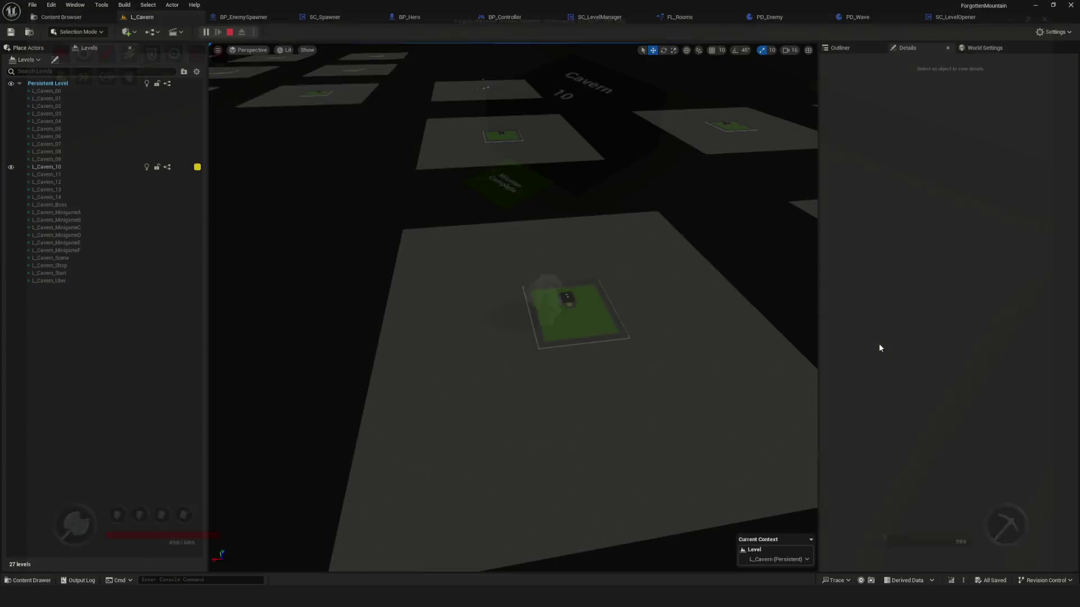
key(Escape)
click(61, 17)
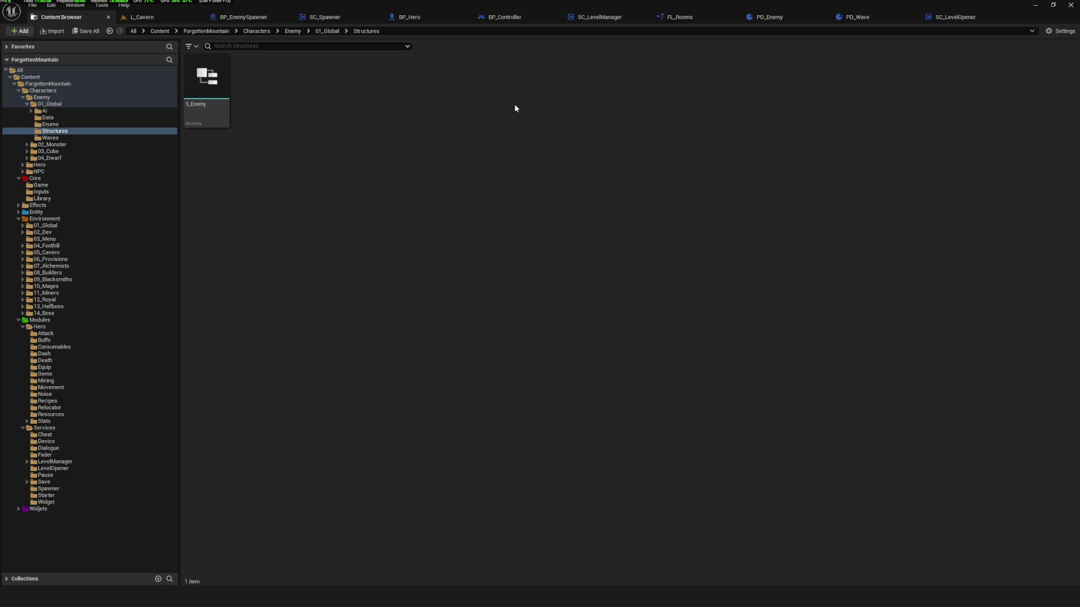
click(315, 16)
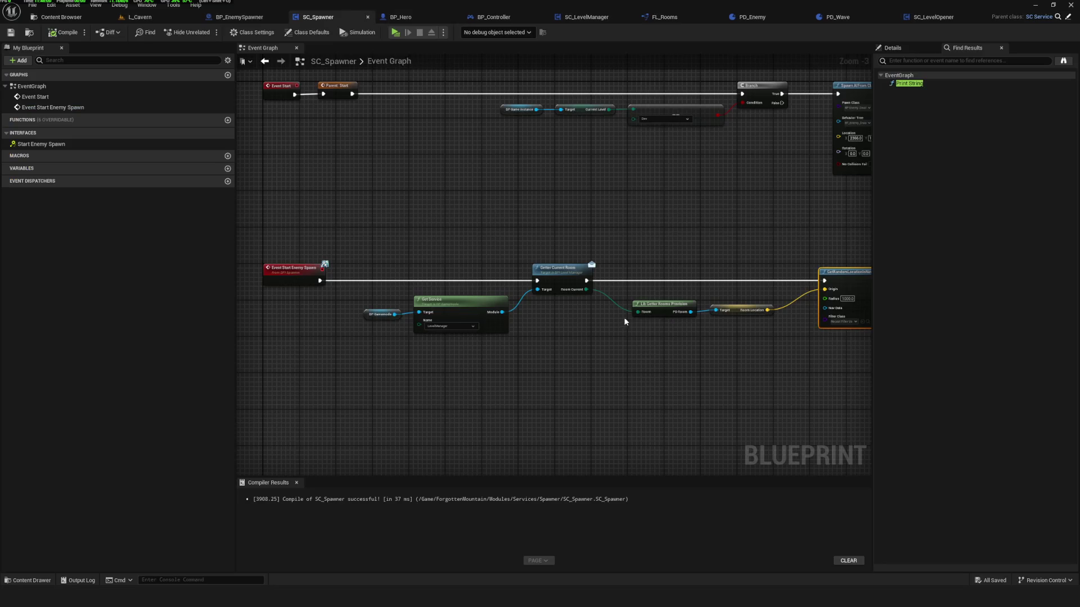
Enable Instant Spawn on the SpawnActor node, compile, and play-test a new game.
drag(761, 275, 401, 203)
click(448, 328)
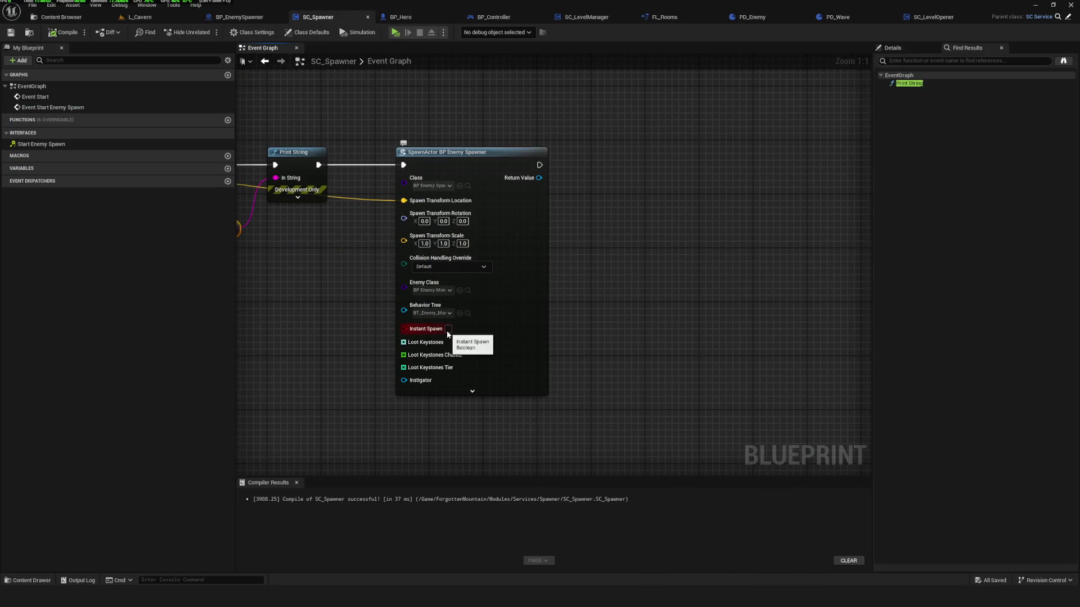
click(63, 32)
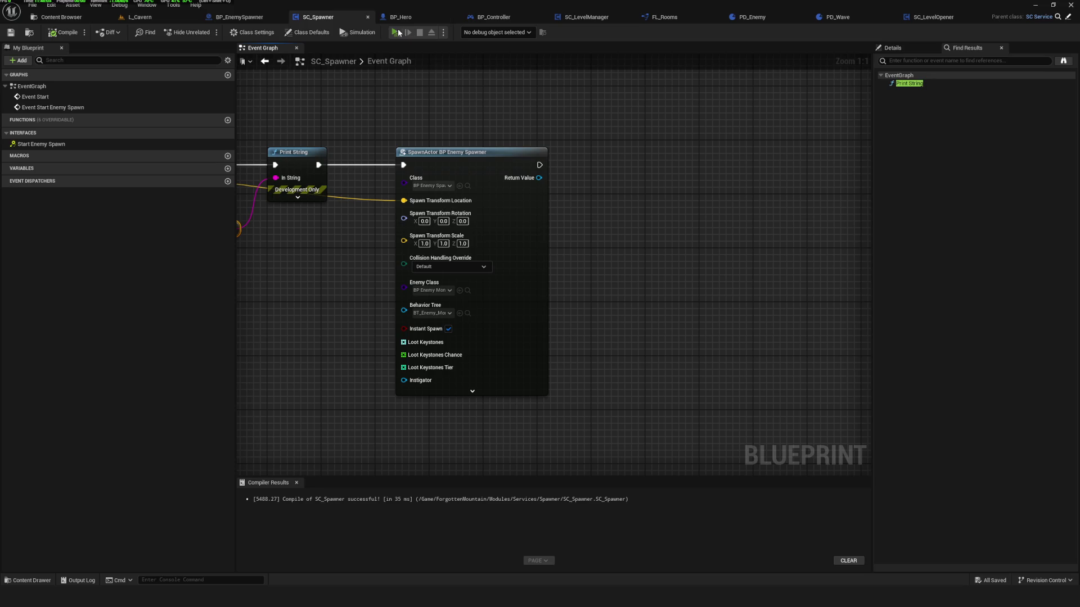
click(397, 32)
click(549, 295)
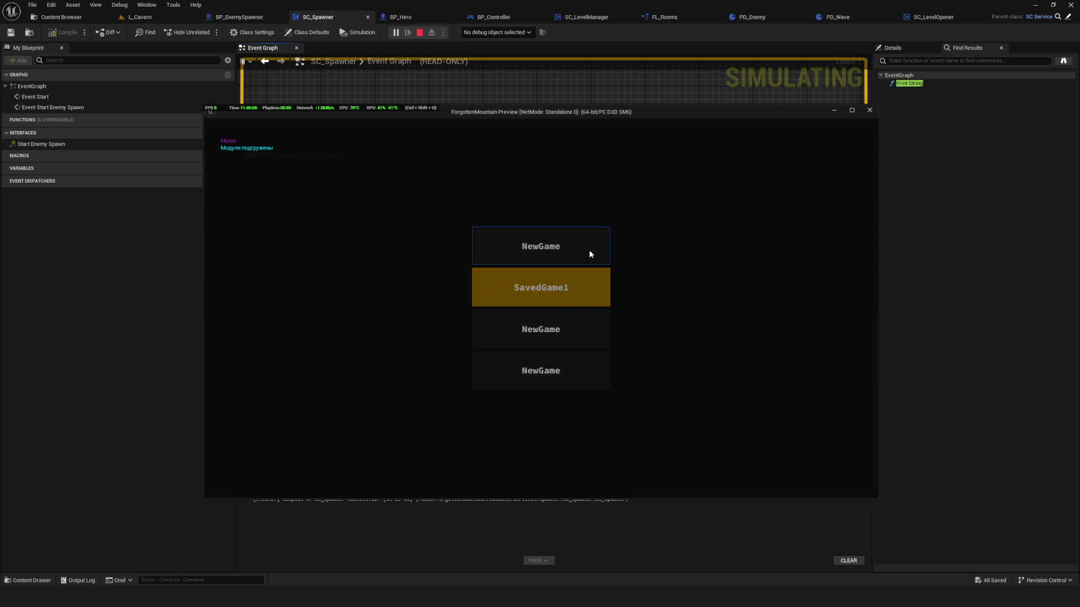
click(590, 254)
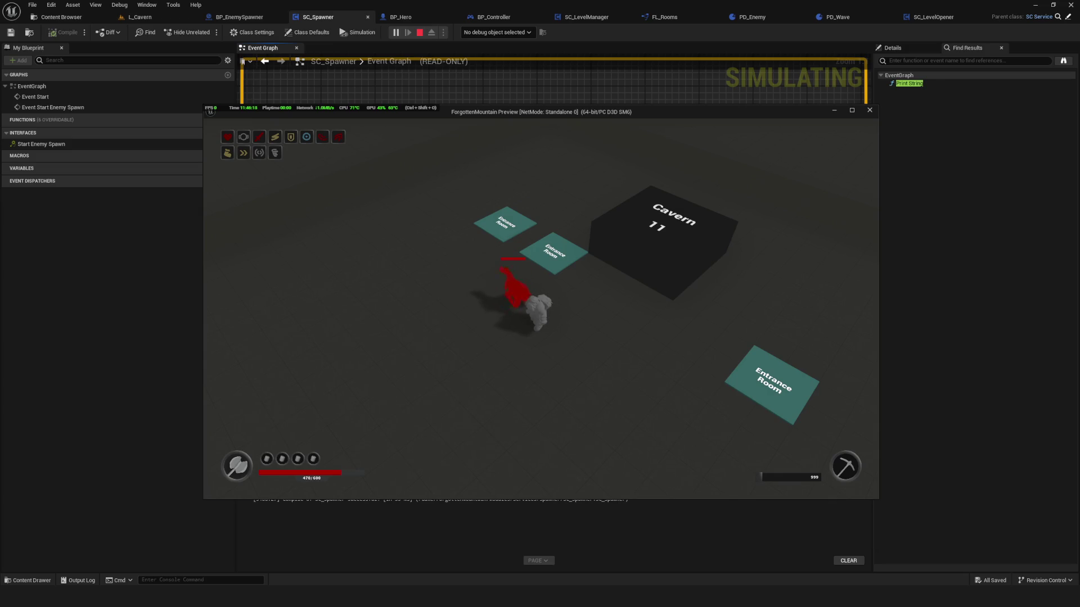
key(Escape)
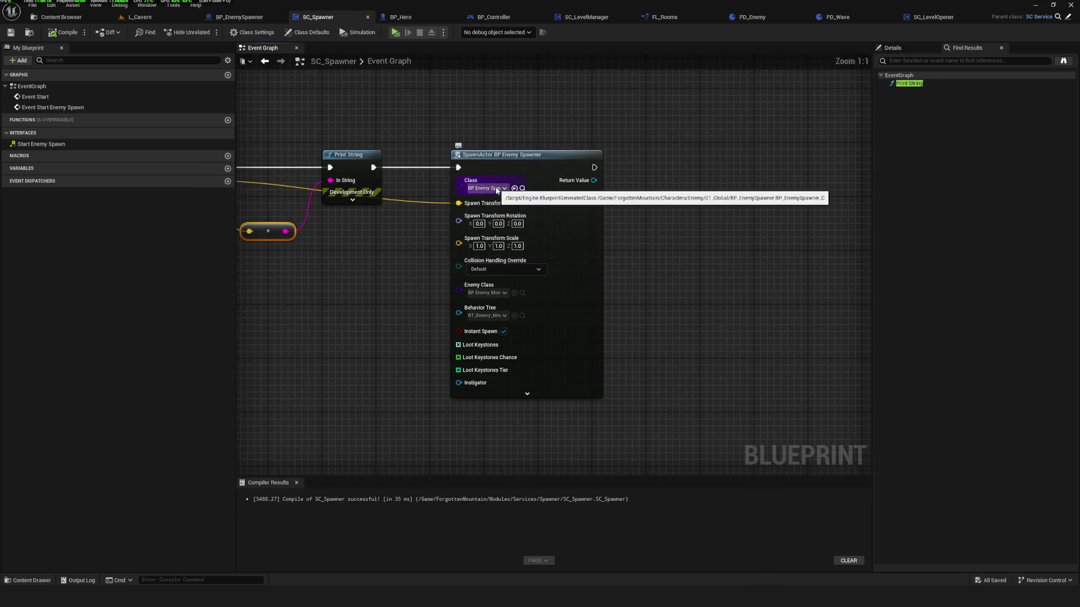
Set Enemy Class to BP_Enemy_Cube and Behavior Tree to BT_Enemy_Cube, then compile and save.
drag(497, 191, 584, 235)
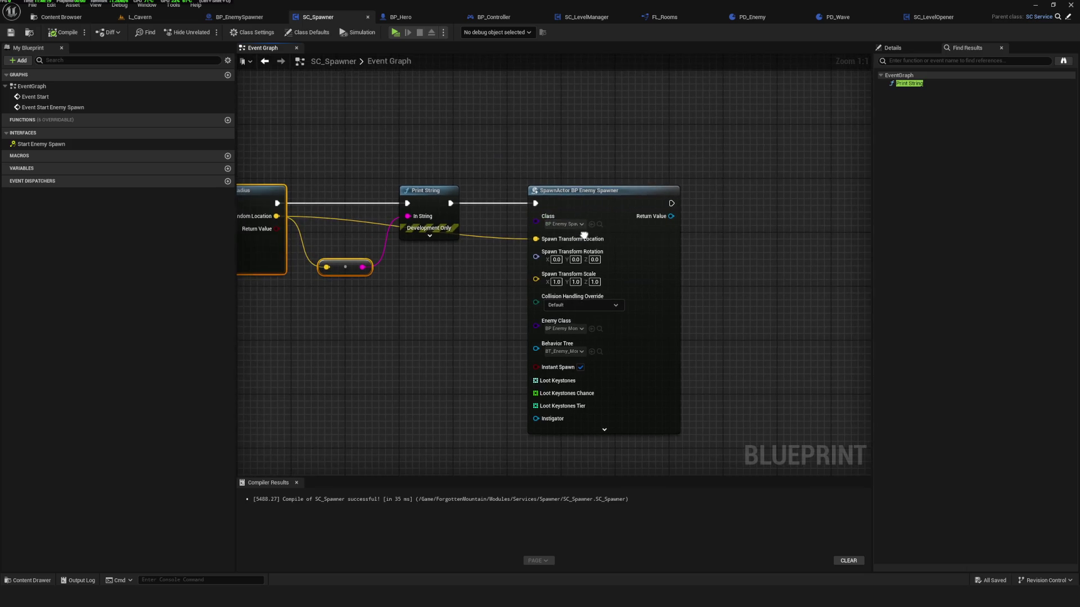
click(570, 330)
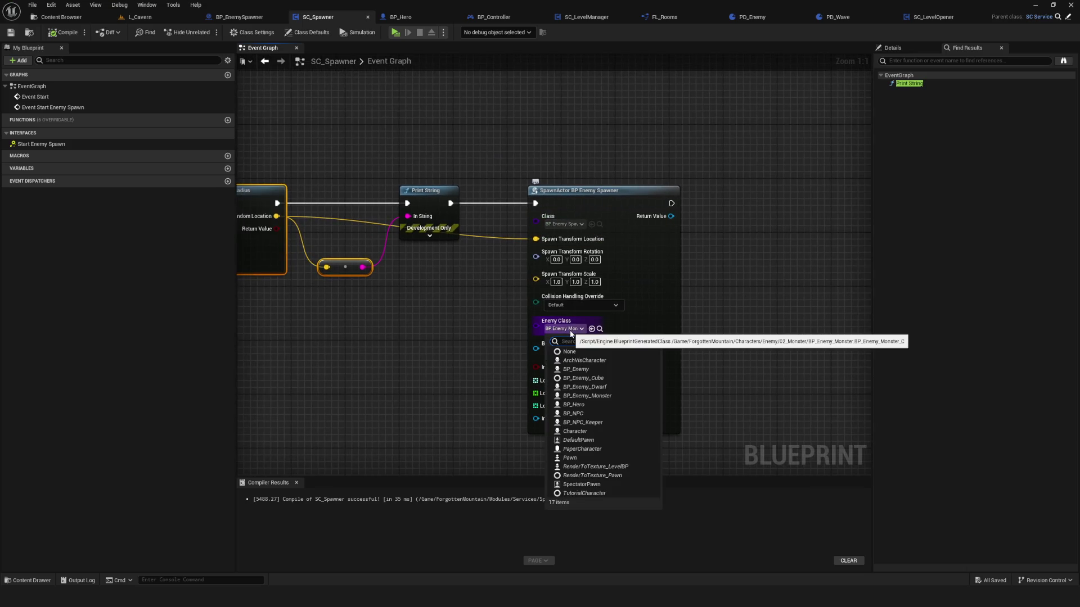
click(613, 379)
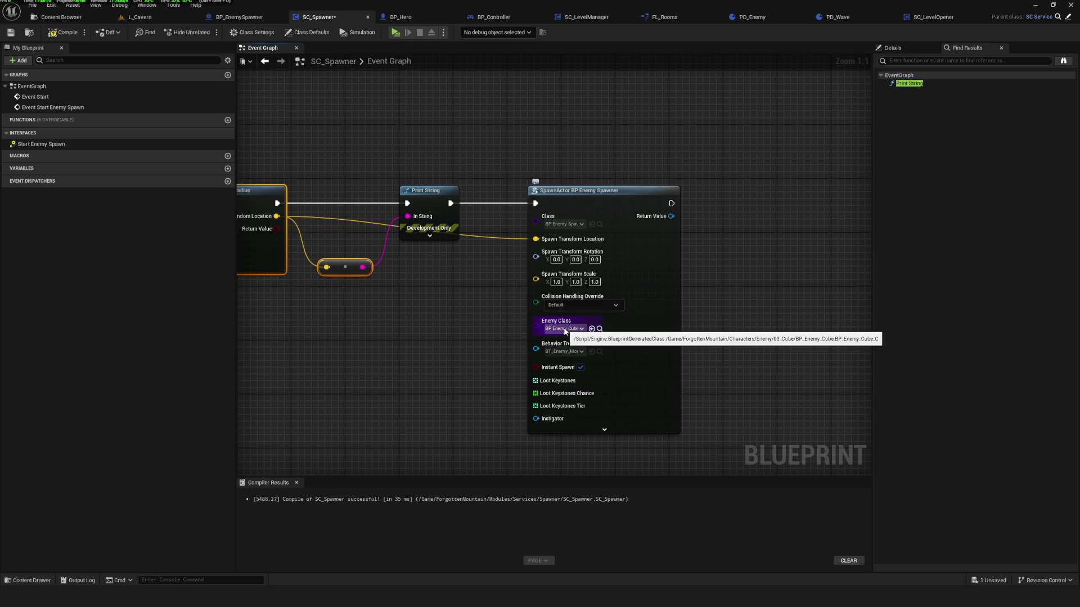
click(563, 352)
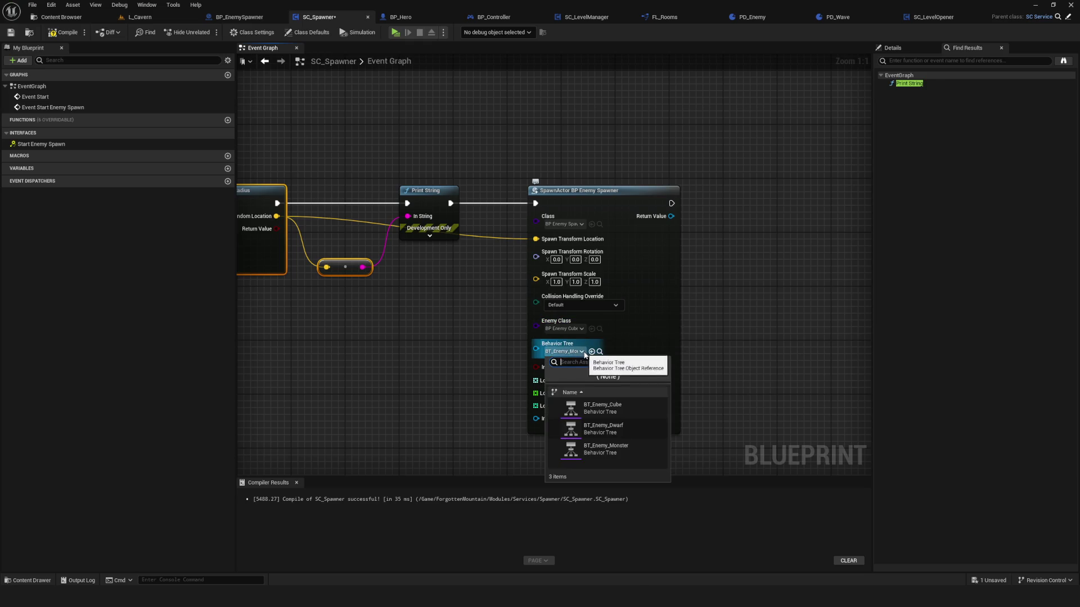
click(602, 408)
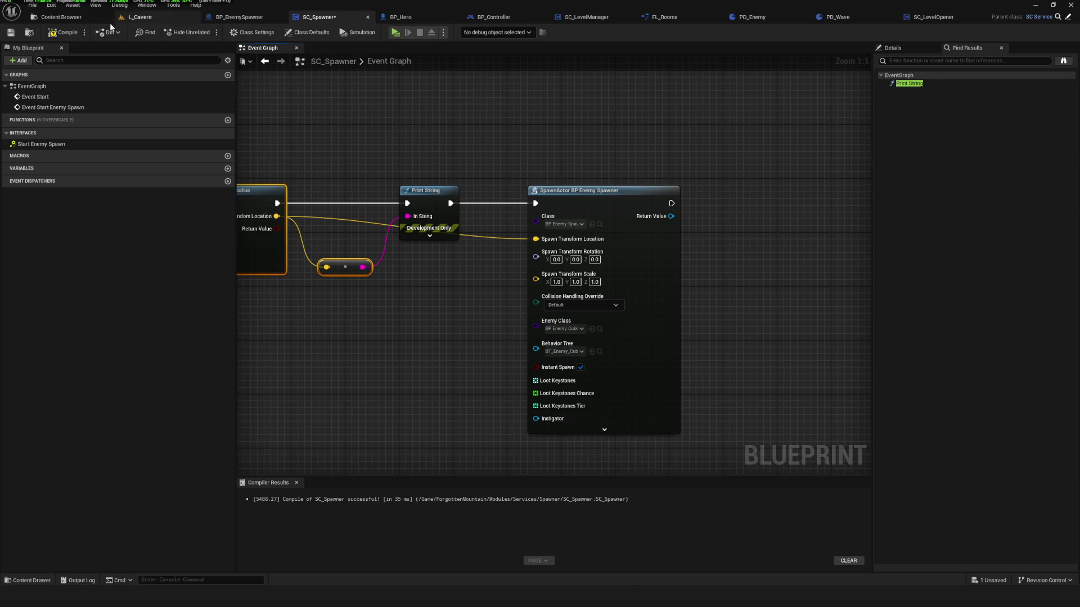
click(64, 32)
drag(470, 210, 563, 204)
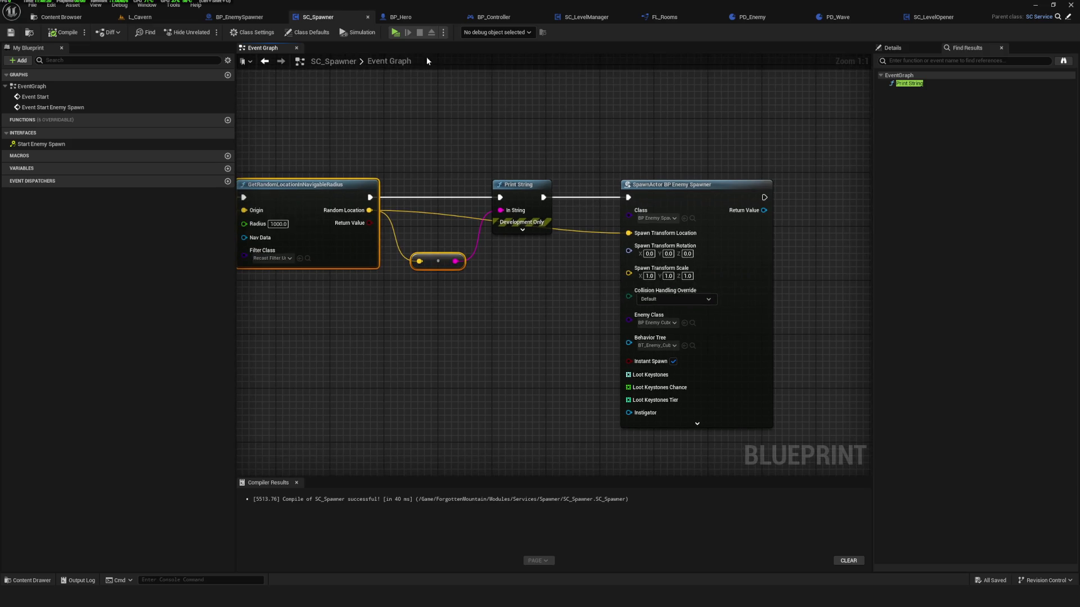
Play-test a new game, walking the character around the cavern toward the cube enemy.
key(alt+p)
click(566, 286)
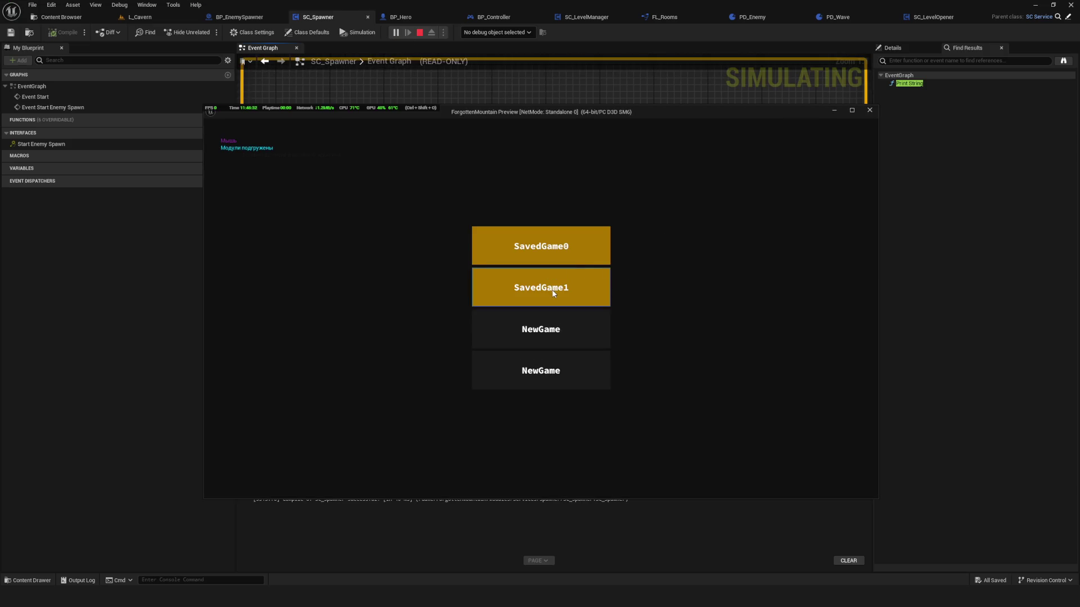
click(544, 331)
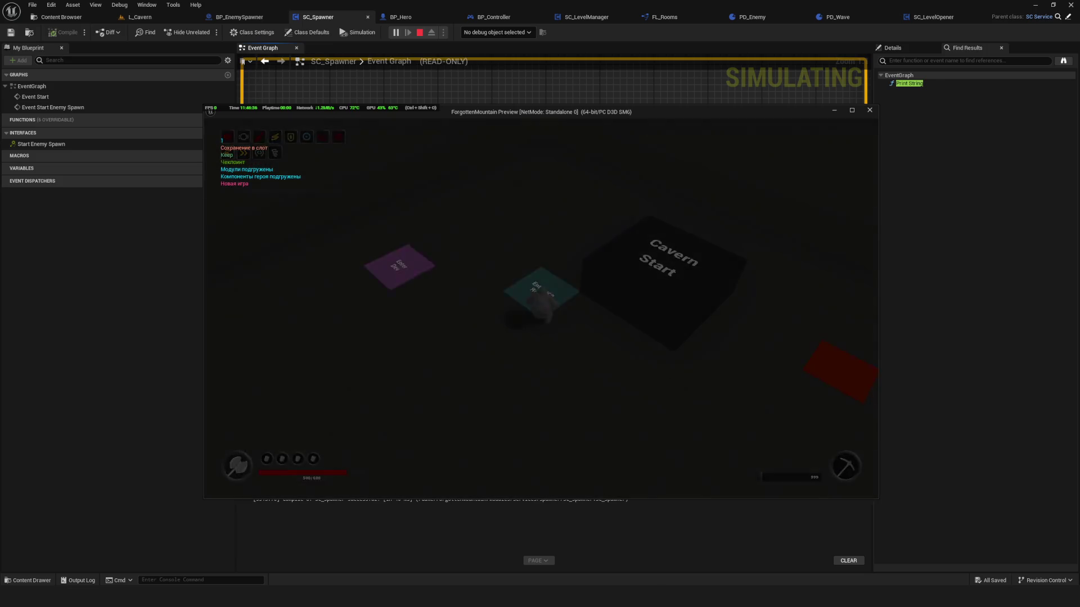
key(s)
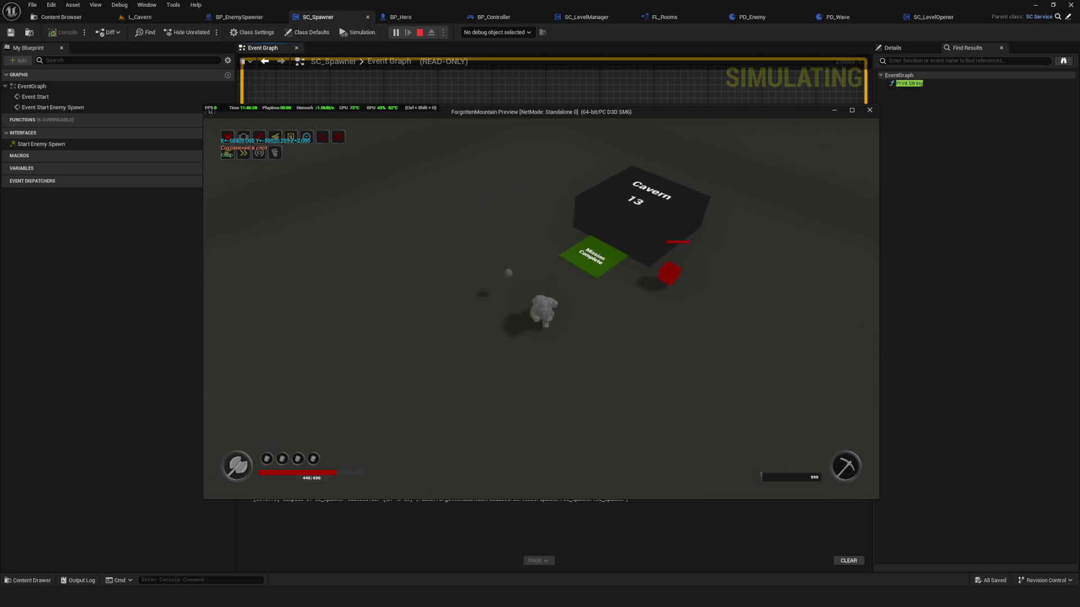
key(d)
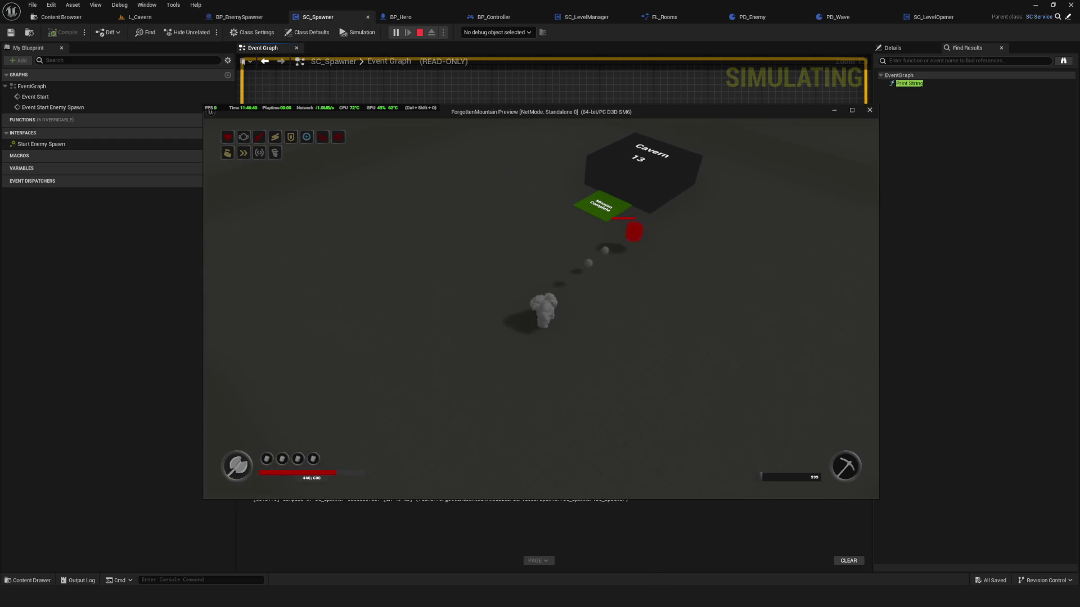
key(a)
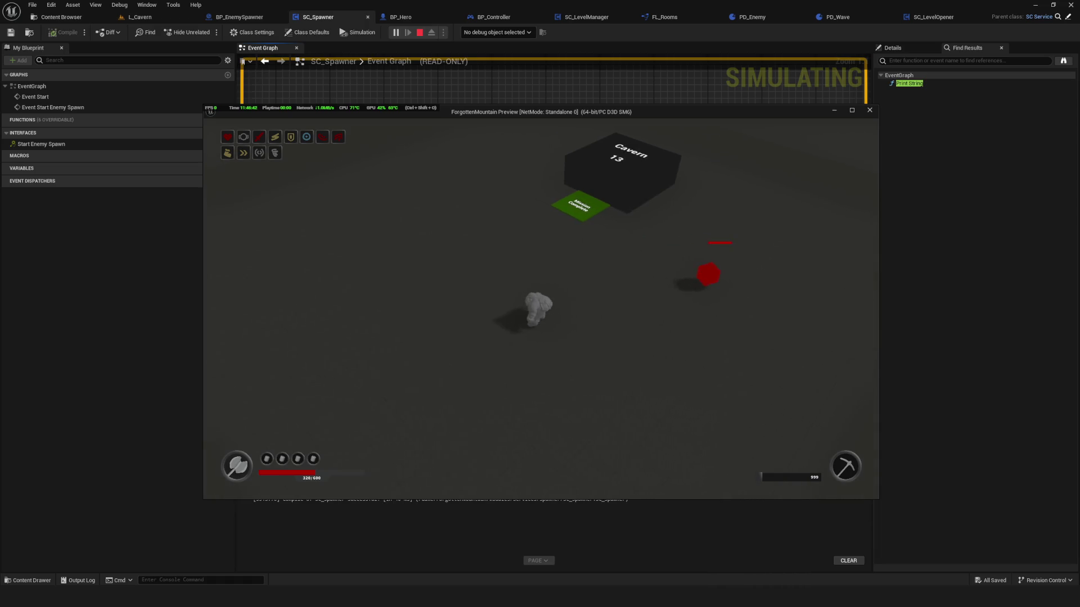
key(w)
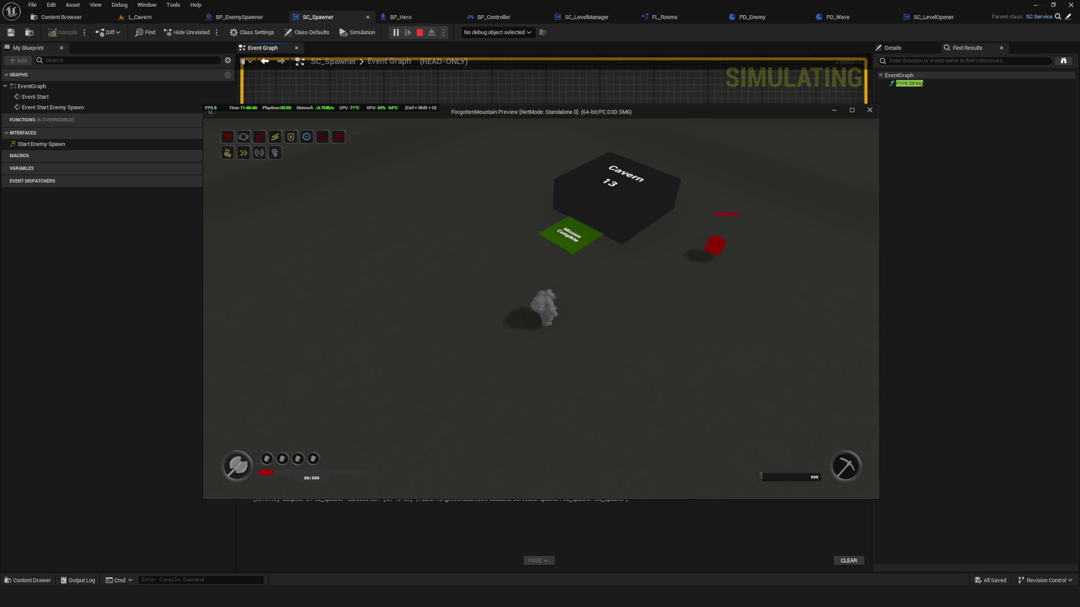
key(w)
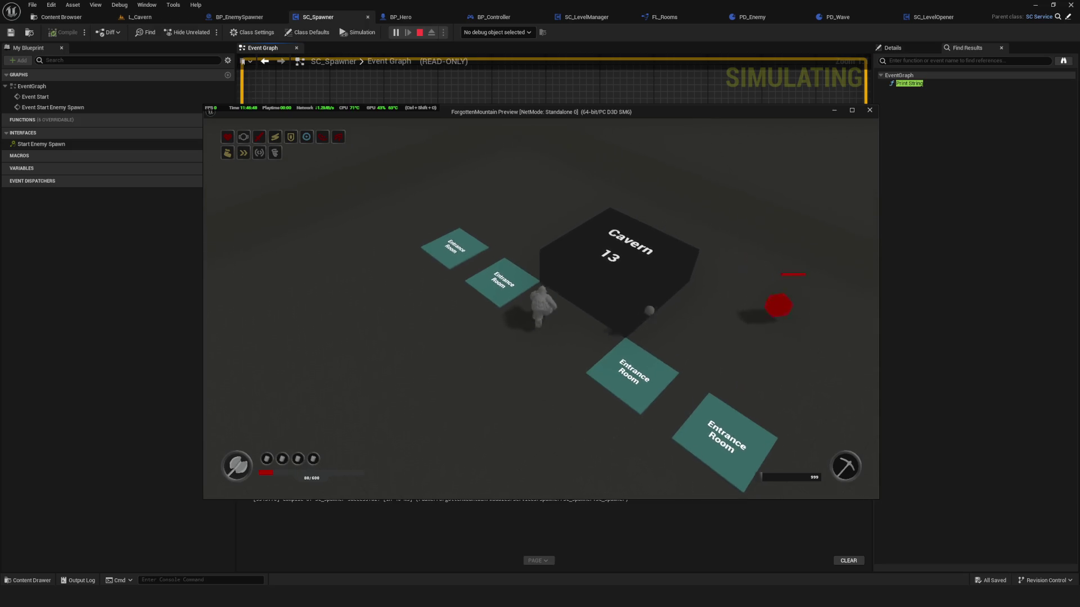
key(s)
key(s)
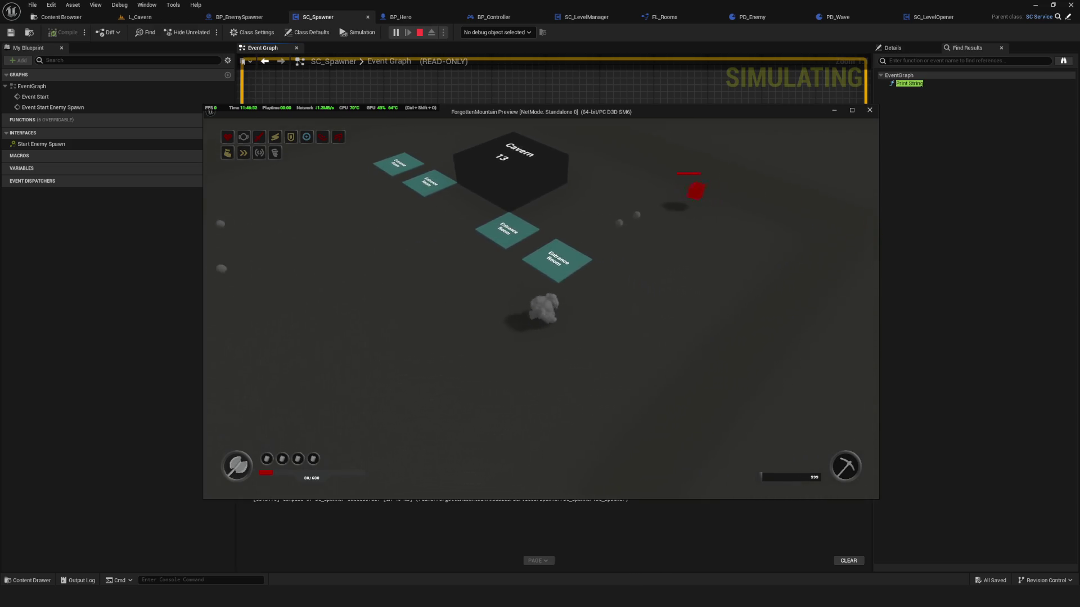
key(Escape)
click(657, 323)
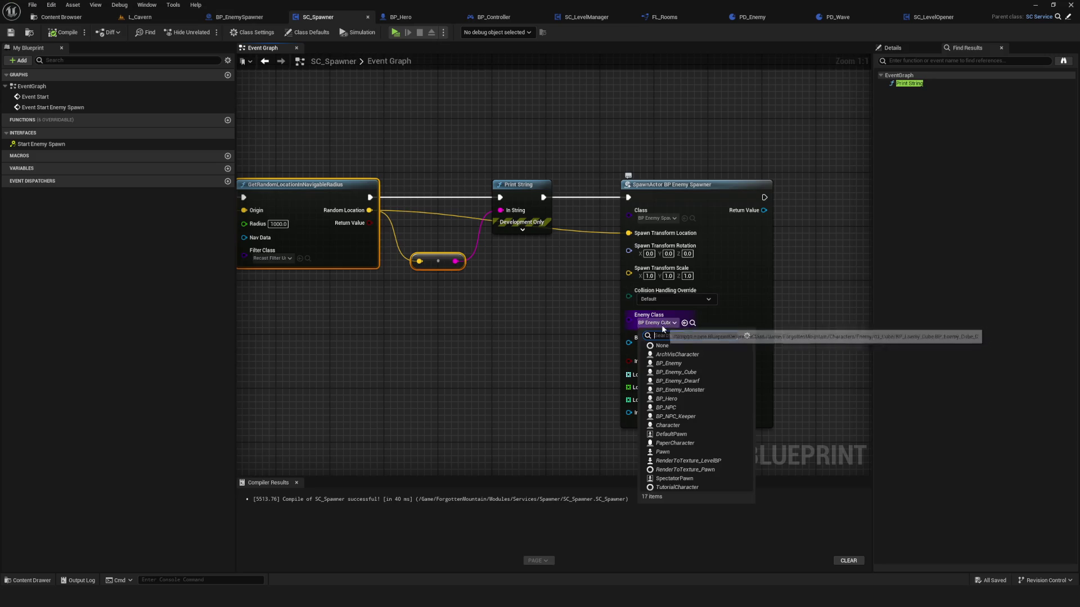
Switch spawning to BP_Enemy_Dwarf with BT_Enemy_Dwarf, save, and play-test a new game.
click(707, 379)
click(670, 346)
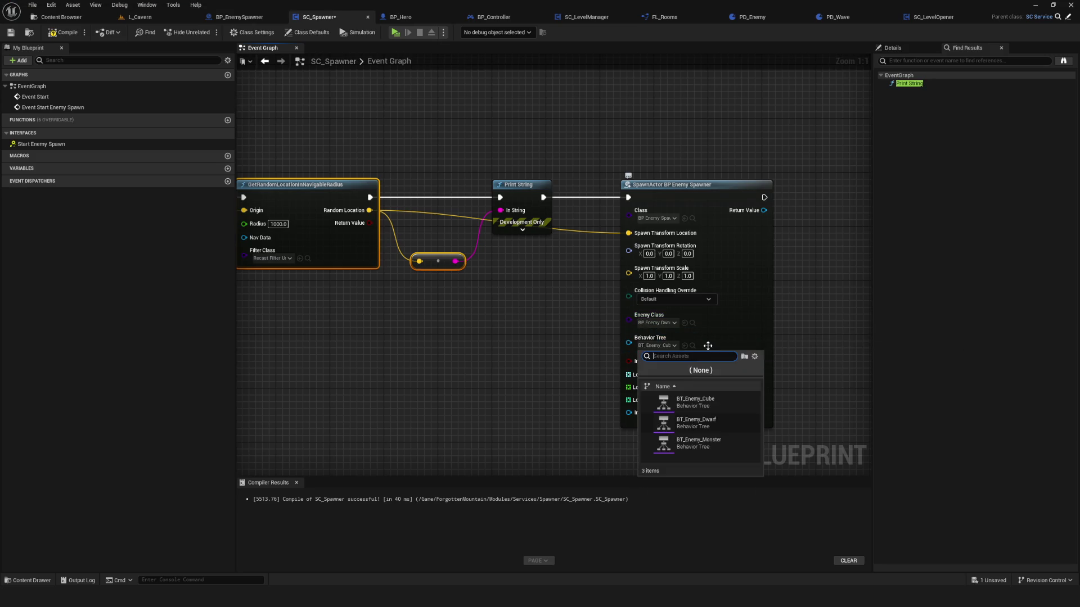
click(729, 403)
key(ctrl+s)
click(400, 33)
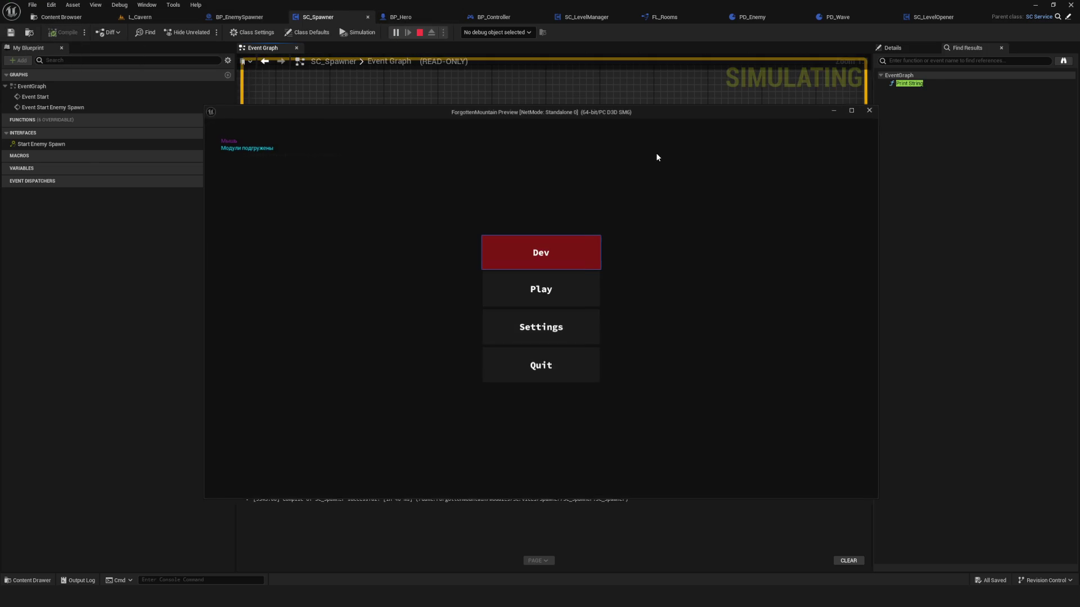
click(556, 298)
click(602, 369)
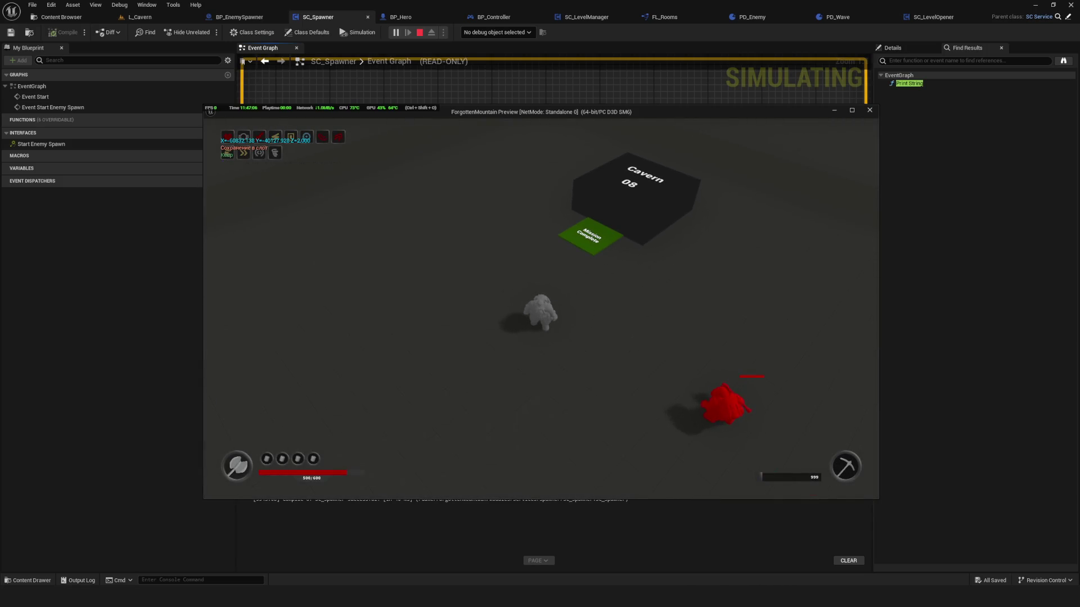
key(Escape)
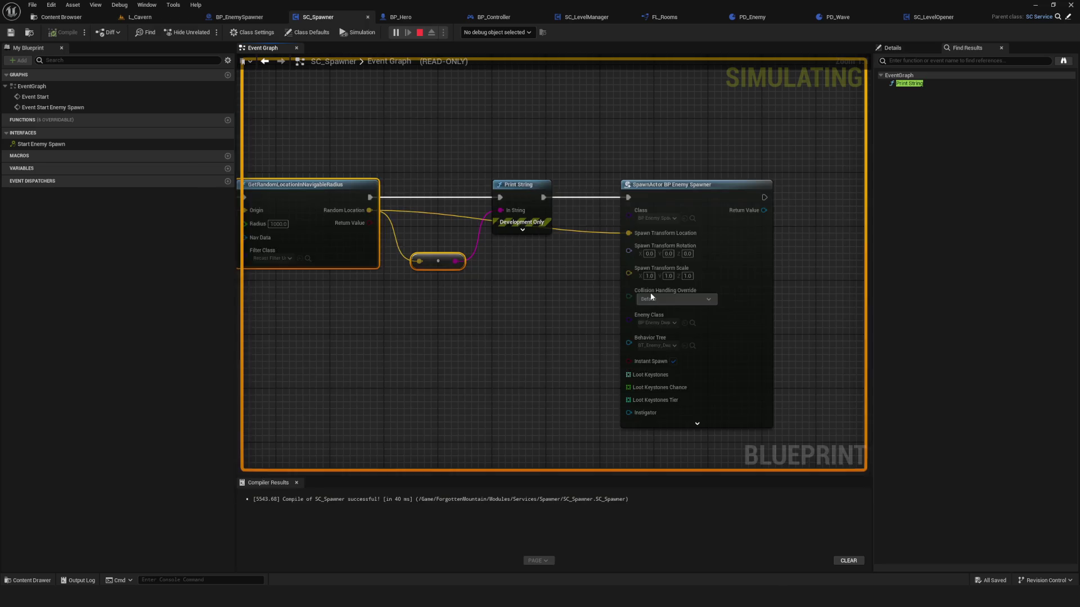
Inspect the spawner graph, selecting the Print String and reroute nodes, then return to the Content Browser.
scroll(567, 189, down, 6)
scroll(650, 262, up, 3)
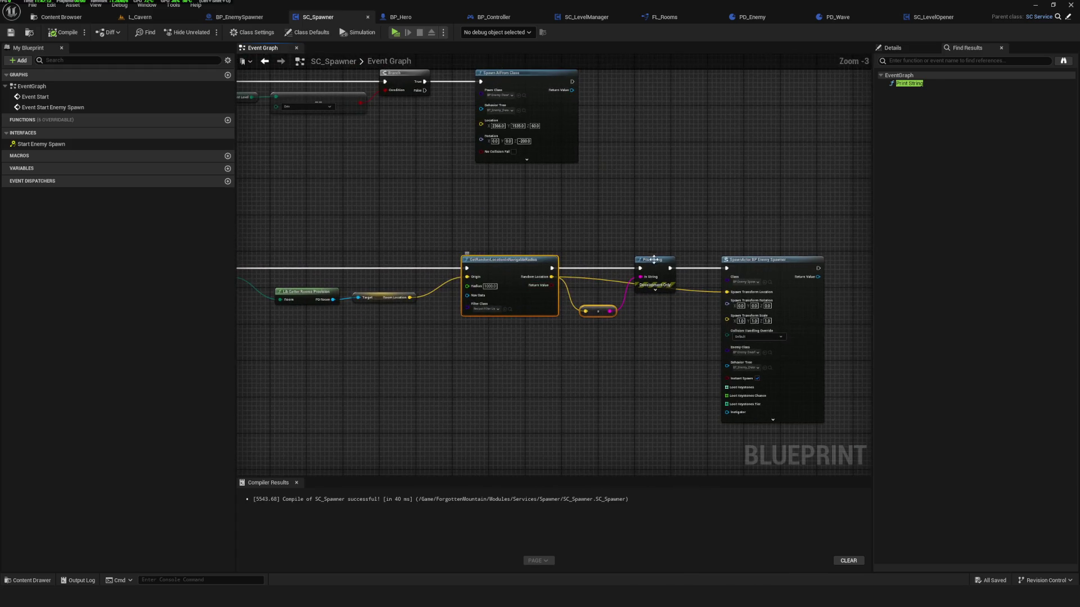
drag(649, 262, 509, 292)
mouse_move(553, 228)
mouse_down()
mouse_move(566, 197)
mouse_move(454, 164)
mouse_up()
scroll(531, 268, up, 3)
drag(530, 268, 319, 100)
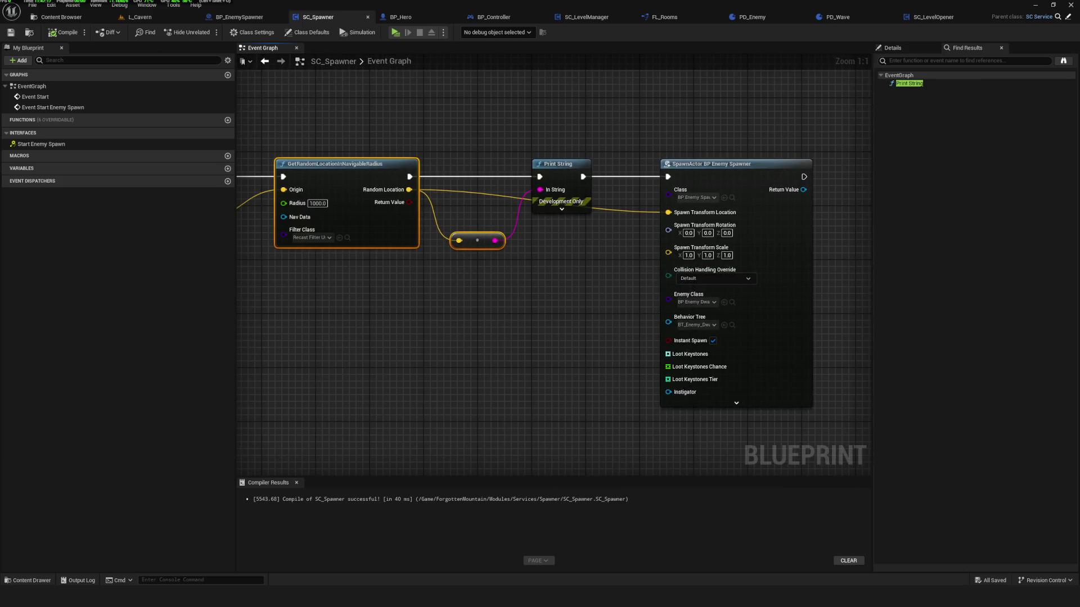
mouse_move(557, 197)
mouse_down()
mouse_move(560, 244)
mouse_move(607, 244)
mouse_move(533, 261)
mouse_up()
click(537, 176)
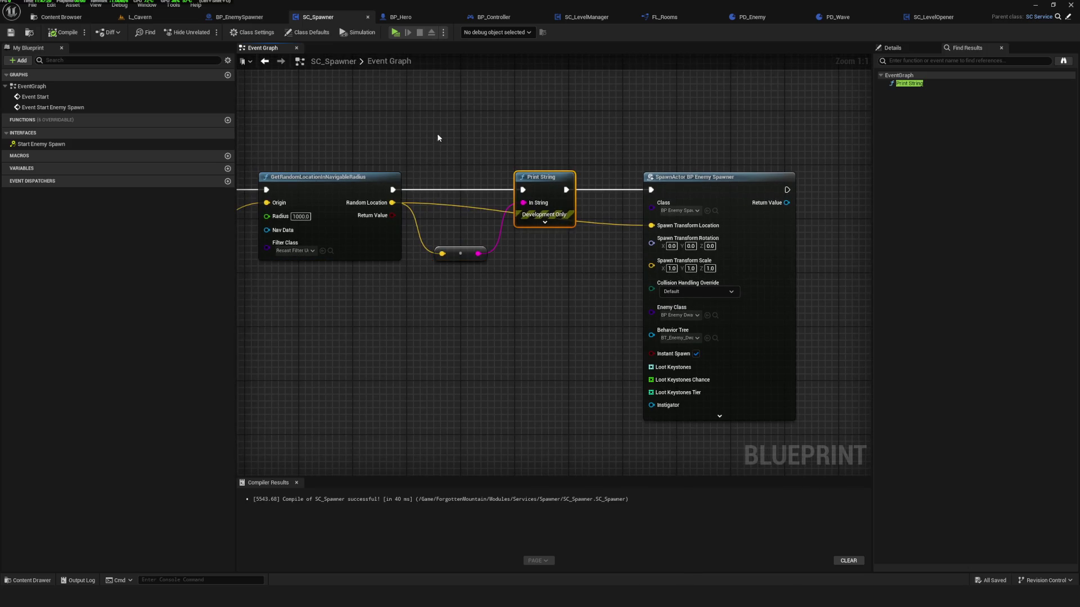
ctrl+click(460, 253)
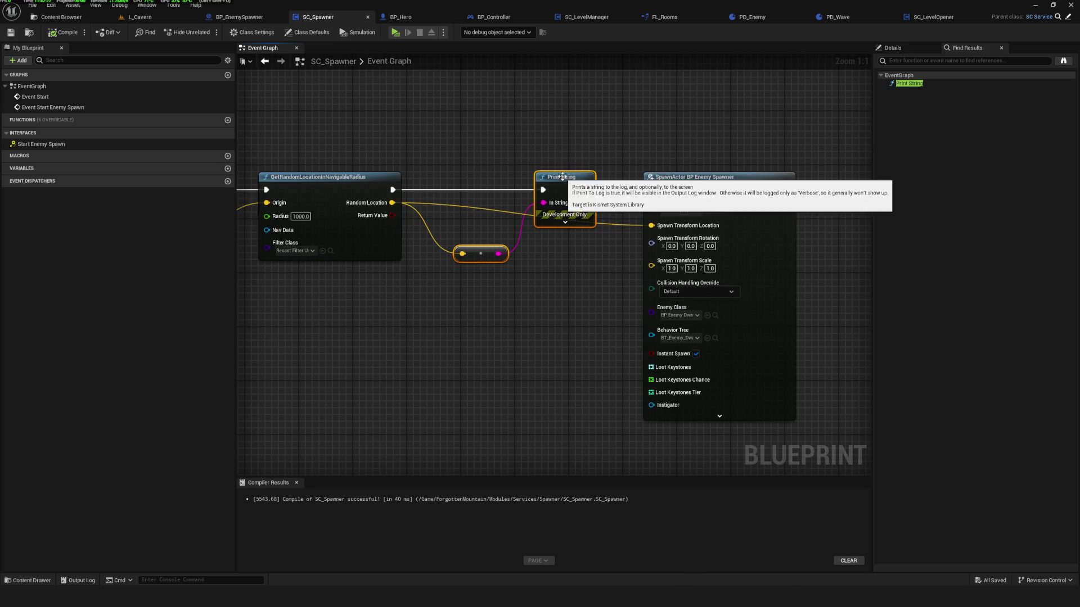
drag(454, 183, 543, 236)
scroll(542, 236, down, 2)
click(59, 17)
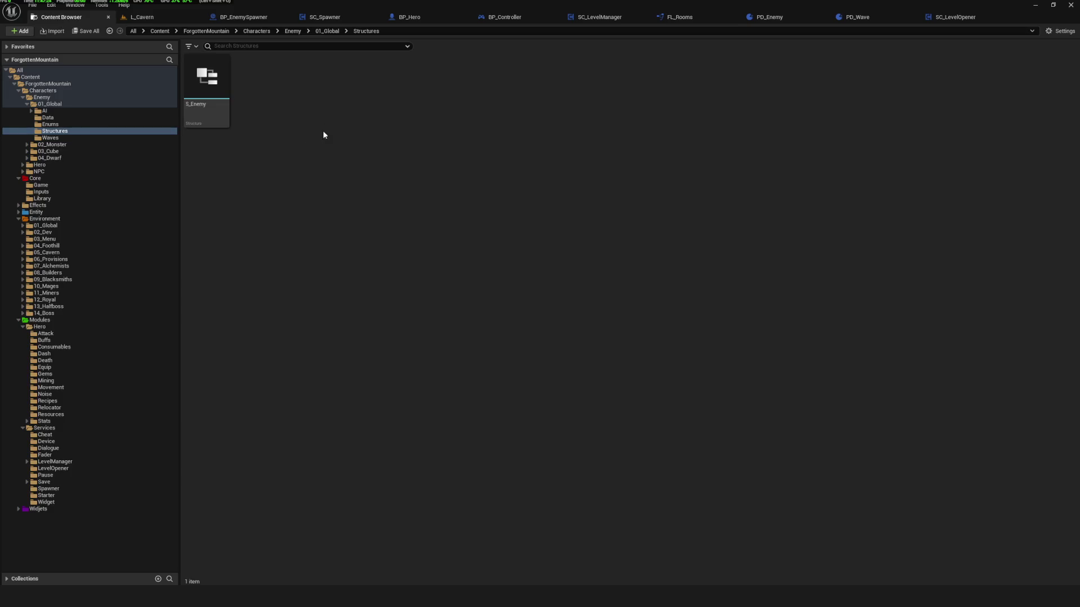
Create a new Data Asset based on PD_Wave in the Waves folder.
click(51, 138)
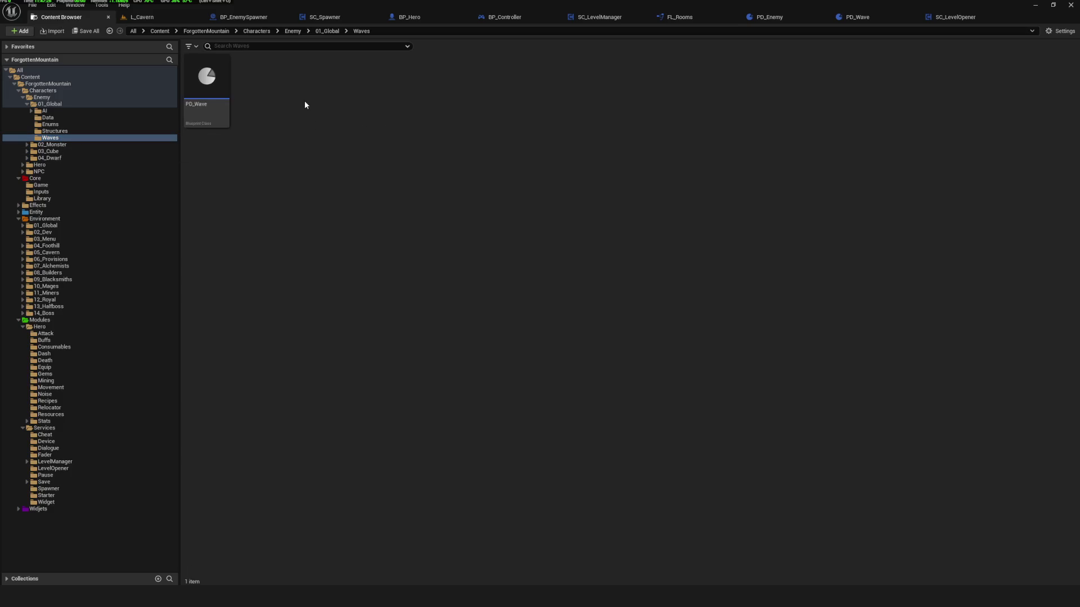
right_click(305, 101)
mouse_move(348, 366)
mouse_move(336, 349)
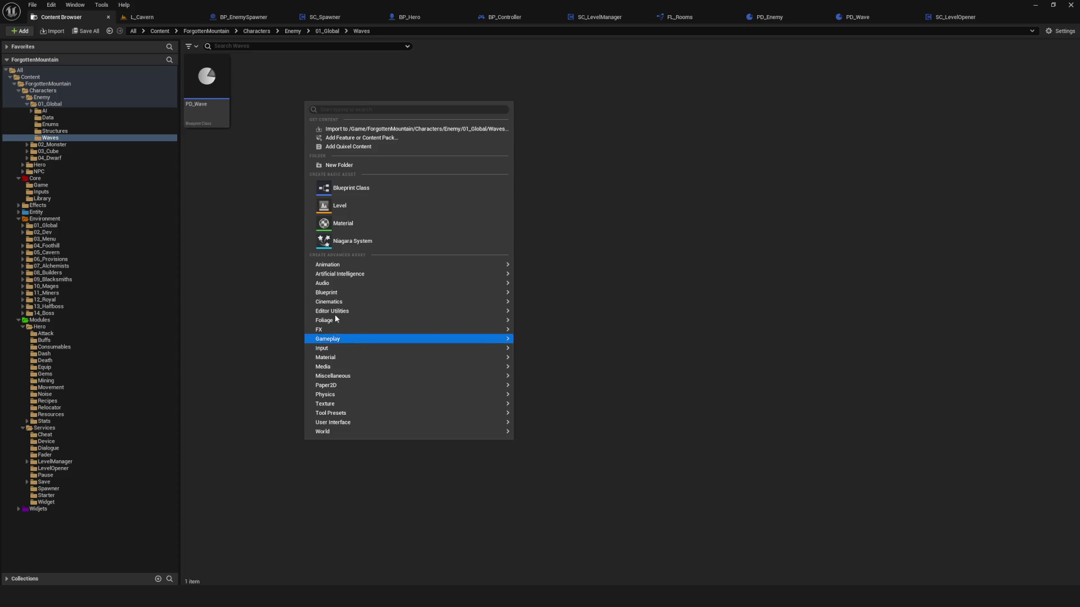
mouse_move(333, 285)
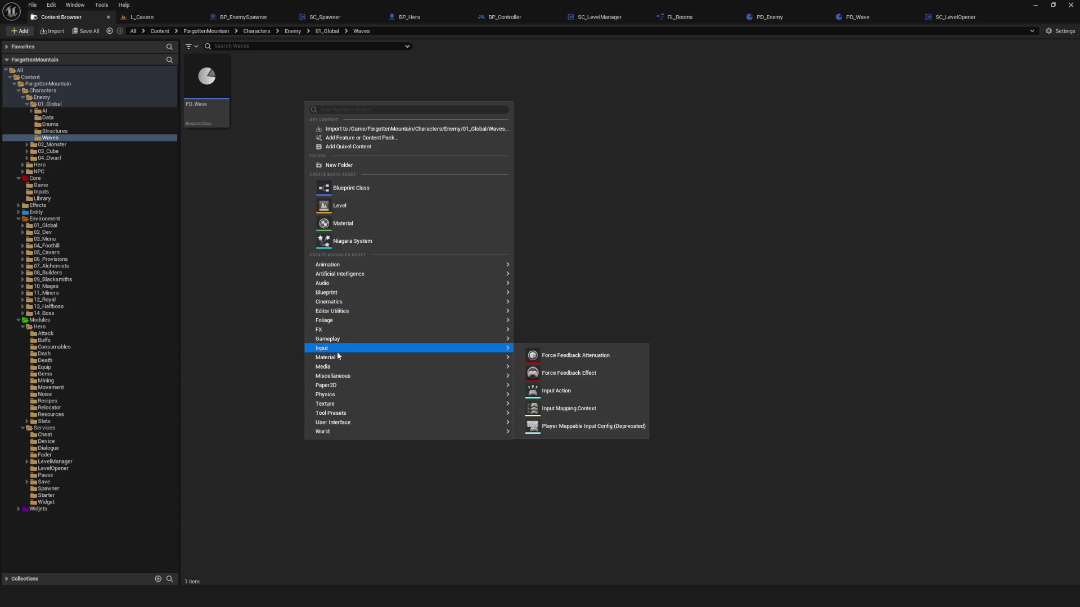
mouse_move(355, 264)
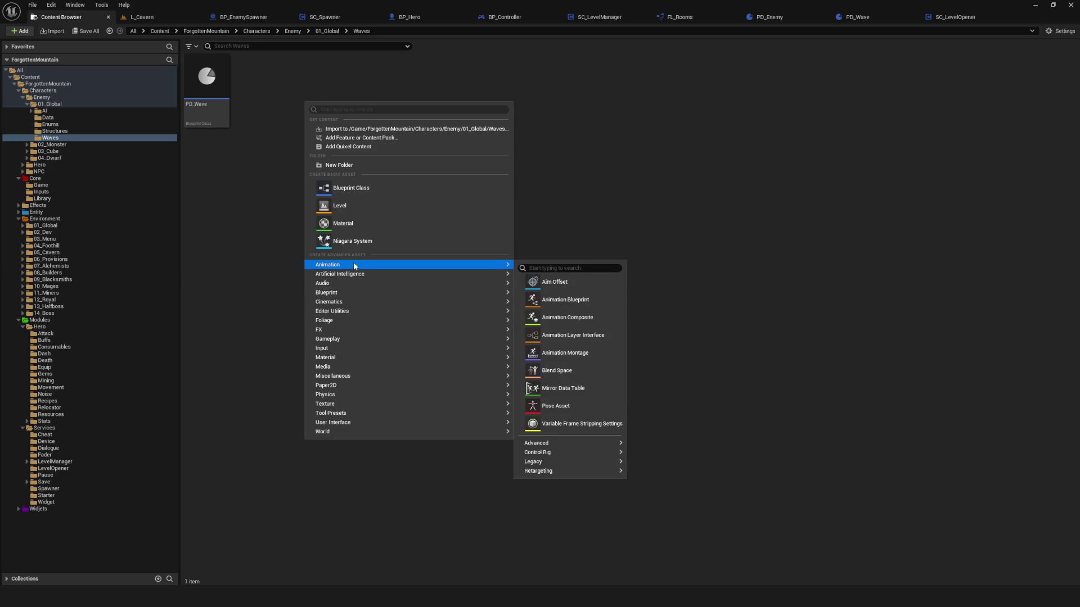
mouse_move(341, 376)
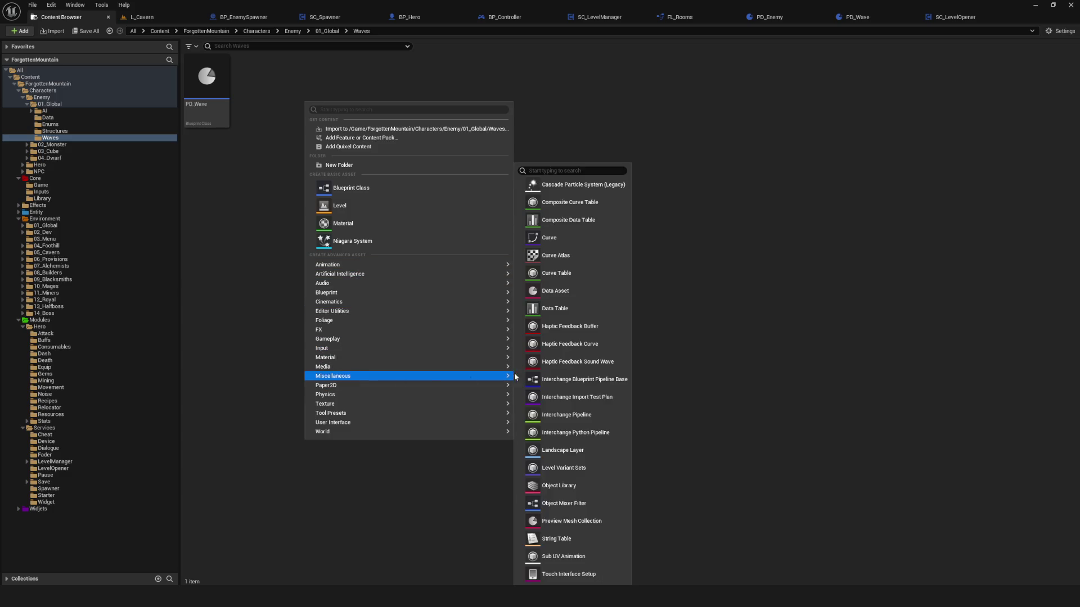
click(574, 291)
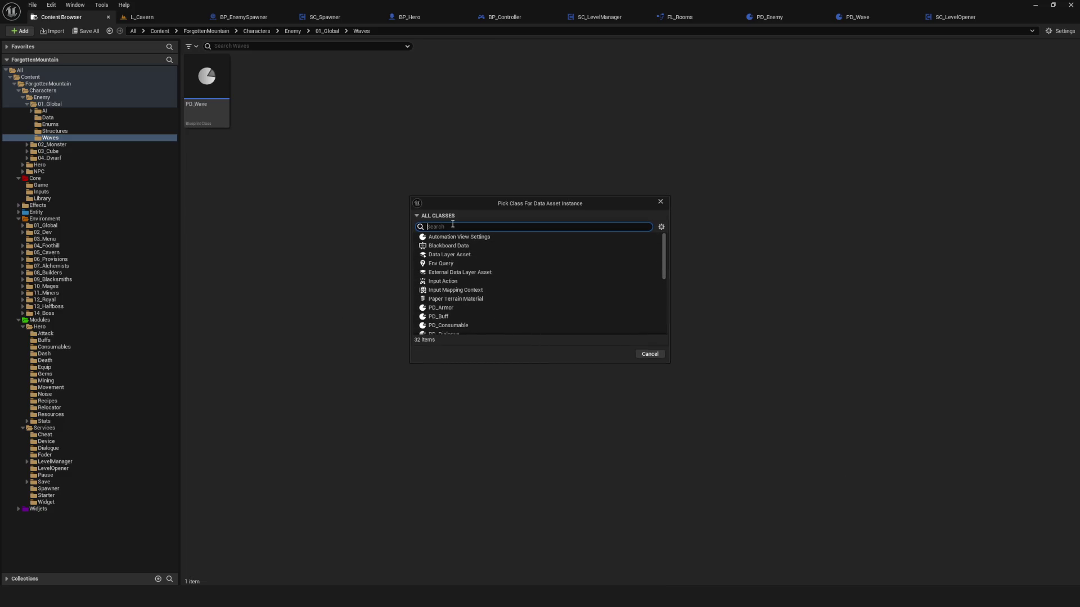
text(PD_)
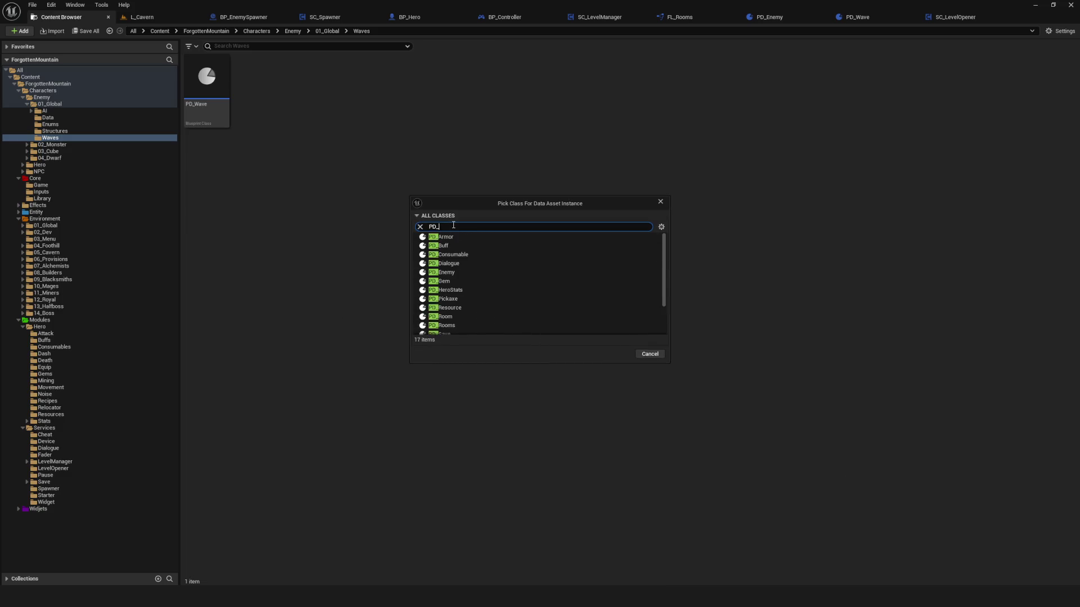
text(Wa)
click(487, 237)
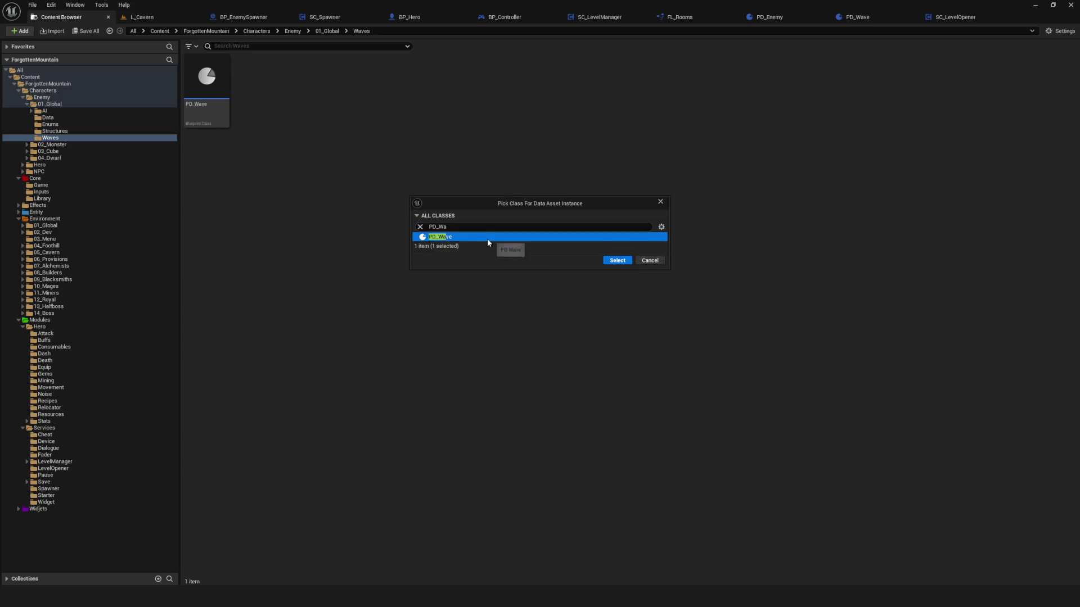
click(617, 260)
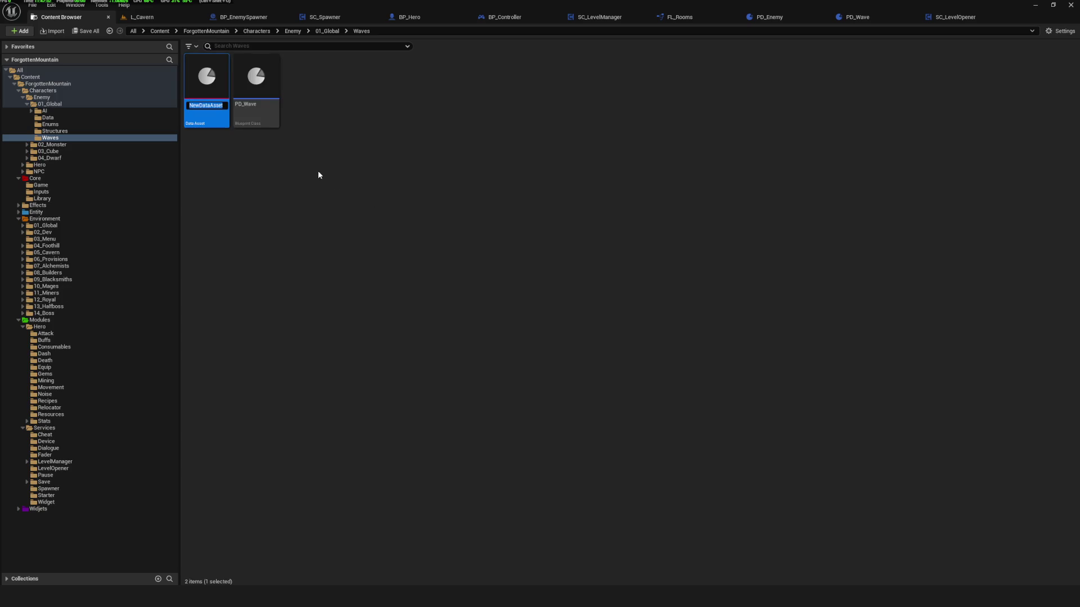
Name the new asset DA_Wave_Cavern_01 and open it for editing.
text(DA_)
text(C)
text(Wave)
text(Cavern)
text(_)
text(01)
key(Return)
click(306, 190)
double_click(206, 83)
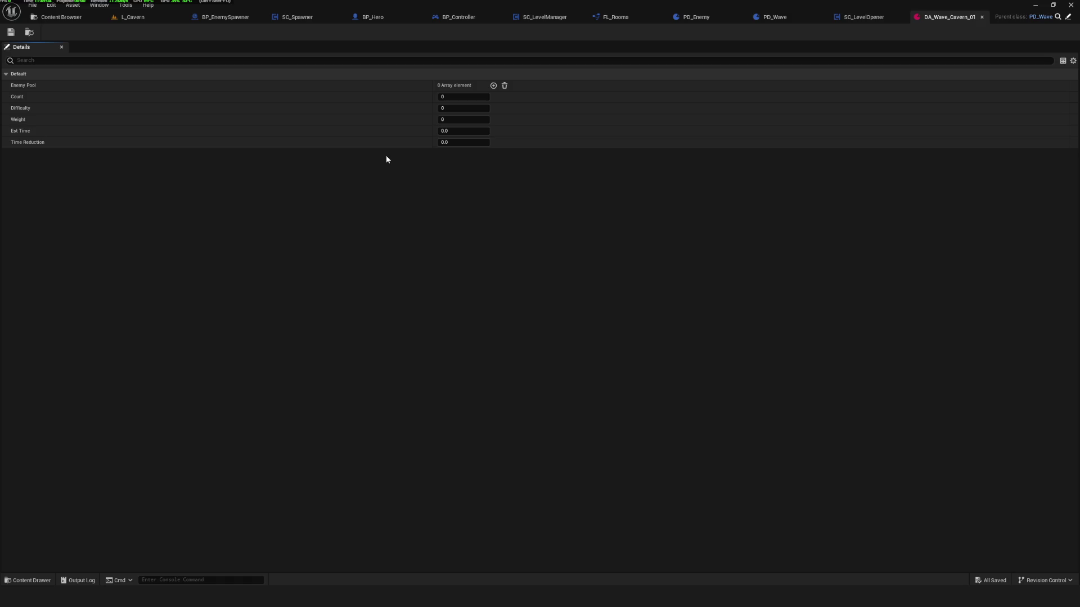
Go back to the Content Browser and reopen DA_Wave_Cavern_01 for editing.
click(71, 19)
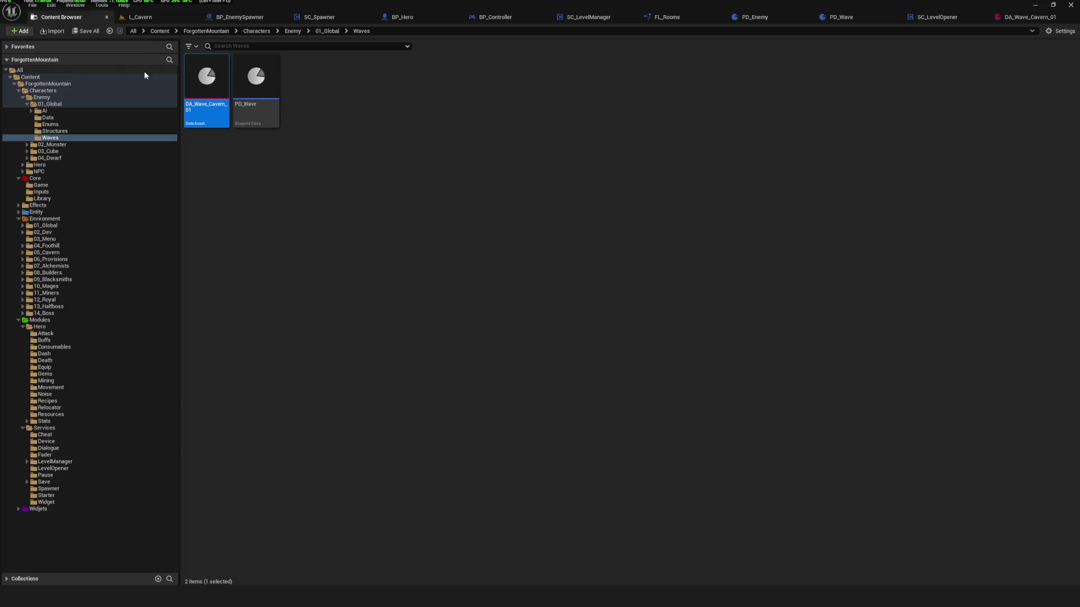
click(390, 203)
click(1029, 17)
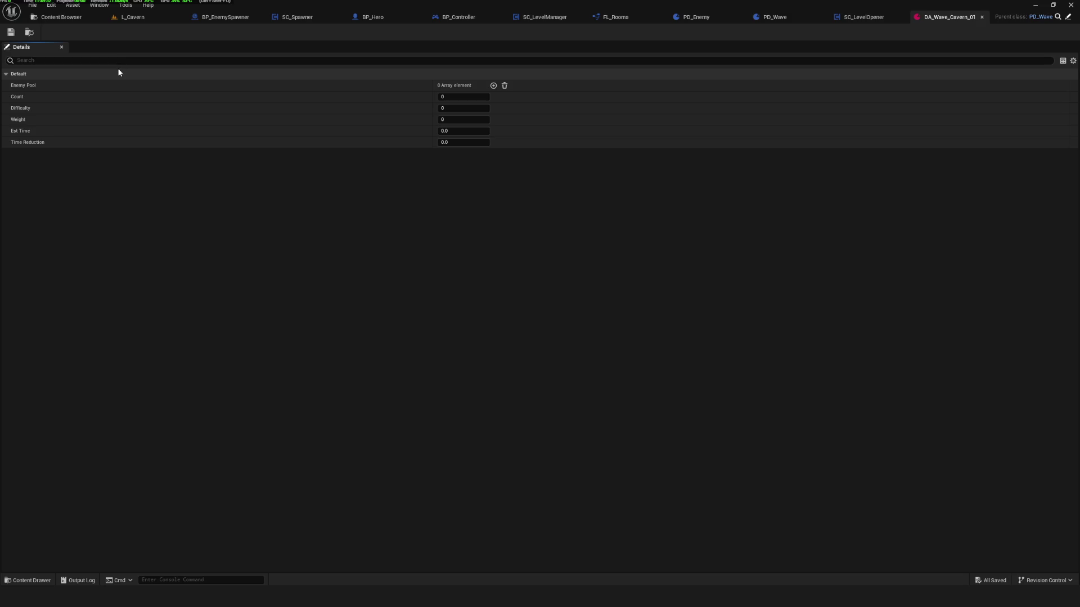
click(90, 20)
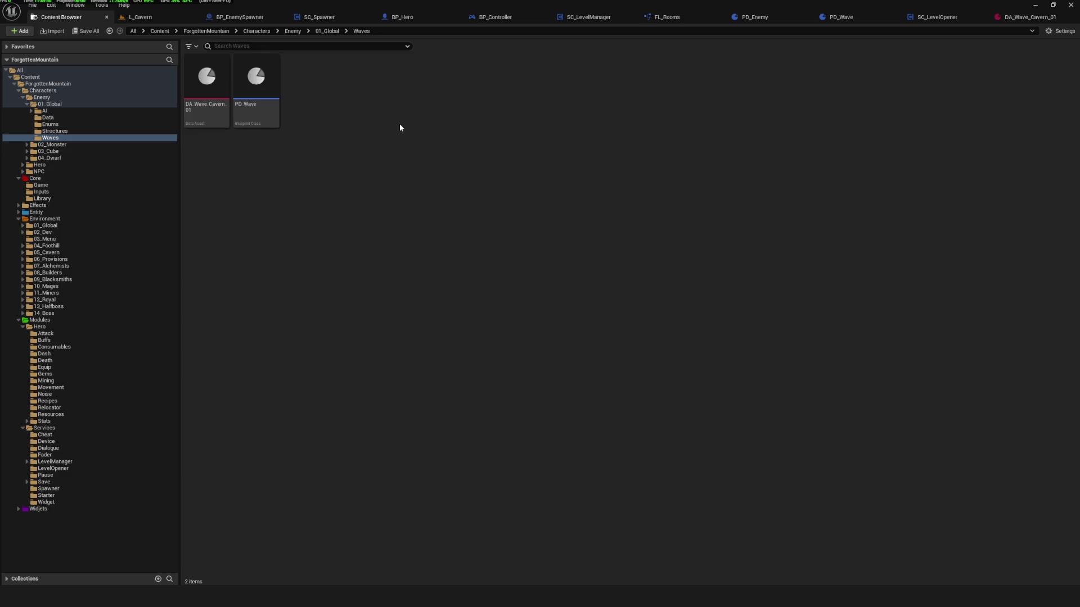
double_click(206, 76)
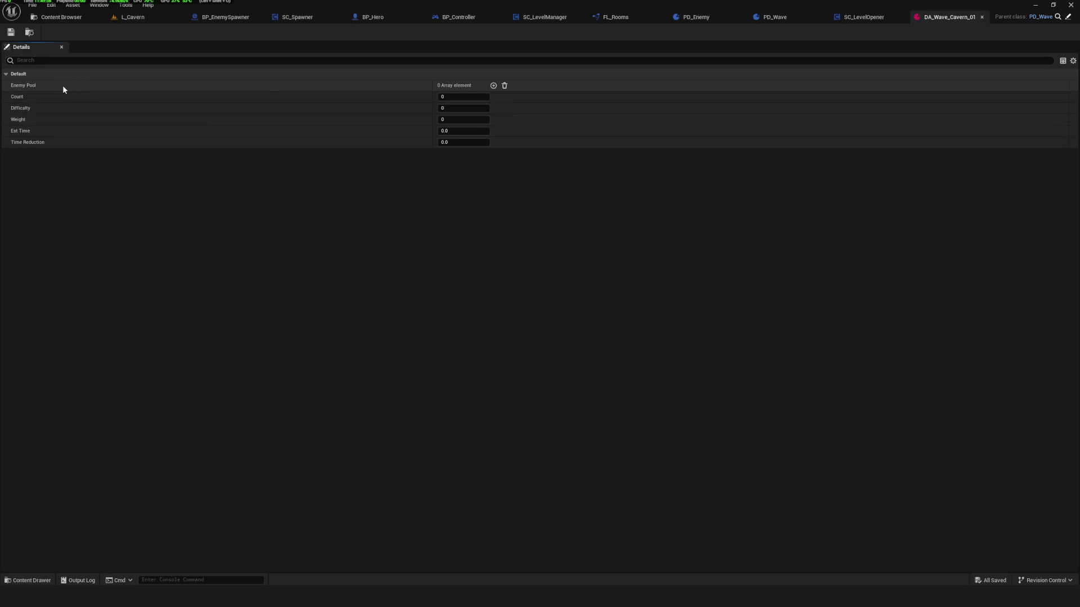
Add three Enemy Pool entries and set each of Index 0, 1 and 2 to Monster.
click(494, 86)
click(493, 86)
click(494, 86)
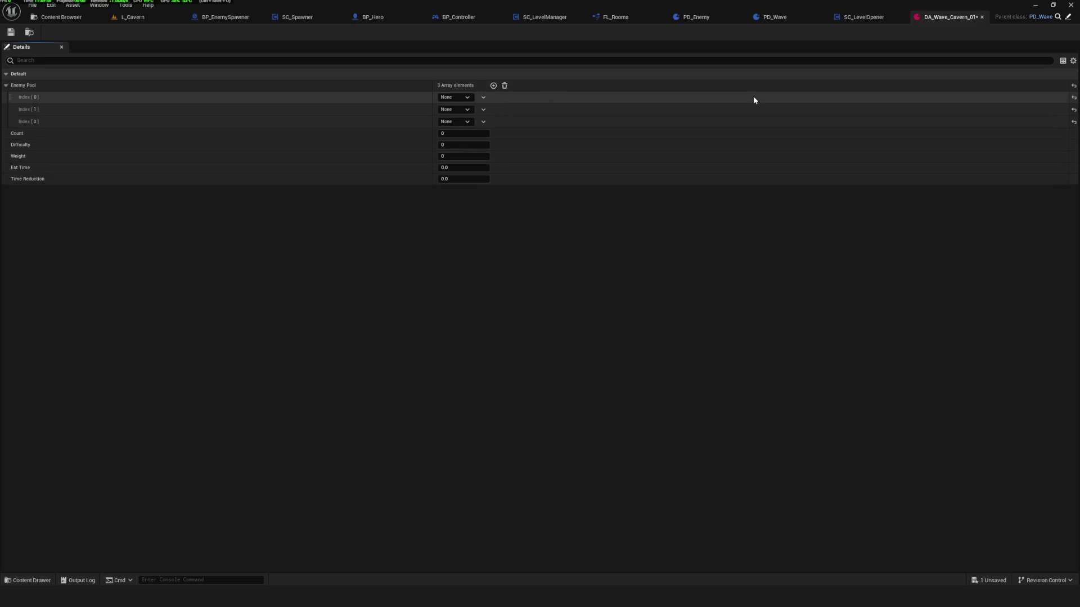
click(10, 32)
click(466, 98)
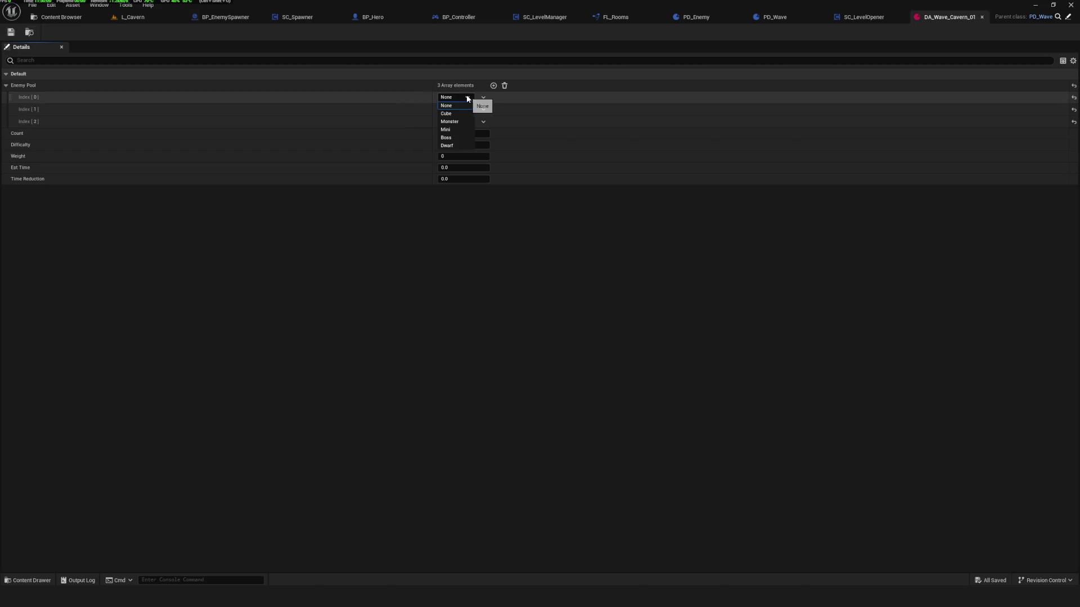
click(460, 121)
click(455, 110)
click(460, 134)
click(455, 122)
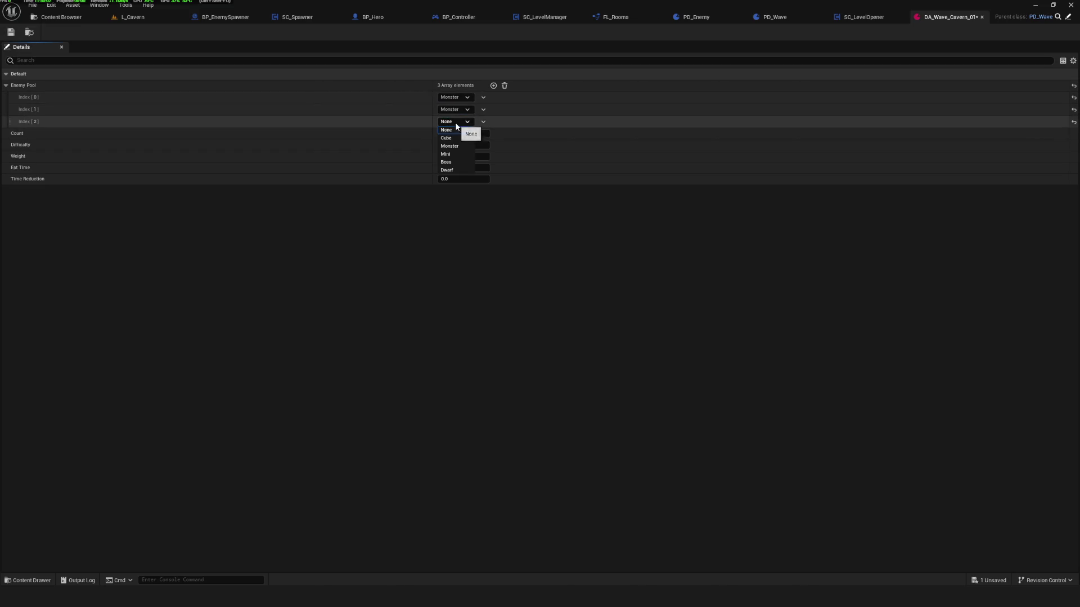
click(459, 147)
Set Count to 3 and Difficulty to 1, saving the data asset.
click(463, 133)
text(3)
key(Return)
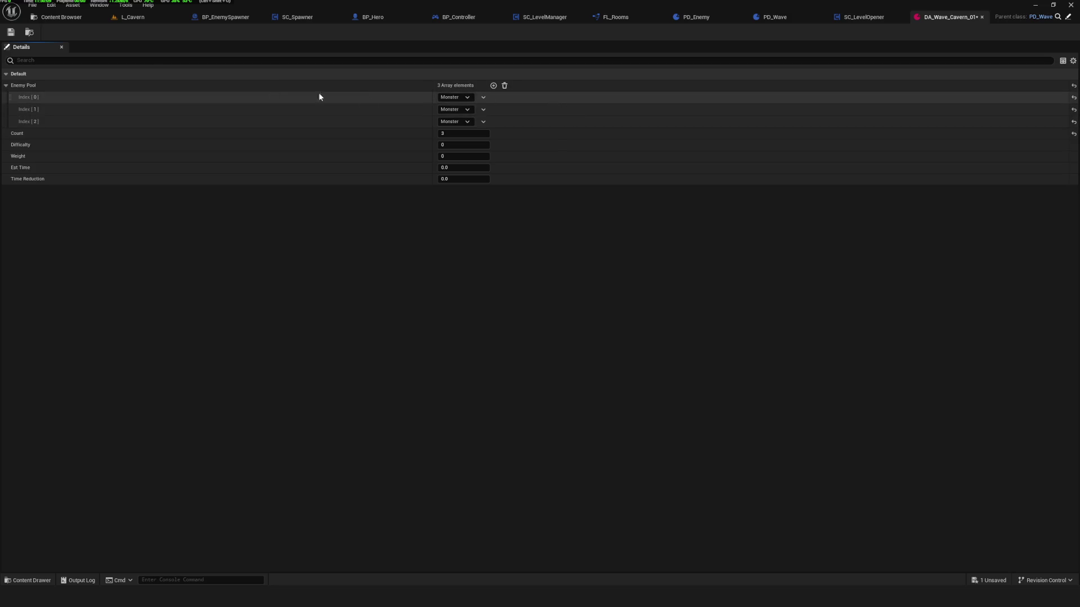
click(11, 32)
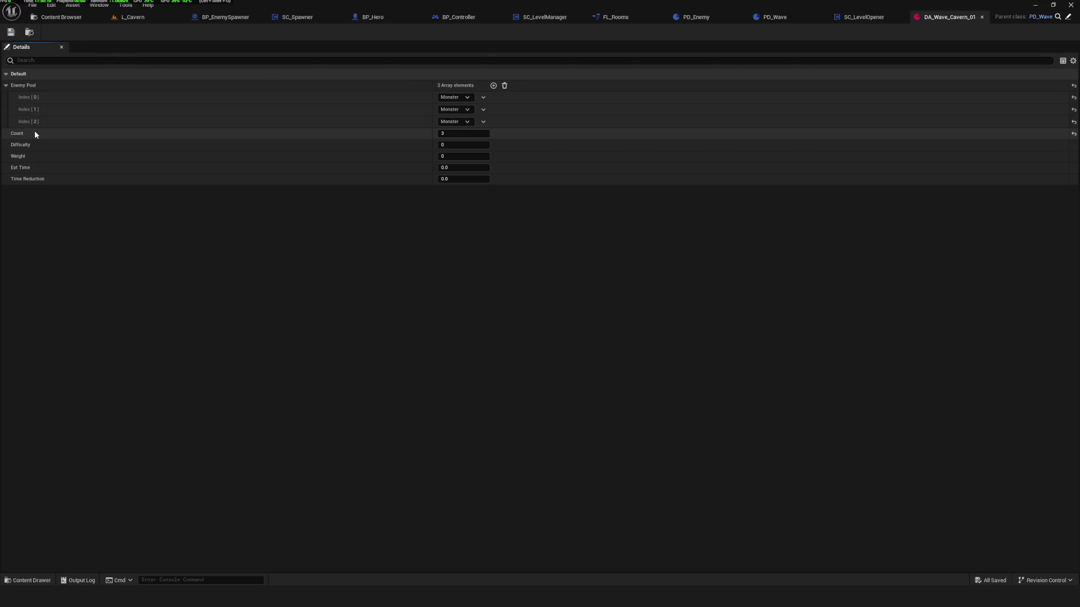
click(458, 146)
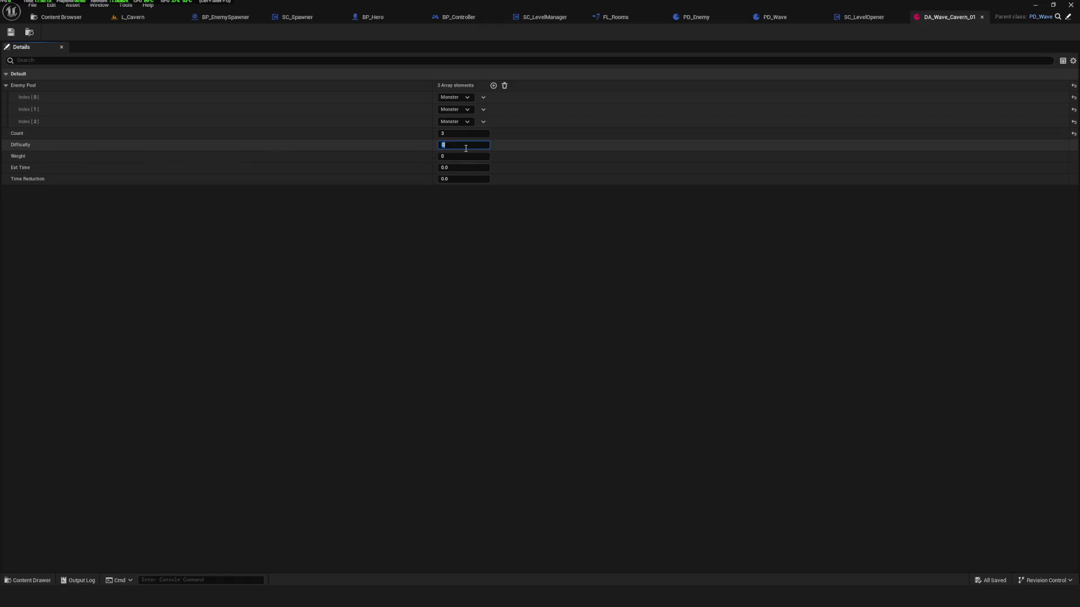
click(11, 33)
click(467, 145)
text(1)
key(Return)
click(12, 32)
Set Weight 30, Est Time 10 and Time Reduction 1.0, then save and return to Waves.
click(461, 156)
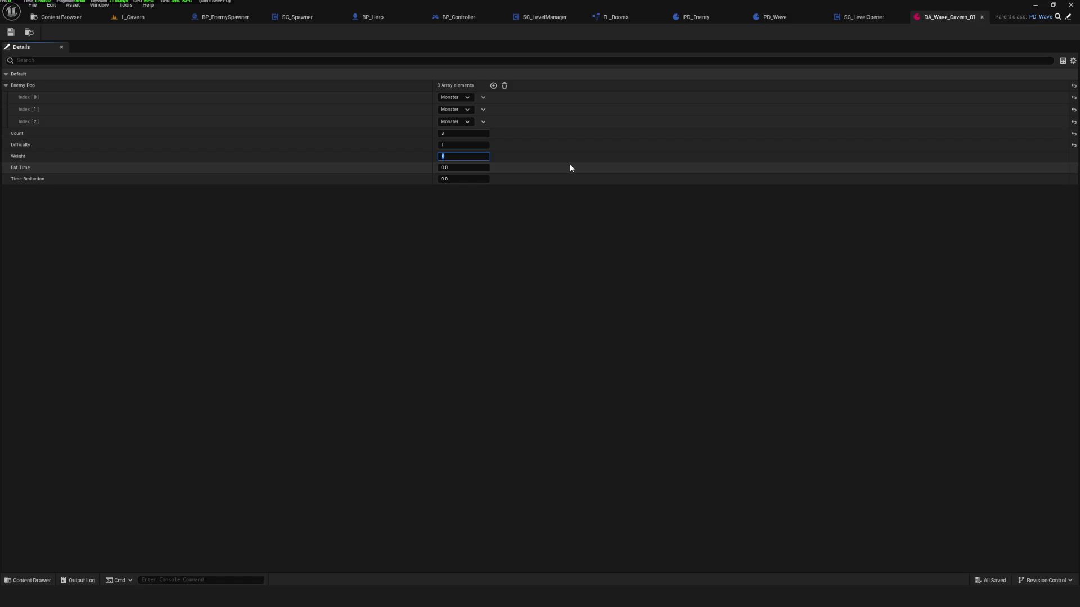
text(30)
key(Return)
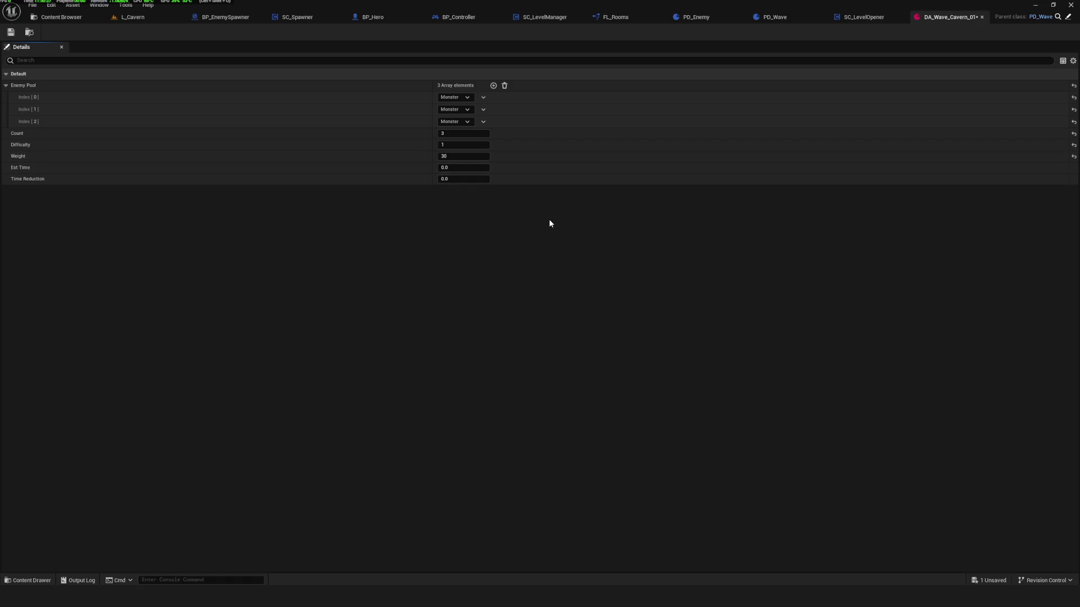
click(467, 167)
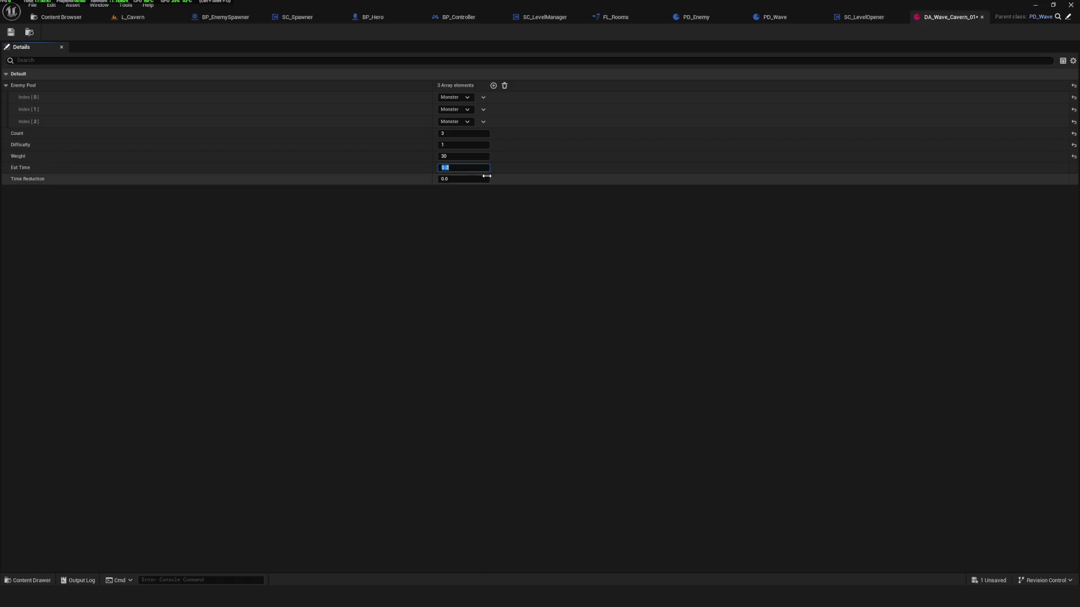
text(10)
key(Return)
click(457, 177)
text(1)
key(Return)
key(ctrl+s)
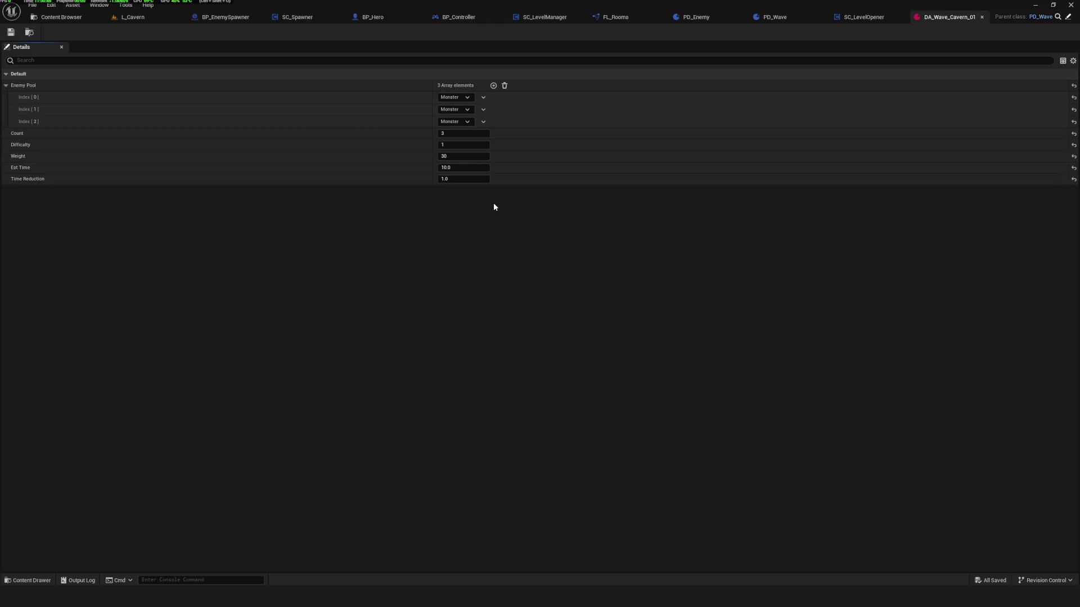
click(30, 32)
right_click(205, 89)
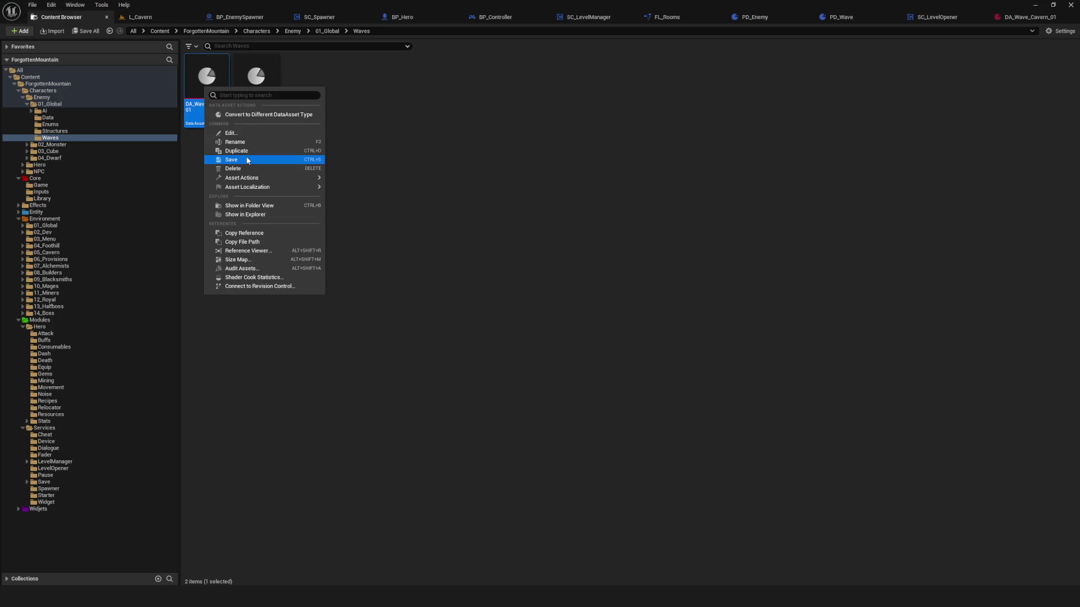
Duplicate DA_Wave_Cavern_01 and name the copy DA_Wave_Cavern_02.
click(247, 151)
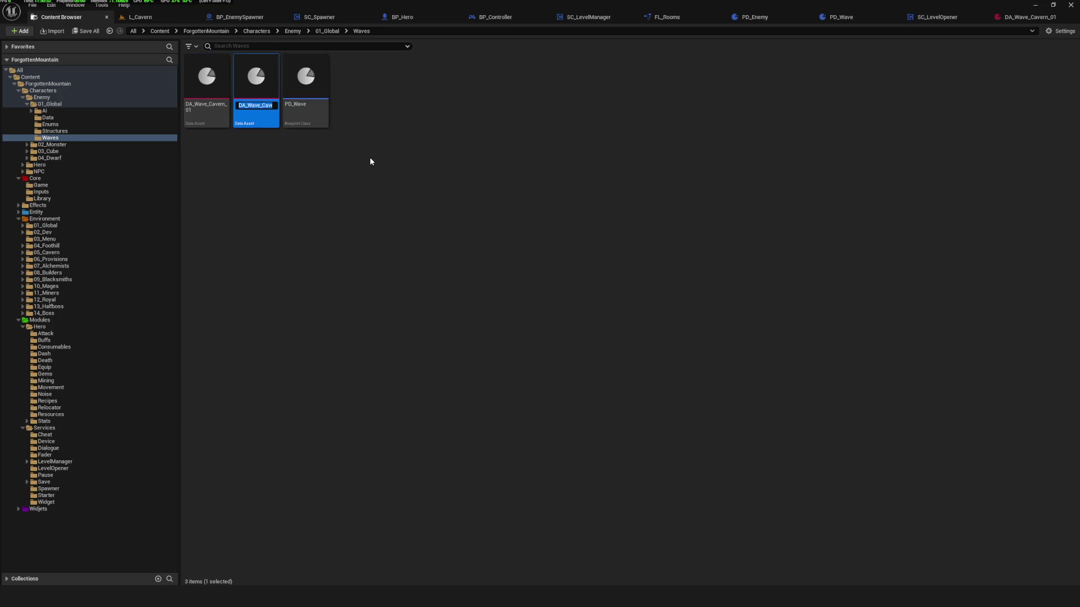
click(266, 88)
click(256, 106)
click(270, 106)
click(376, 171)
Clear DA_Wave_Cavern_02: empty Enemy Pool, Count 0, other values reset to defaults, then save.
double_click(244, 72)
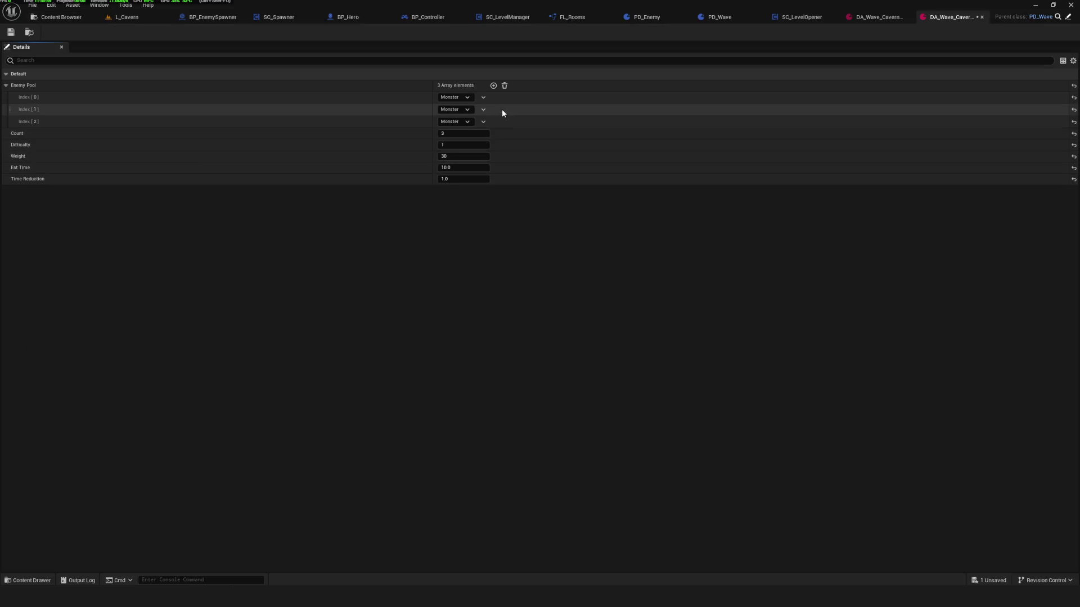
click(505, 85)
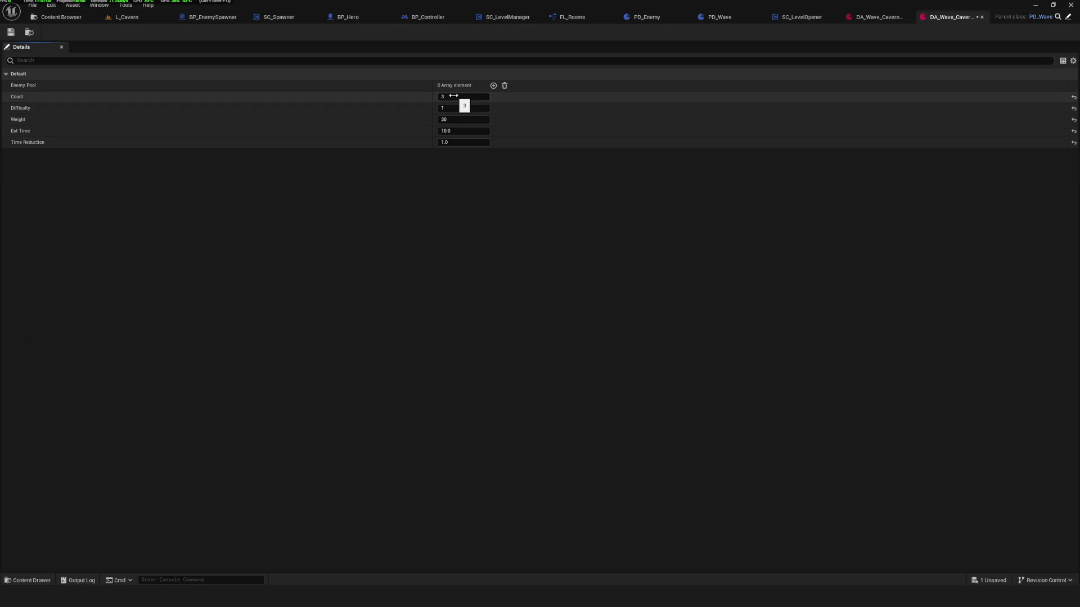
drag(452, 97, 438, 96)
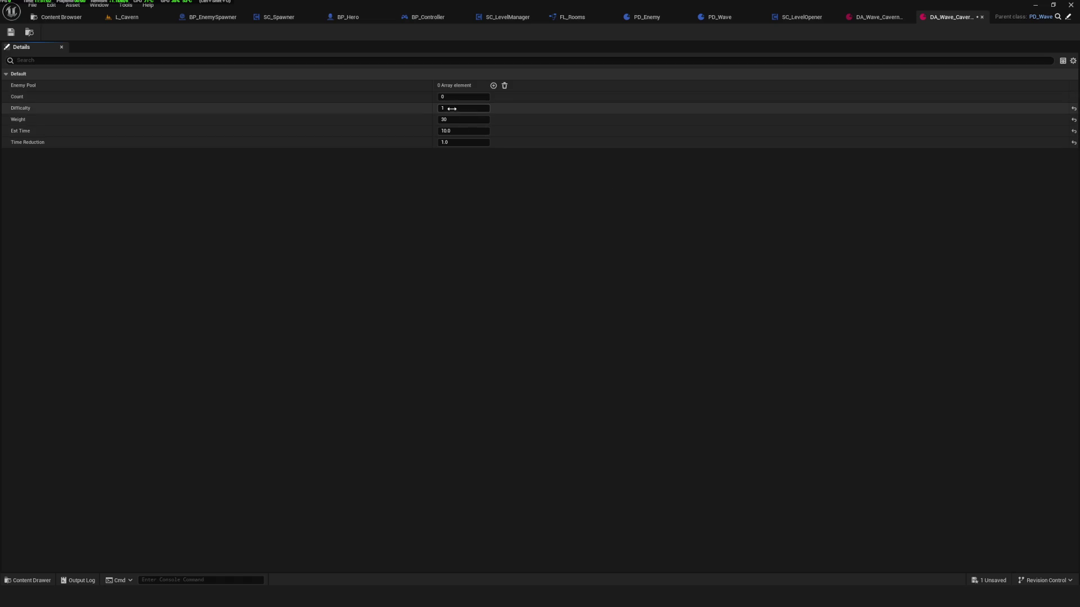
click(1074, 108)
click(1074, 119)
click(1073, 131)
click(1073, 143)
click(10, 33)
click(61, 17)
Duplicate DA_Wave_Cavern_02 twice to create DA_Wave_Cavern_03 and DA_Wave_Cavern_04.
right_click(255, 82)
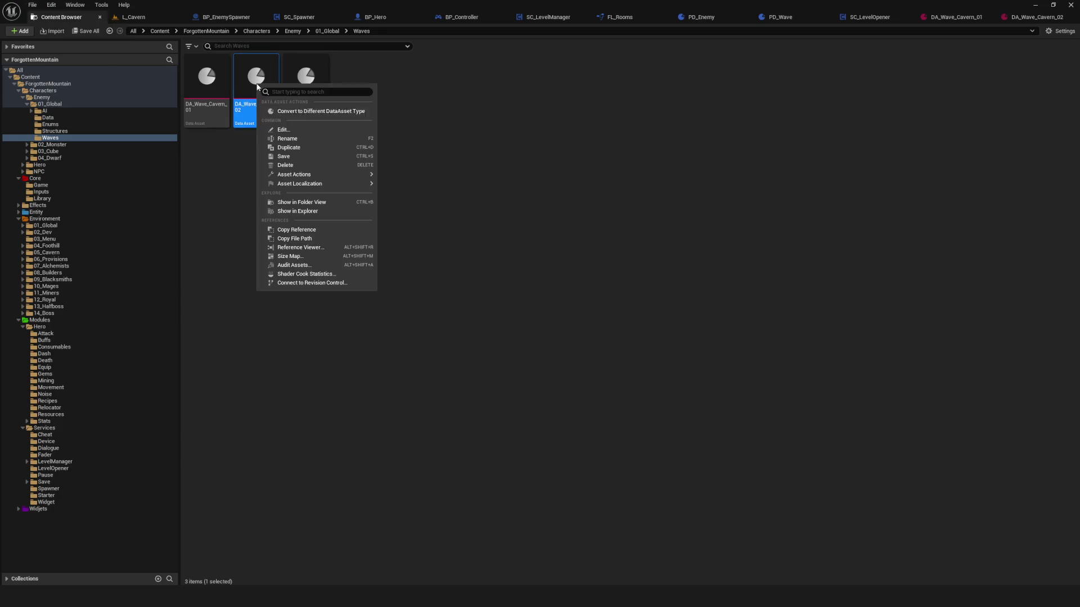
click(298, 147)
right_click(307, 80)
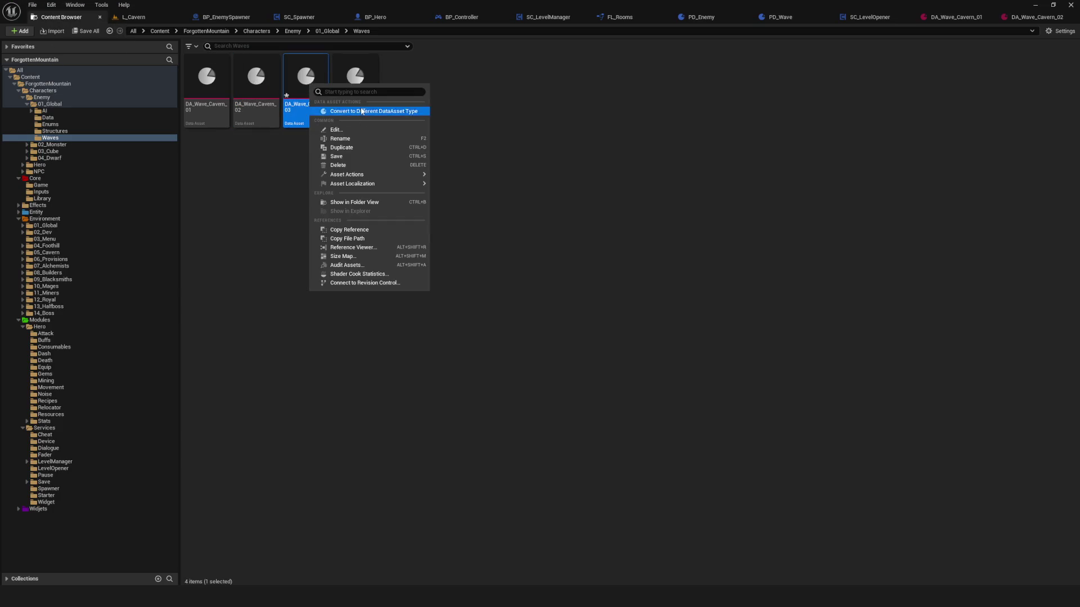
click(349, 148)
key(Return)
Give DA_Wave_Cavern_02's Enemy Pool three entries, all set to Cube.
double_click(252, 95)
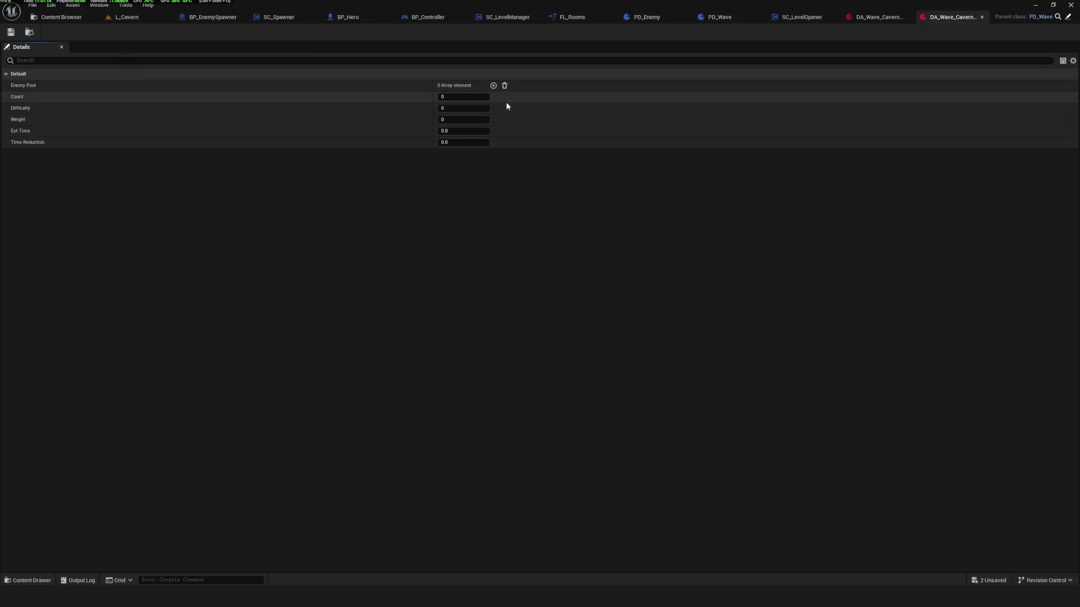
click(494, 86)
click(457, 97)
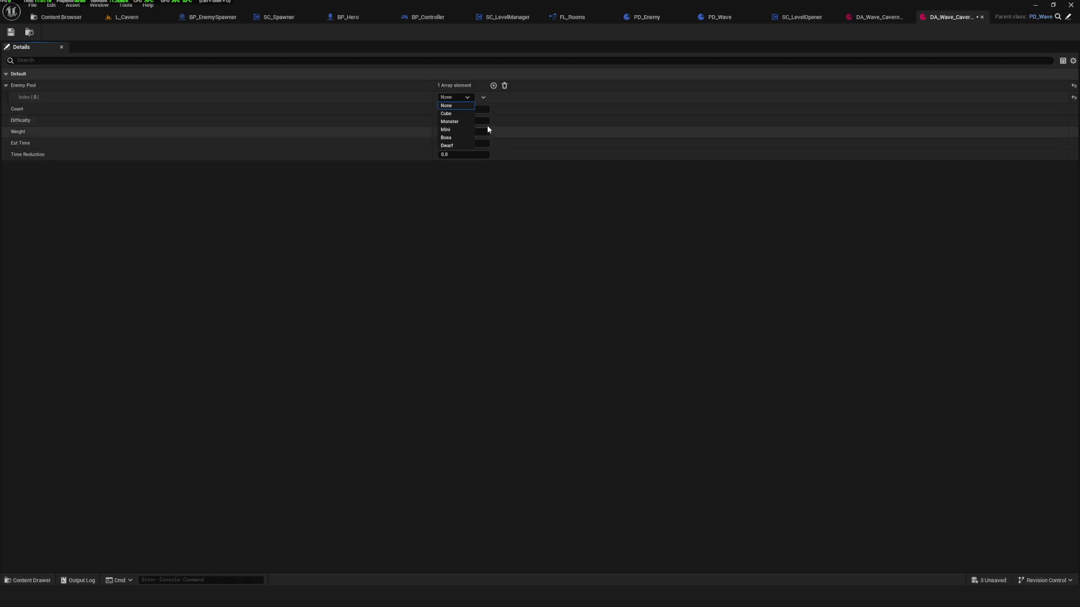
click(449, 114)
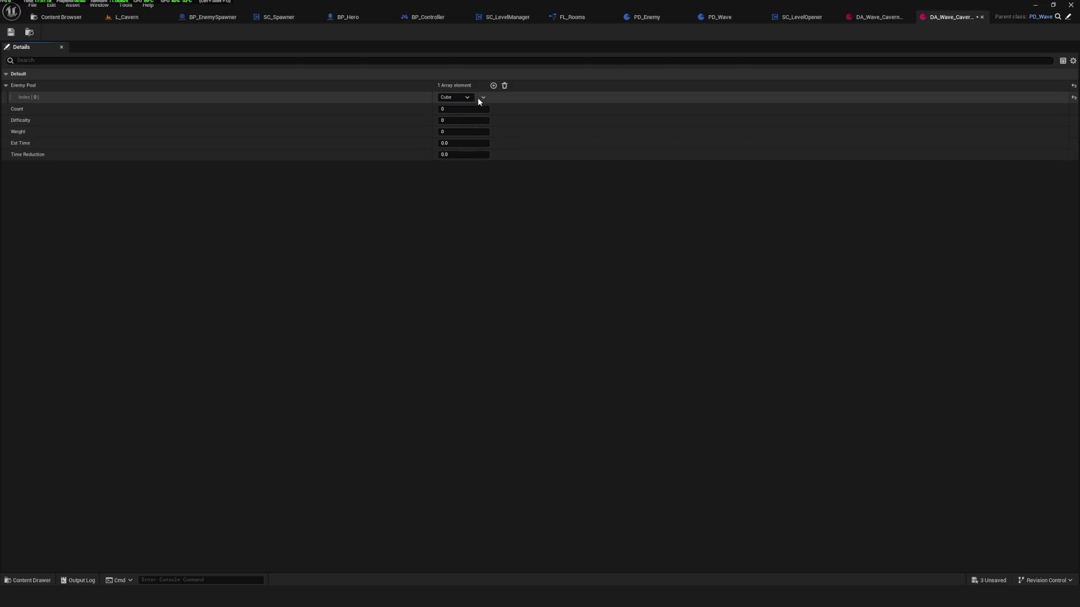
click(493, 85)
click(456, 110)
click(450, 134)
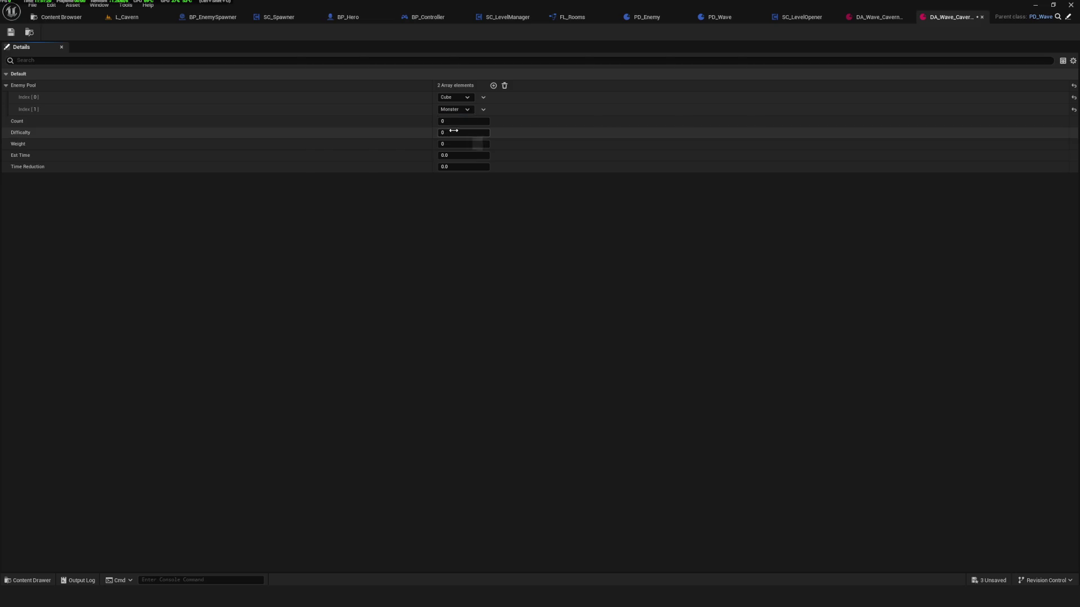
click(464, 107)
click(448, 126)
click(493, 86)
click(455, 122)
click(448, 138)
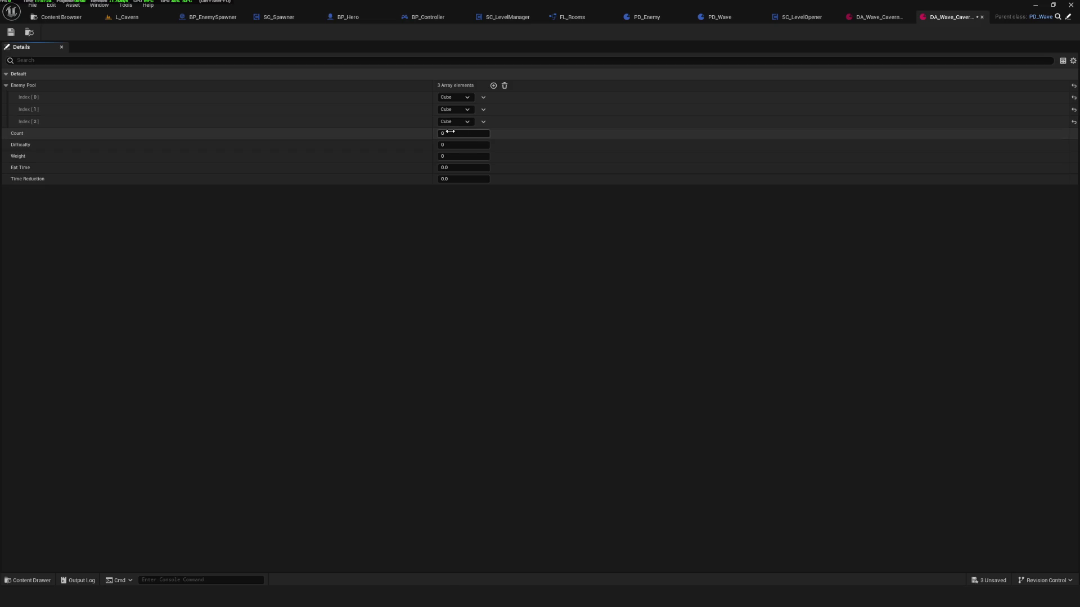
Set DA_Wave_Cavern_02 to Count 3, Difficulty 1, Weight 40 and Est Time 10.0.
click(482, 136)
text(3)
key(Return)
click(467, 145)
text(1)
key(Return)
click(481, 158)
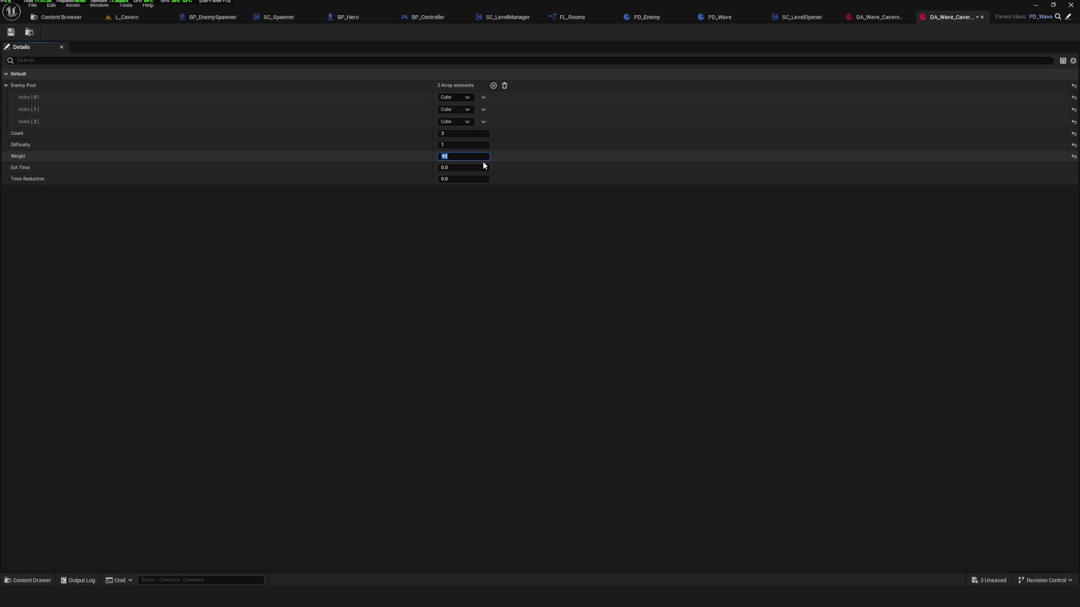
key(Return)
click(456, 169)
text(10)
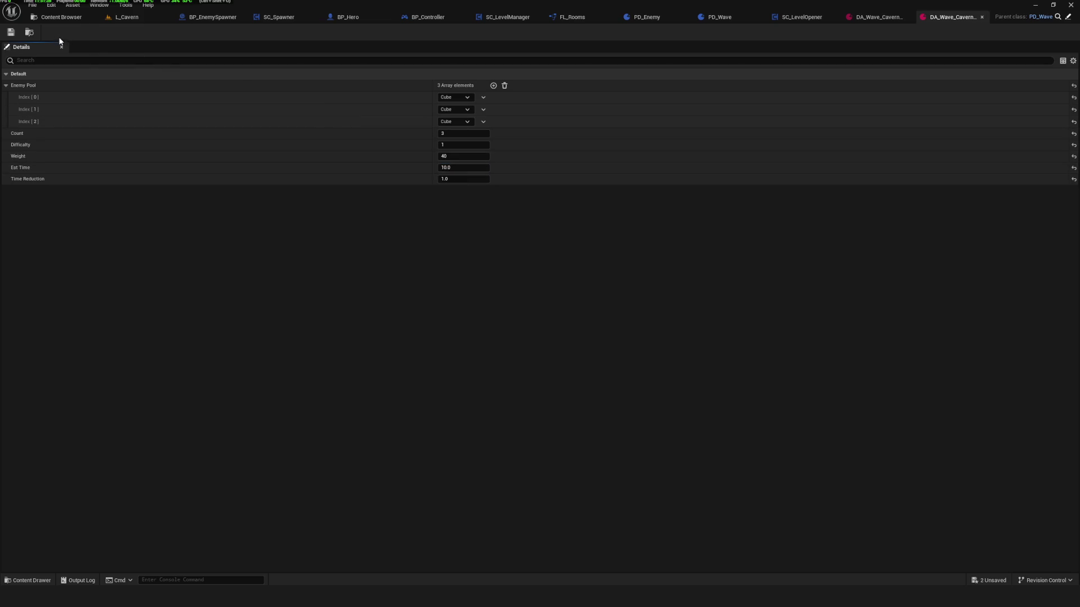
click(56, 16)
Add four Enemy Pool entries to DA_Wave_Cavern_03: Monster, Monster, Cube, Cube.
double_click(306, 84)
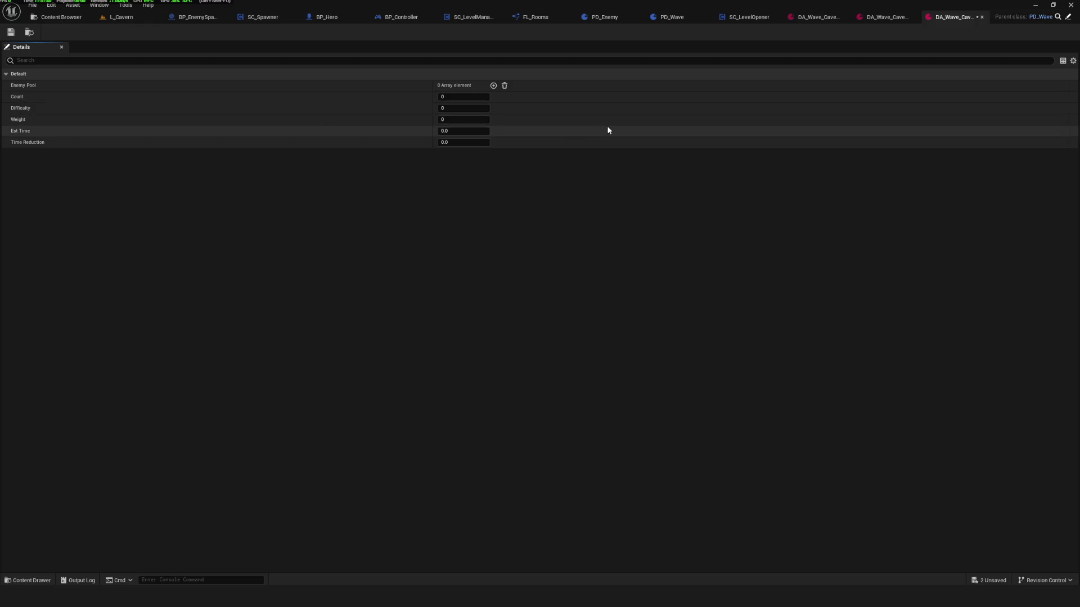
click(494, 86)
click(472, 98)
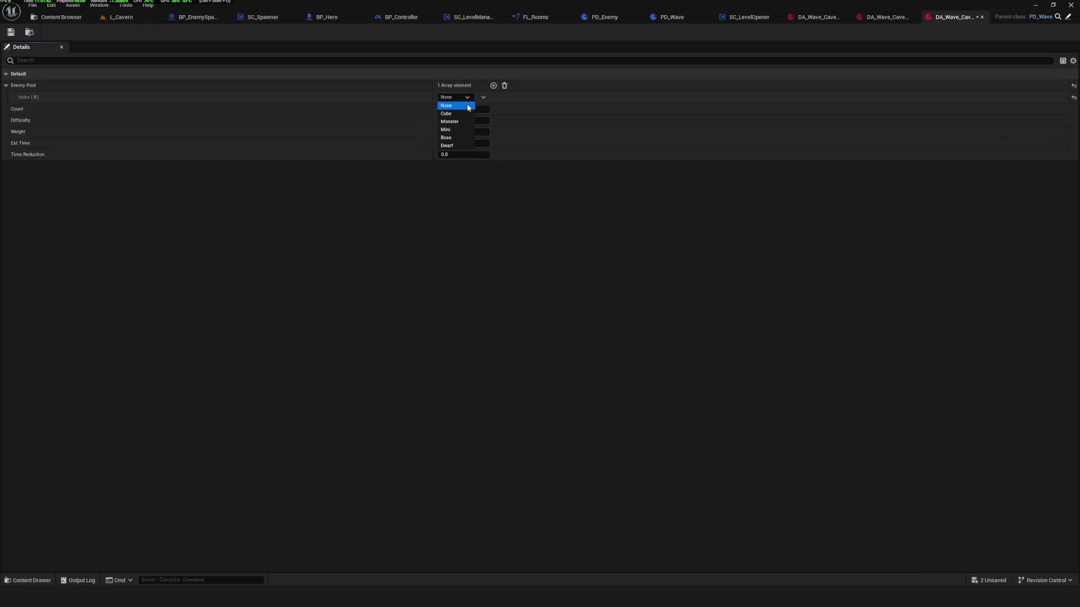
click(464, 121)
click(493, 86)
click(466, 110)
click(450, 134)
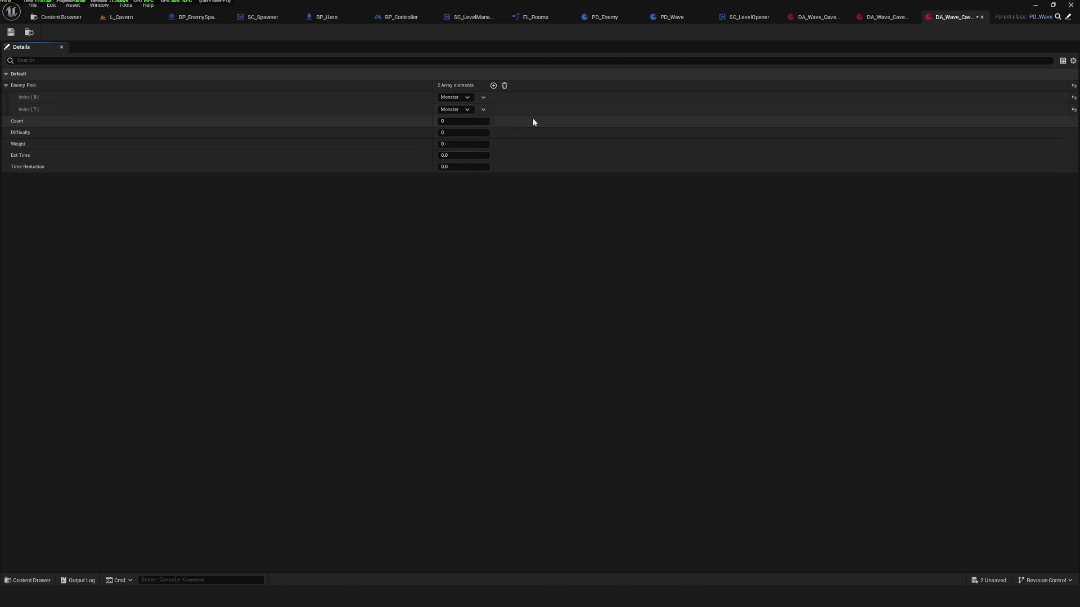
click(494, 86)
click(455, 122)
click(457, 134)
click(493, 86)
click(460, 134)
click(457, 147)
Set Count 4, Difficulty 1, Weight 50, Est Time 10, Time Reduction 1, and save.
click(461, 146)
text(4)
key(Return)
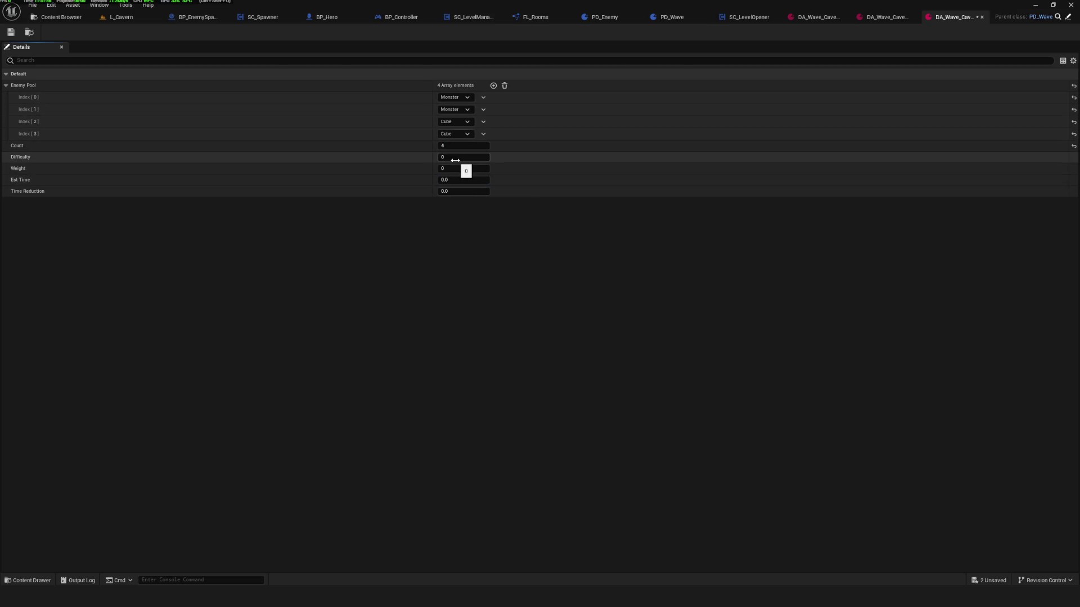
drag(456, 158, 467, 158)
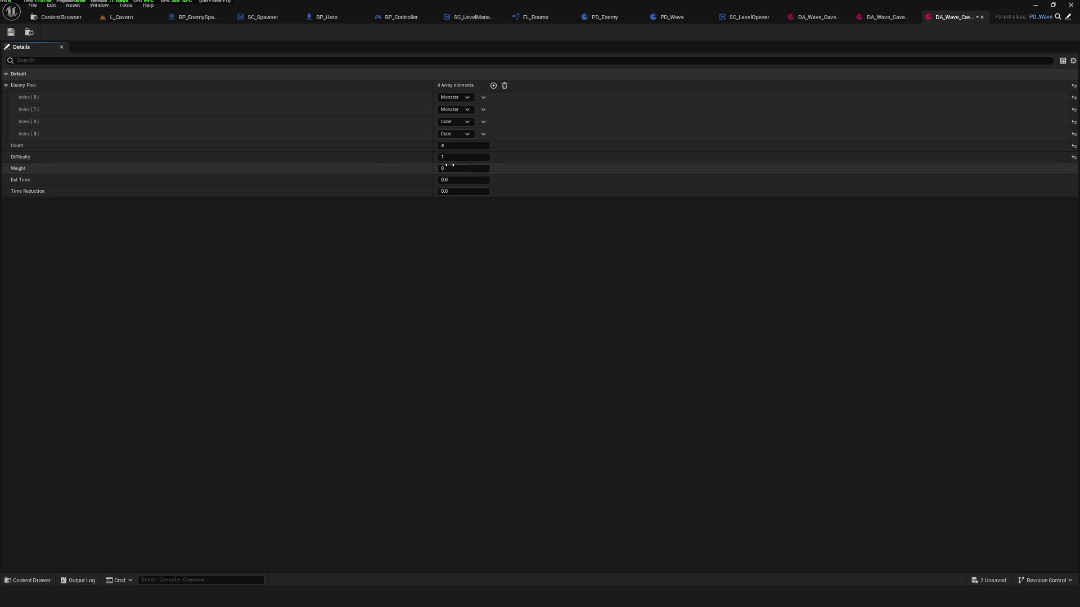
click(458, 168)
text(0)
key(Return)
key(Tab)
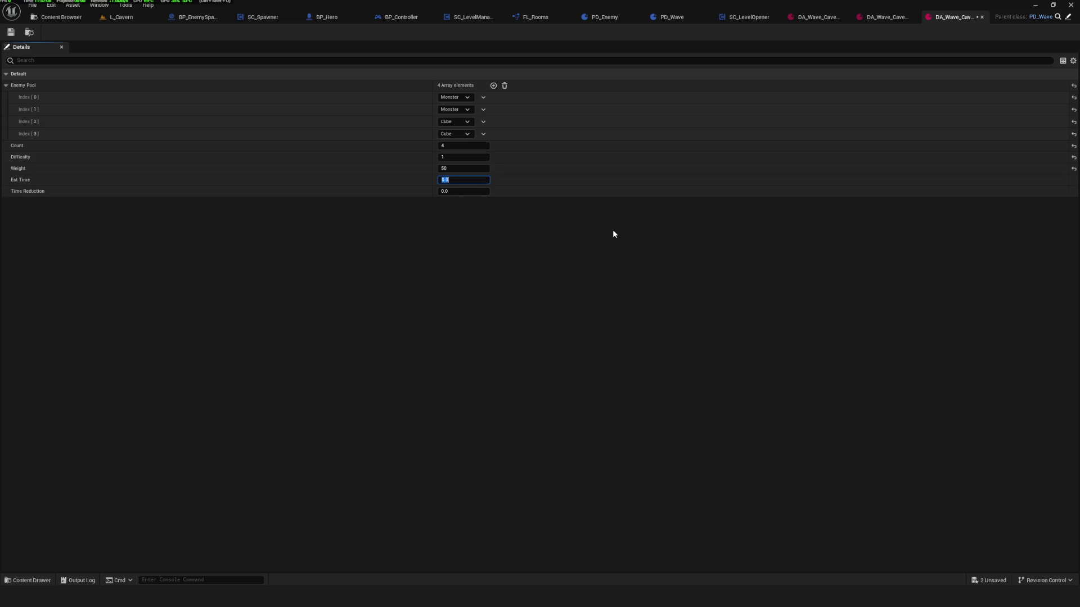
text(10)
key(Tab)
text(1)
key(Return)
key(ctrl+s)
click(53, 17)
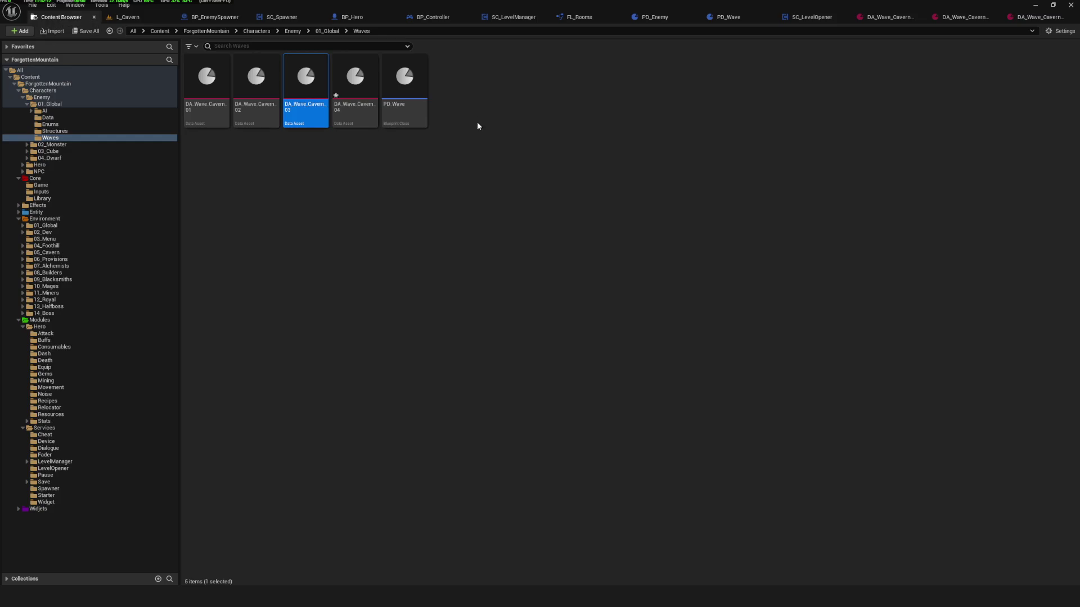
Give DA_Wave_Cavern_04's Enemy Pool two entries: Monster and Cube.
double_click(364, 106)
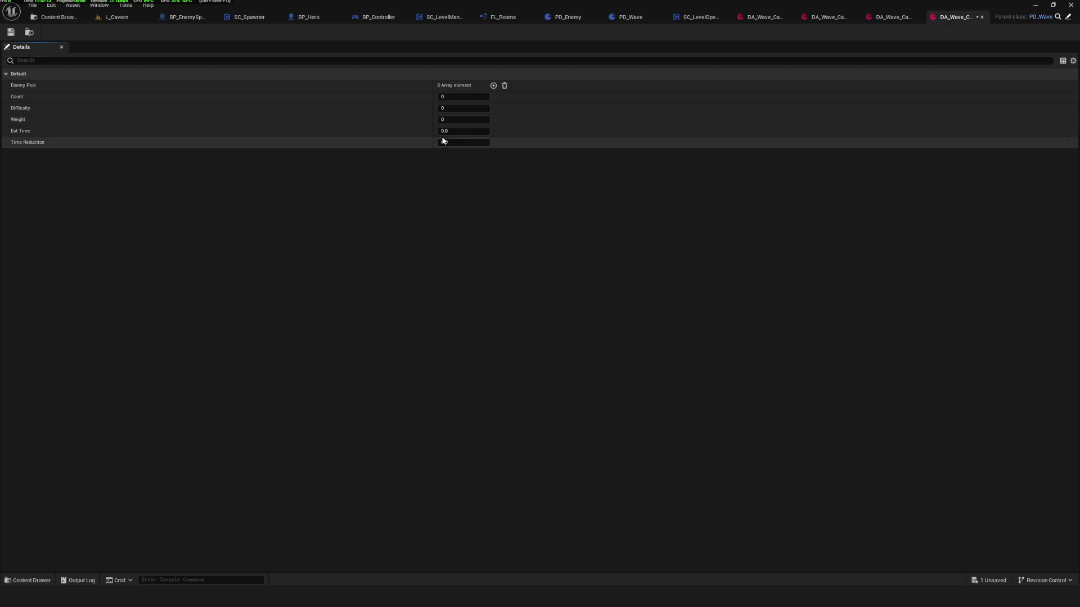
double_click(493, 86)
click(454, 97)
click(450, 130)
click(455, 98)
click(450, 122)
click(455, 109)
click(450, 126)
Set DA_Wave_Cavern_04's Count to 2 and save it.
click(10, 32)
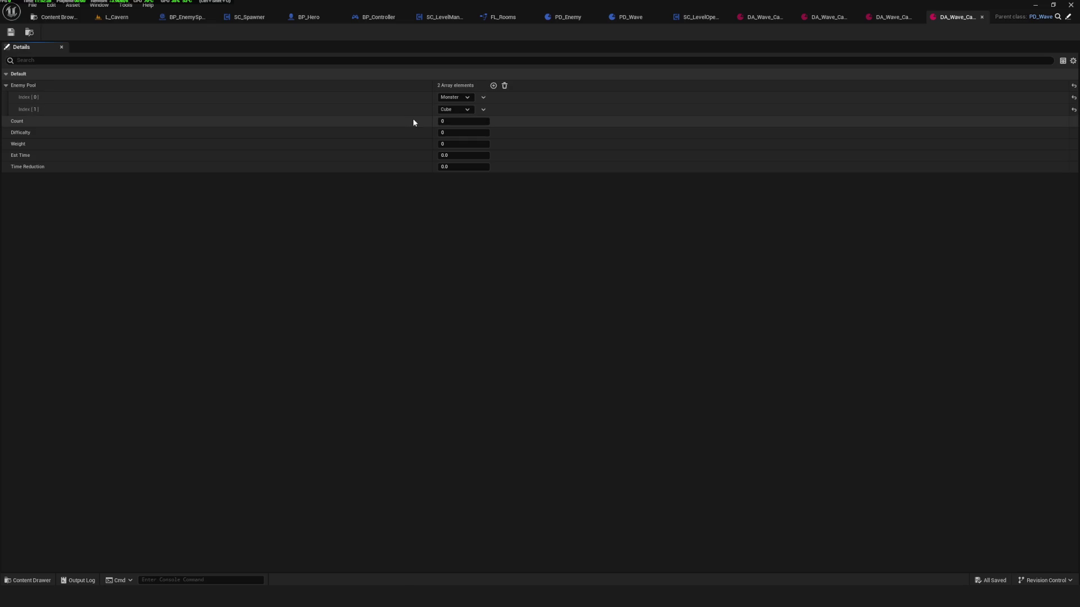
drag(459, 123, 464, 124)
click(12, 32)
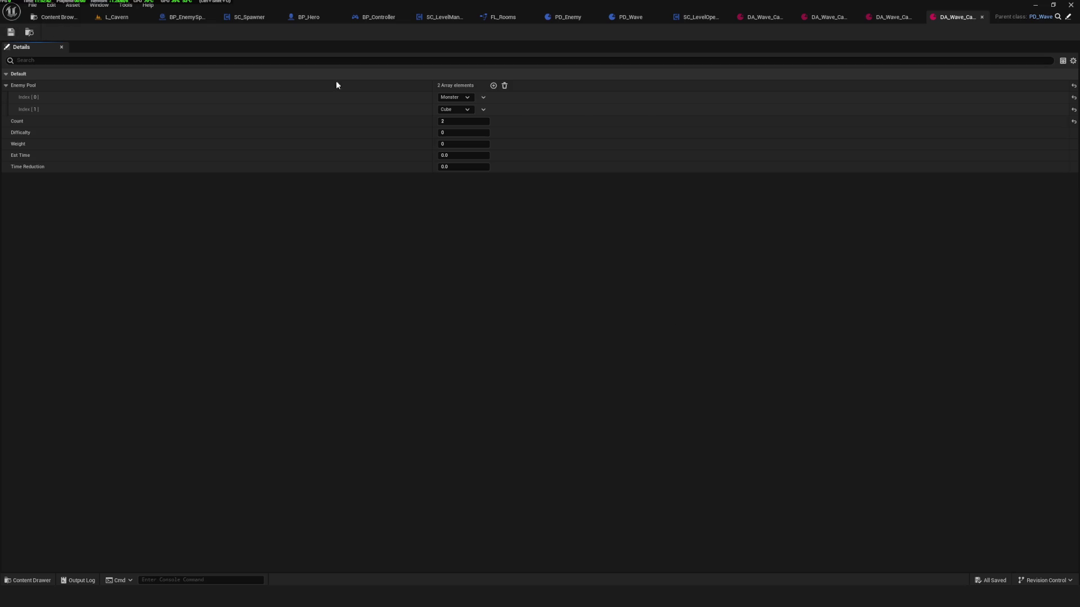
Compare the values across the Cavern wave tabs, ending on DA_Wave_Cavern_03.
click(761, 16)
click(903, 17)
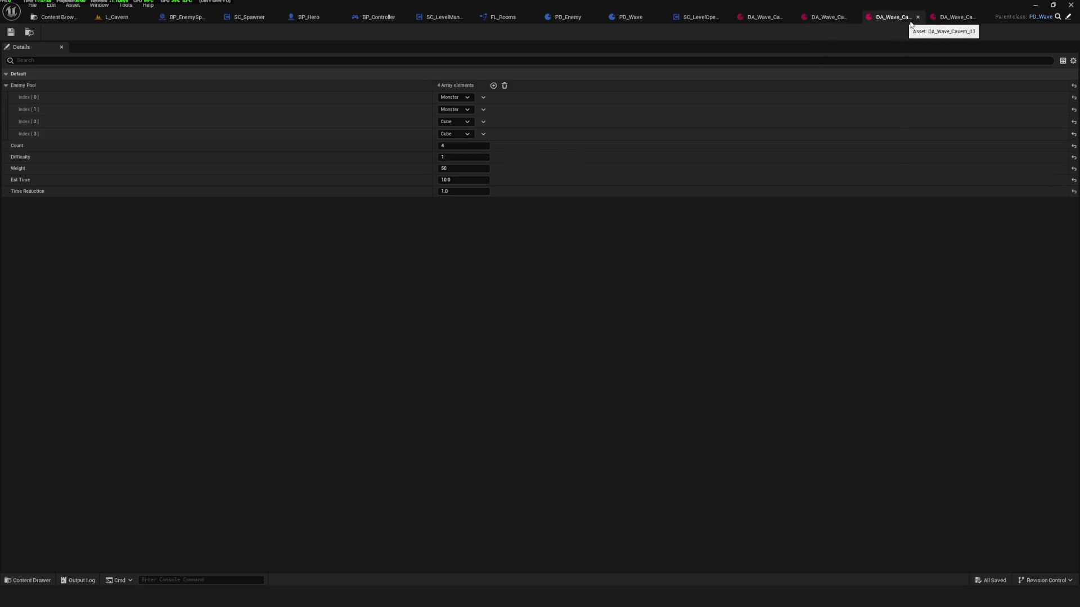
click(762, 17)
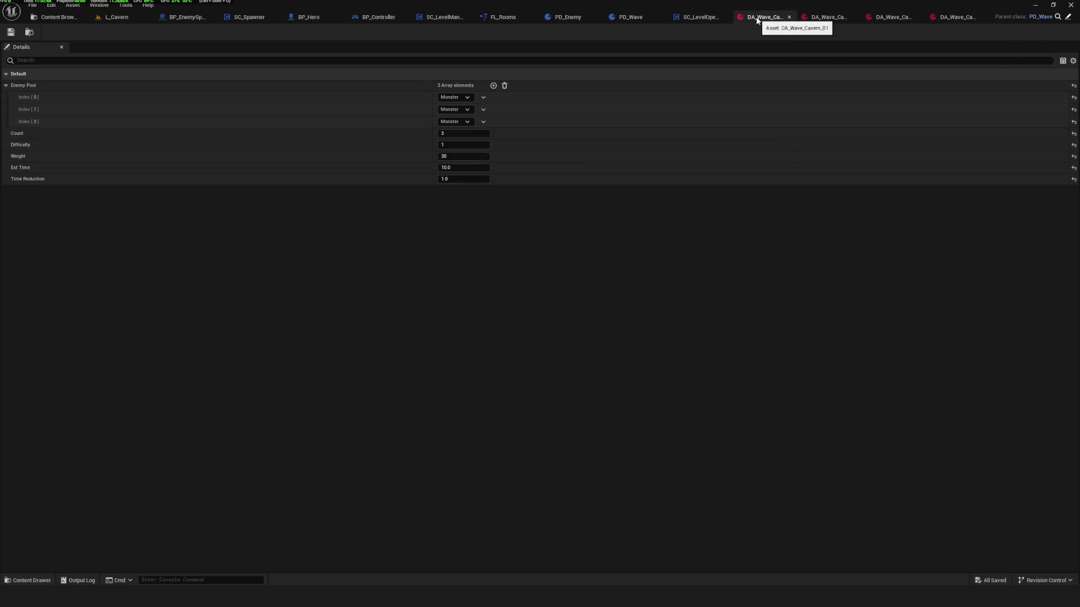
click(903, 18)
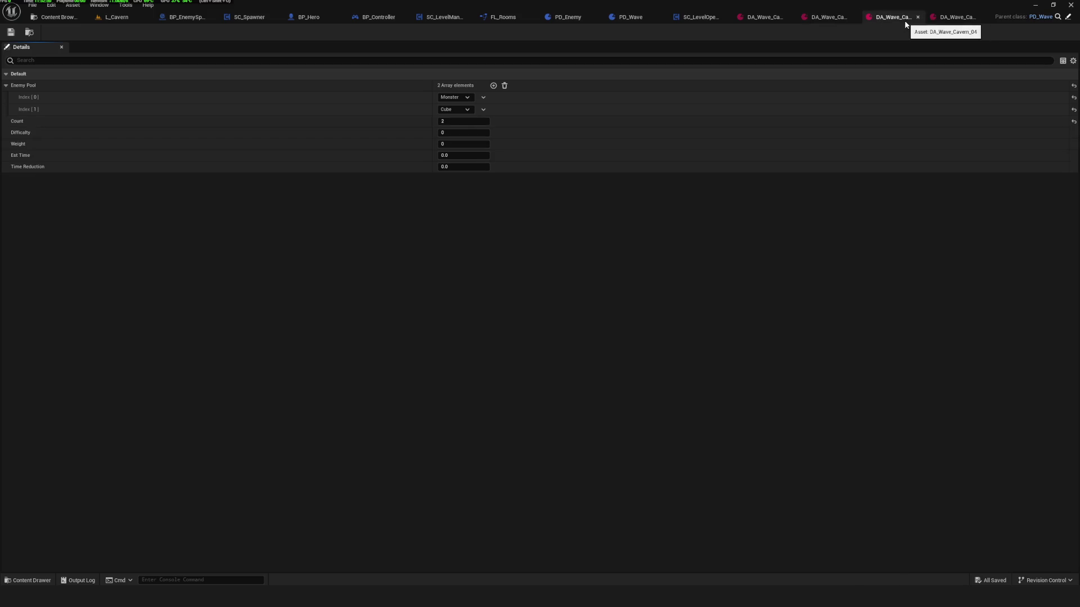
click(954, 19)
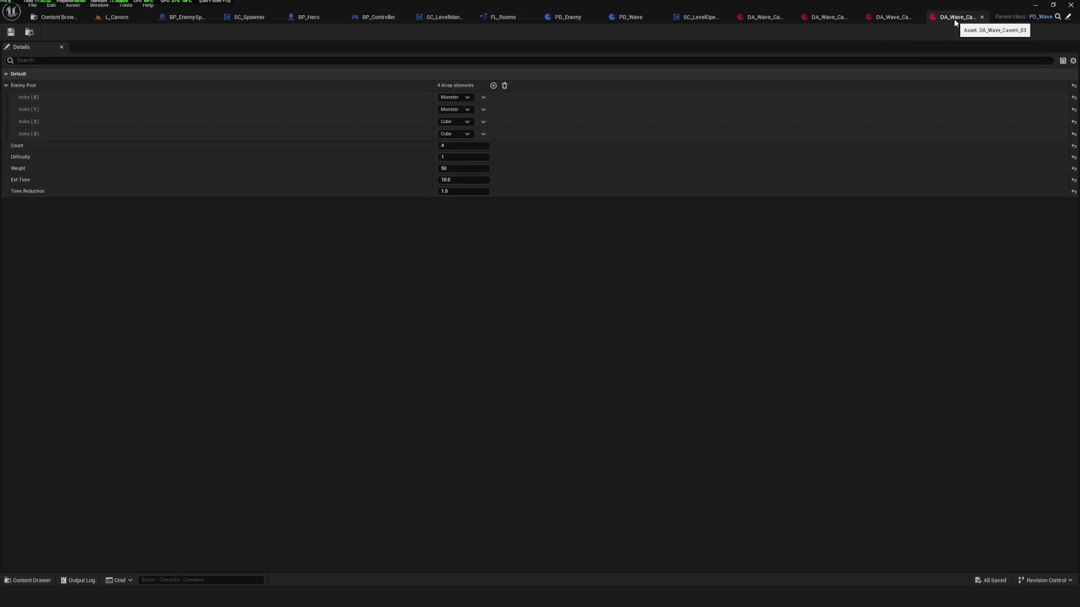
Open all four Cavern wave assets together in the Property Matrix.
click(64, 19)
click(206, 84)
shift+click(354, 84)
right_click(360, 88)
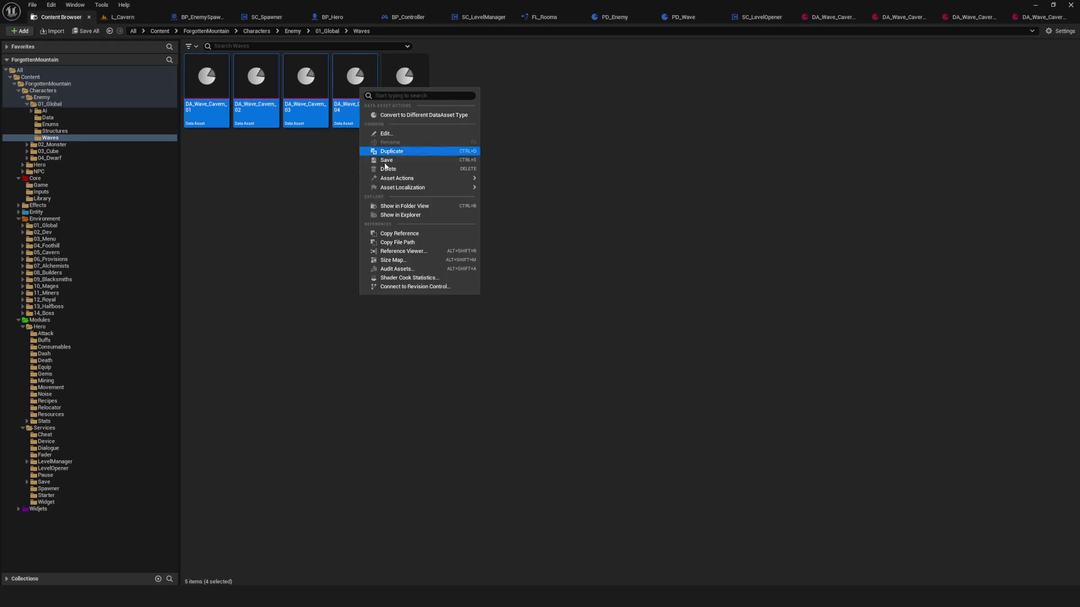
mouse_move(404, 180)
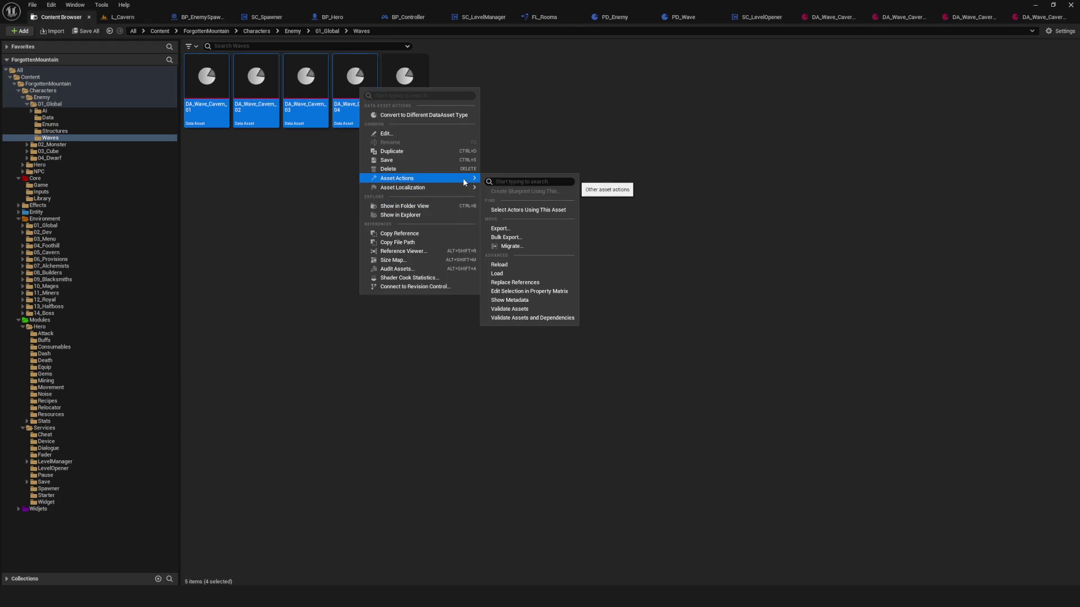
click(538, 291)
In the matrix, give DA_Wave_Cavern_04 Difficulty 1, Weight 20, Est Time 10, Time Reduction 1, and save.
click(74, 66)
key(Down)
key(Down)
key(Down)
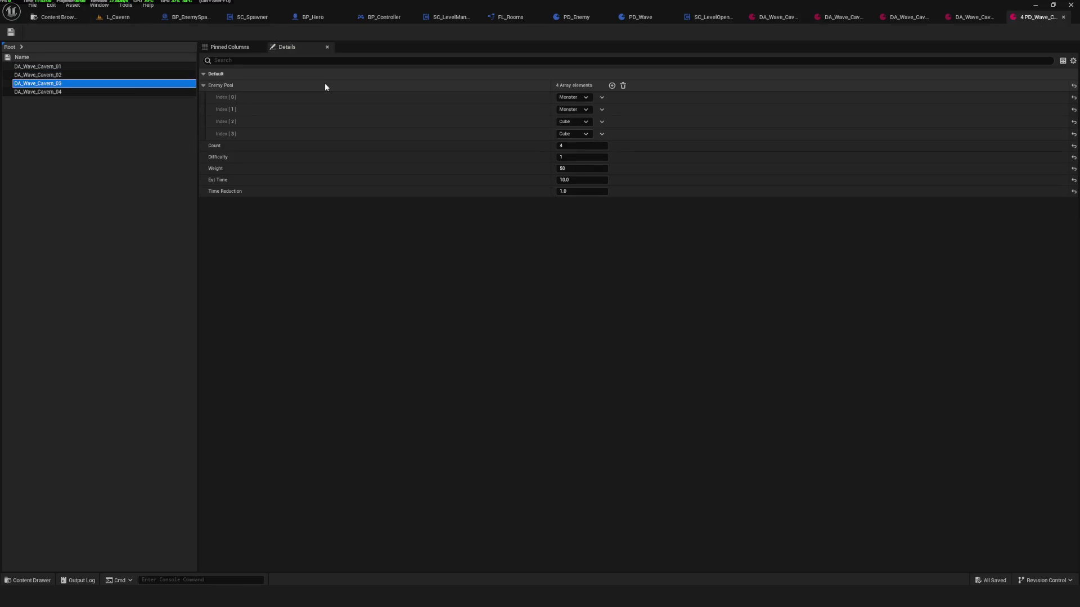
click(582, 133)
text(1)
key(Tab)
text(20)
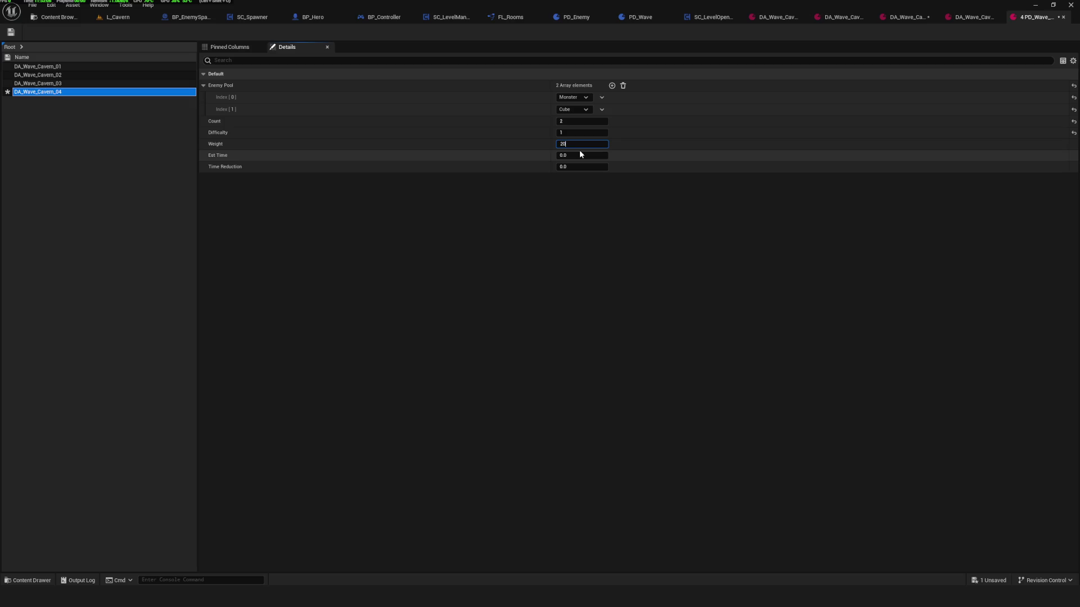
click(576, 156)
text(10)
key(Tab)
text(1)
key(Return)
key(ctrl+s)
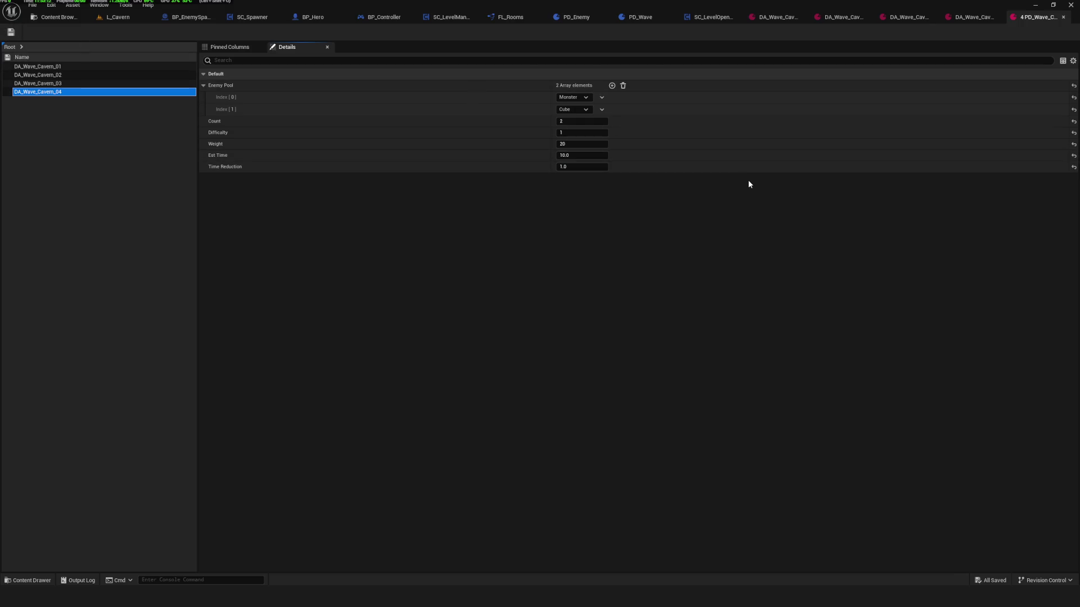
click(11, 32)
Deselect the green checkmark and minimize the Untitled whiteboard to reveal the Property Matrix.
key(alt+Tab)
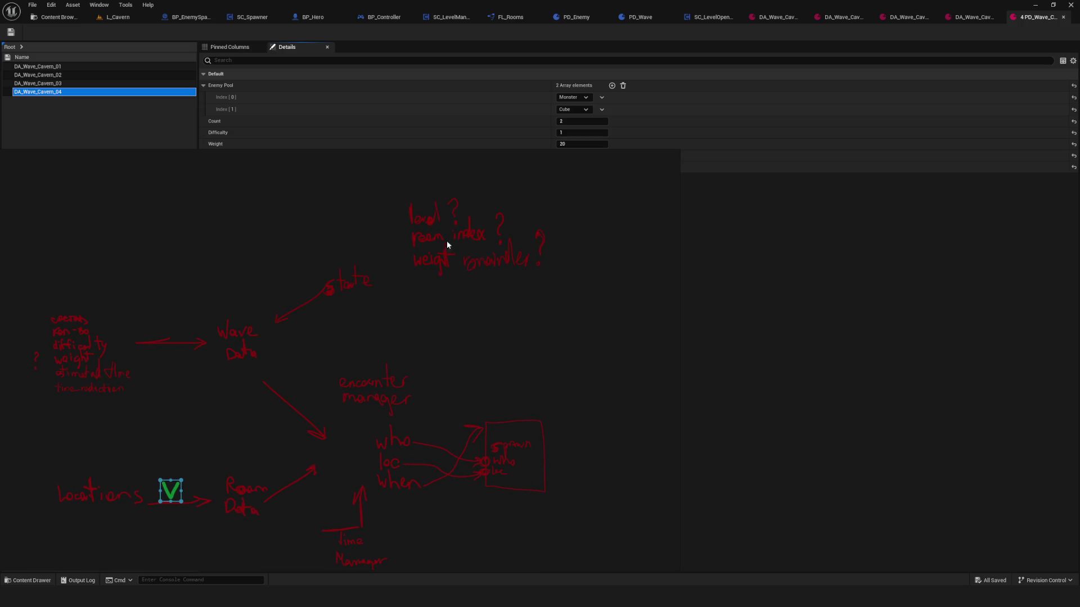
click(481, 313)
click(650, 156)
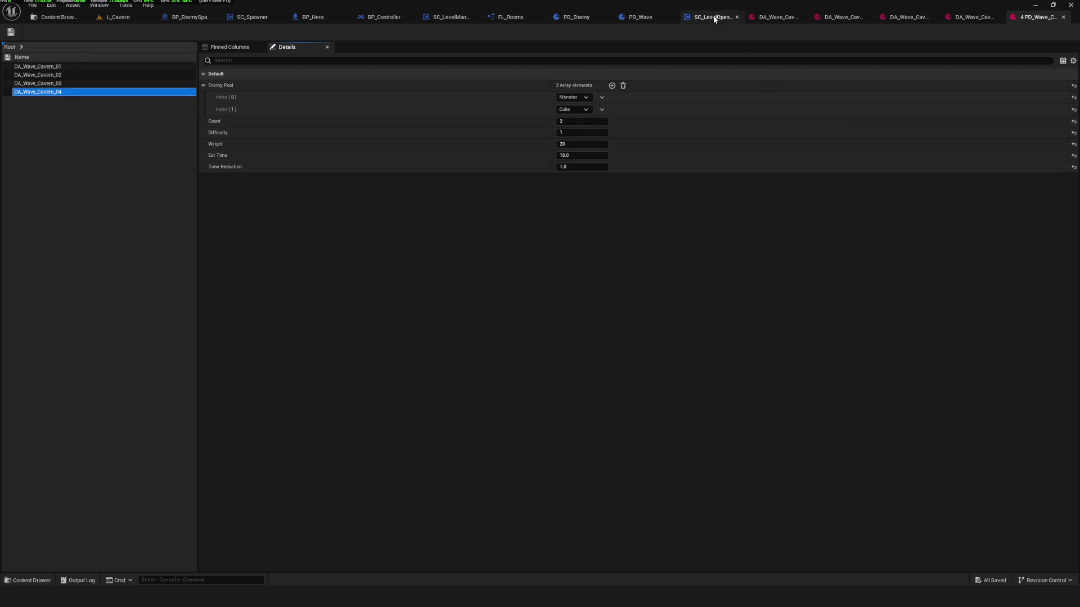
Add a new E Levels variable to the PD_Wave blueprint.
click(620, 19)
click(32, 137)
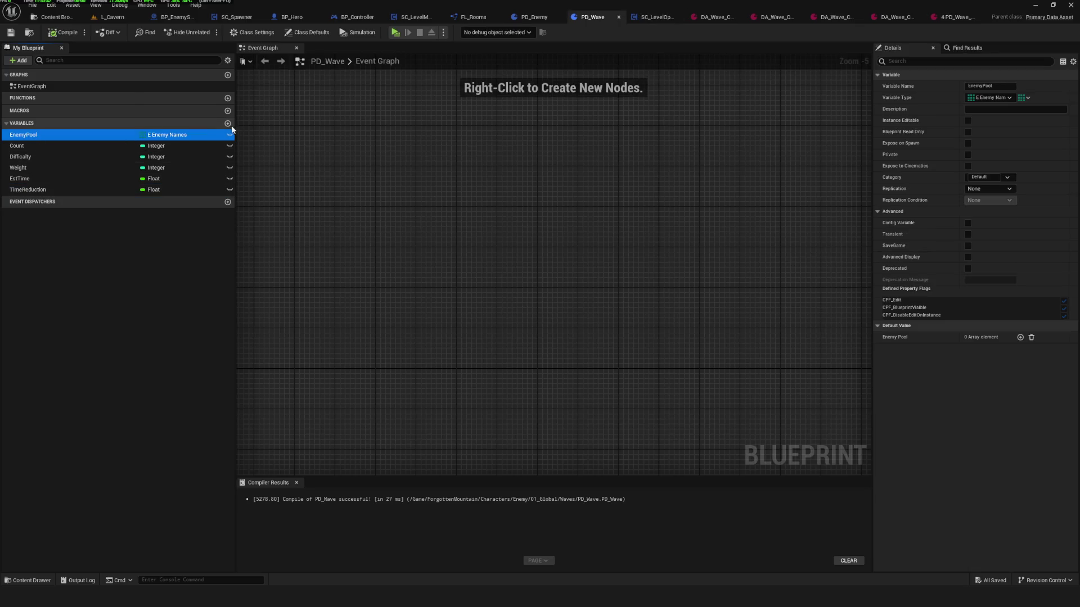
click(227, 123)
click(157, 202)
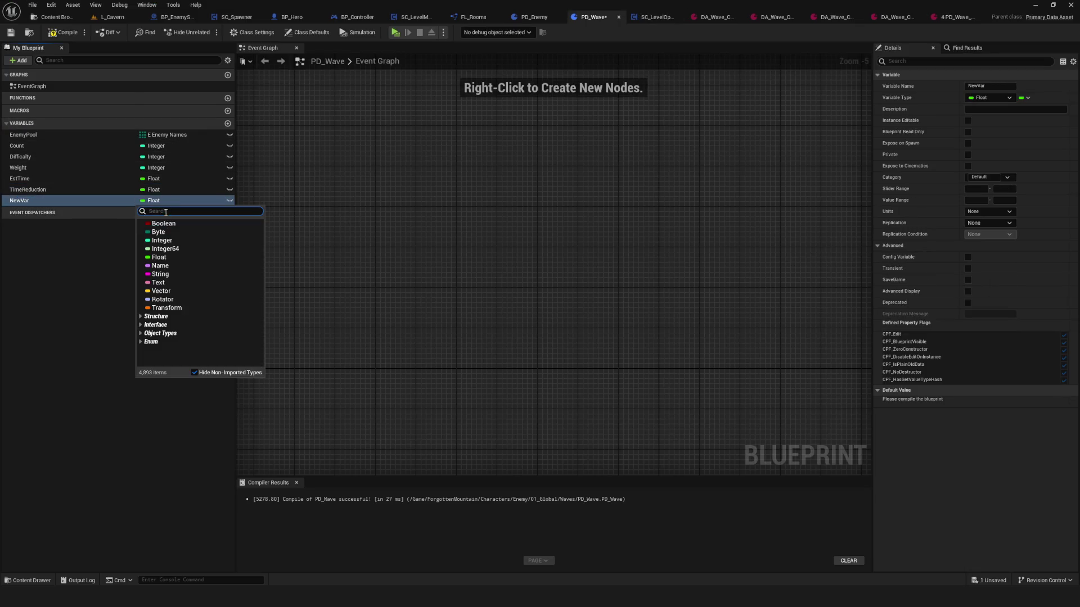
text(level)
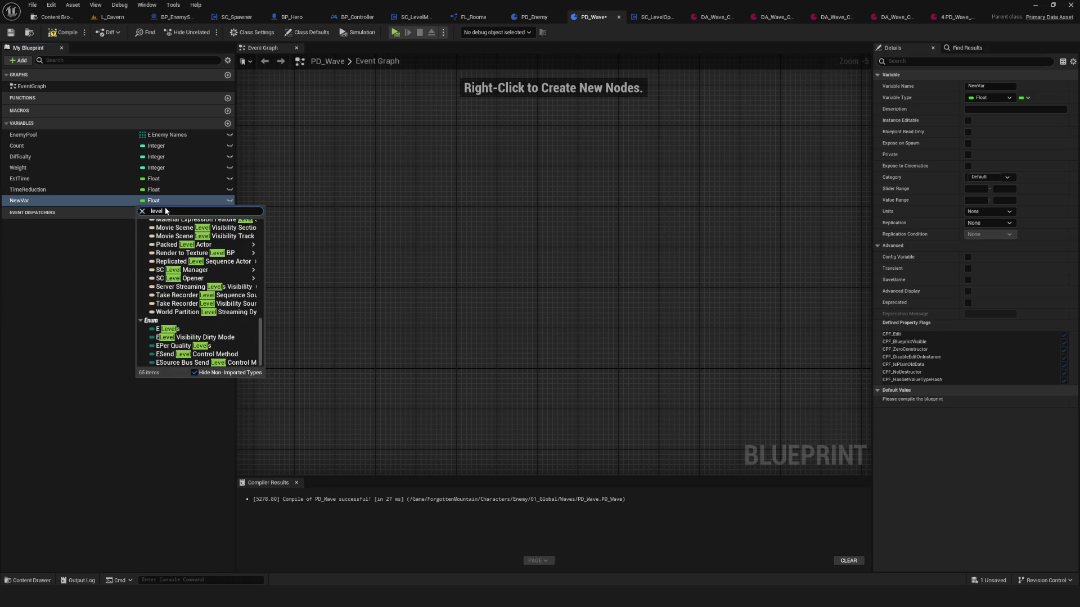
click(169, 329)
Move the variable under EnemyPool, rename it Level, and compile and save PD_Wave.
mouse_move(7, 206)
mouse_down()
mouse_move(32, 142)
mouse_move(61, 149)
mouse_up()
key(F2)
text(Level)
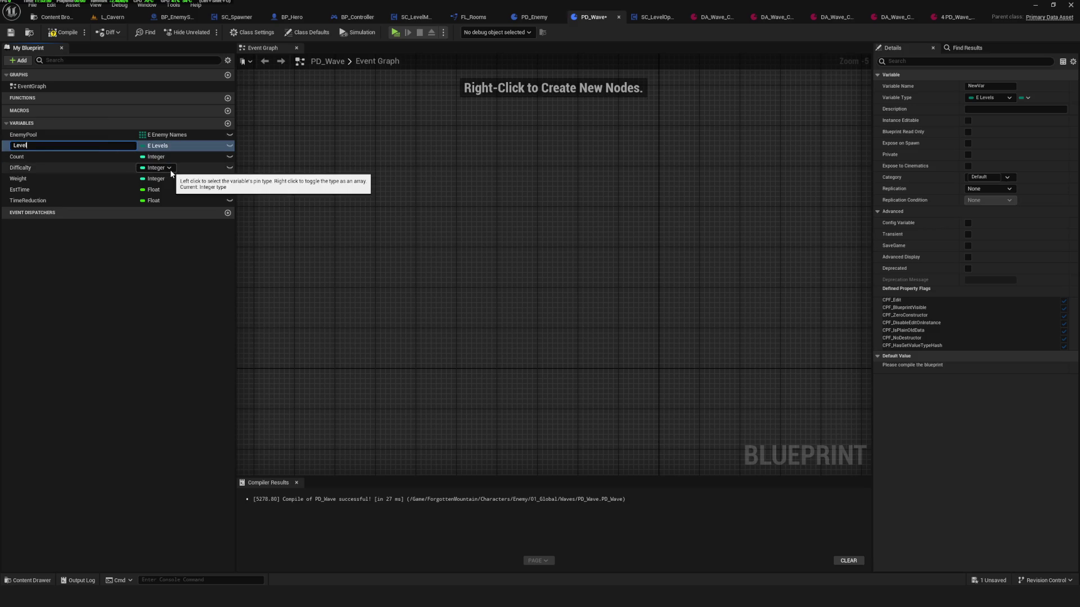
key(Return)
key(ctrl+s)
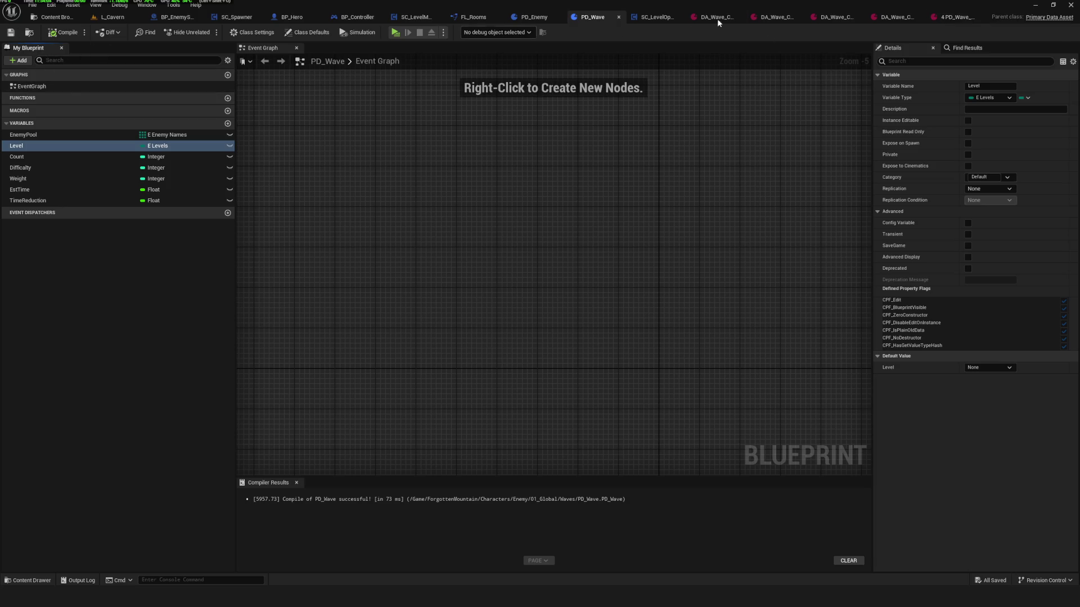
click(956, 17)
click(45, 67)
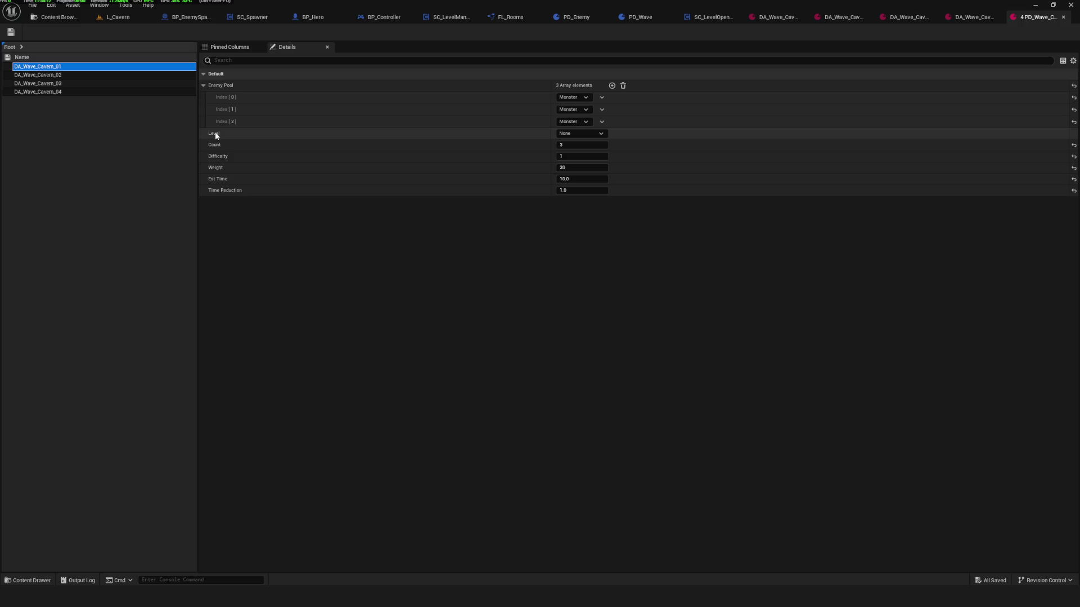
In the Property Matrix, set Level to Cavern for DA_Wave_Cavern_01 and _02 and to Provision for _04.
click(579, 139)
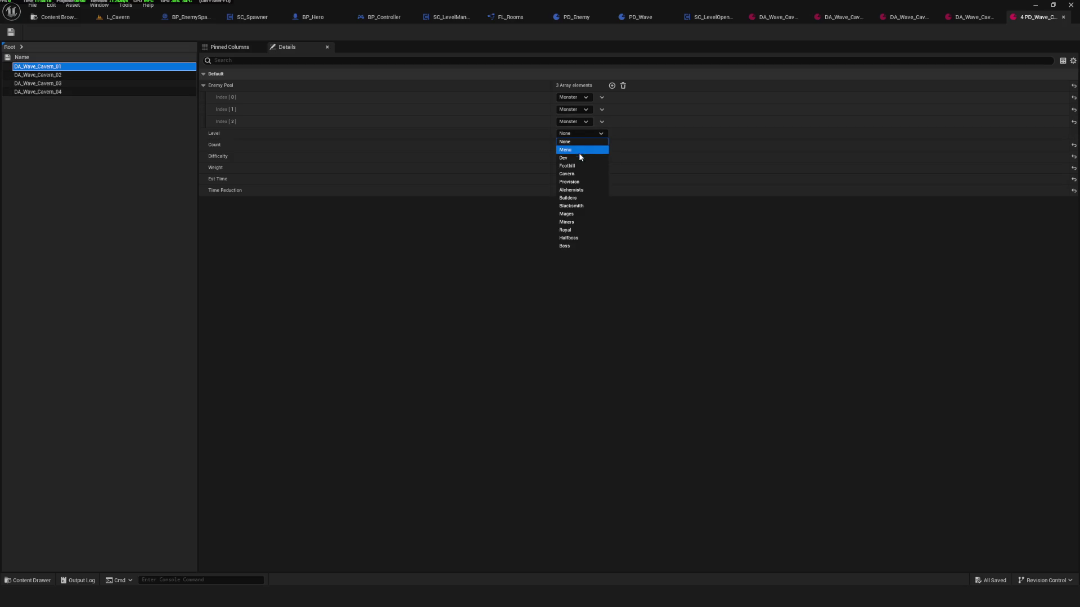
click(578, 151)
click(51, 75)
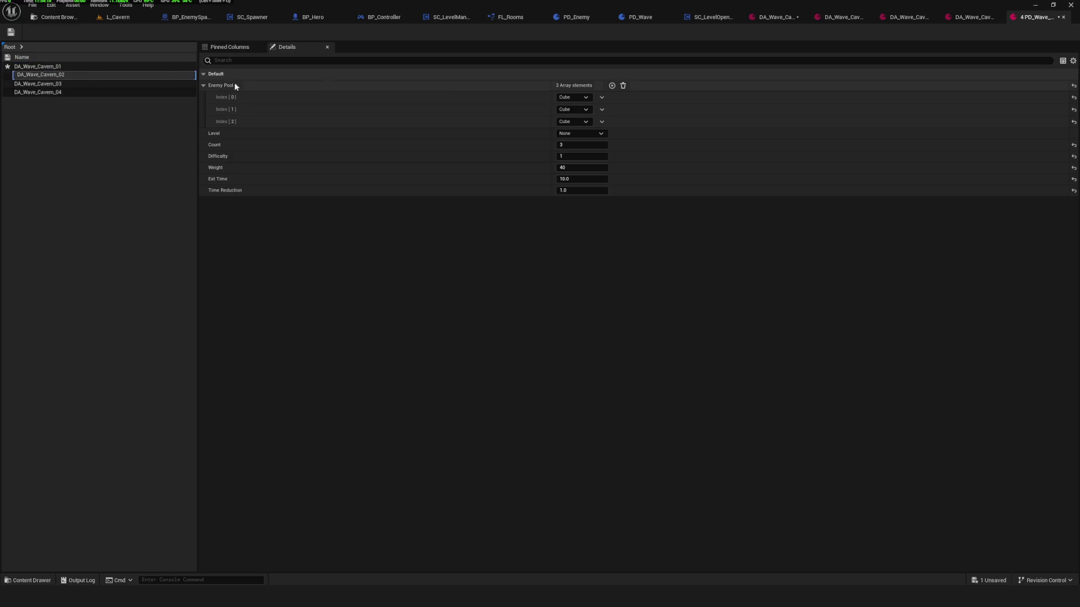
click(595, 134)
click(581, 164)
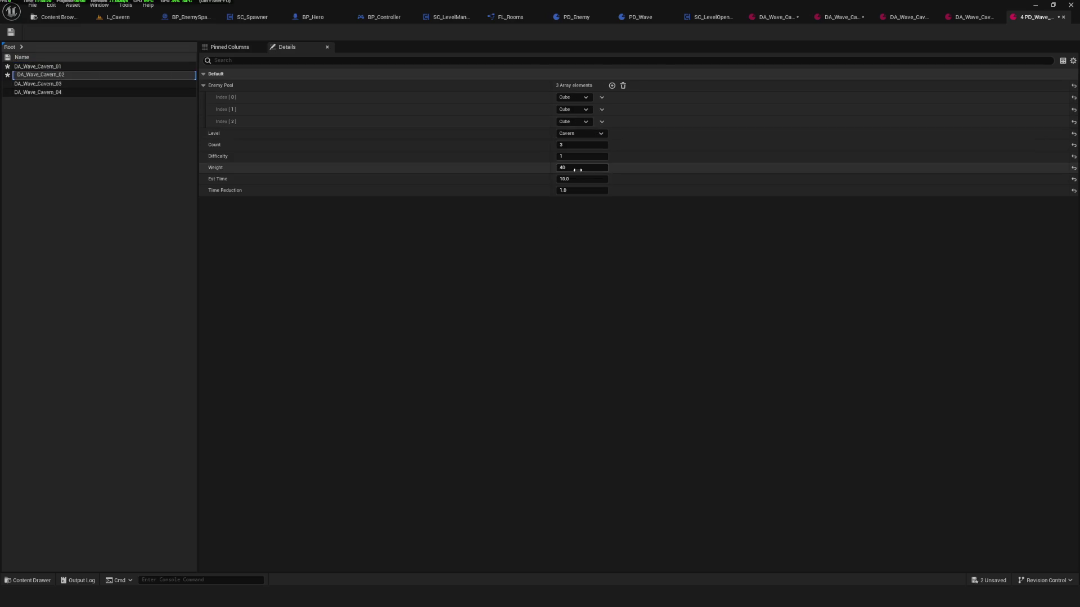
click(38, 83)
click(585, 146)
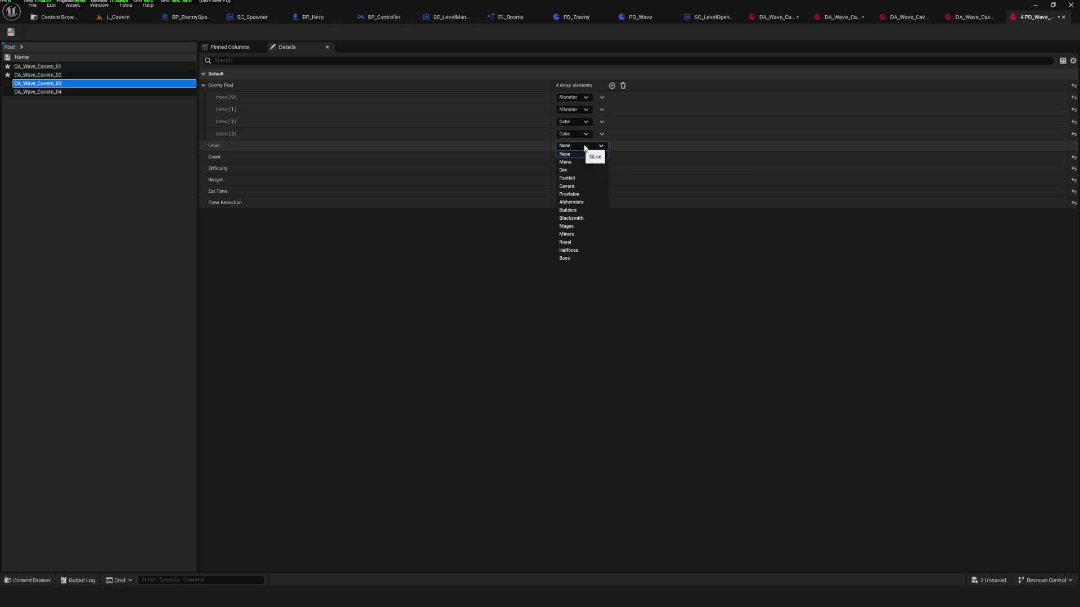
click(581, 187)
click(72, 91)
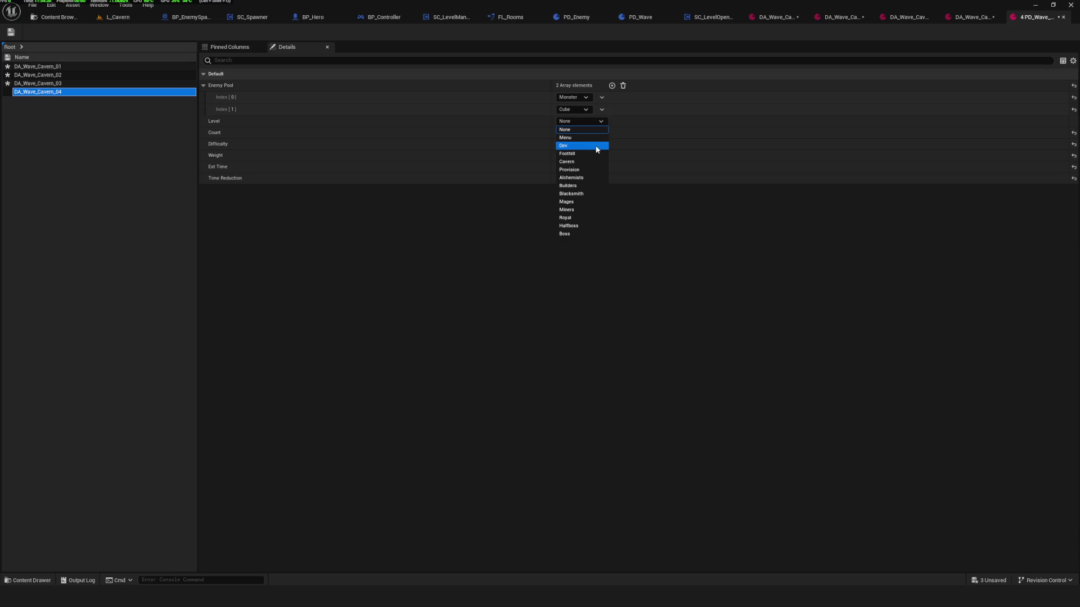
click(583, 170)
Save all the edited wave assets and review each one's saved Level values.
click(13, 32)
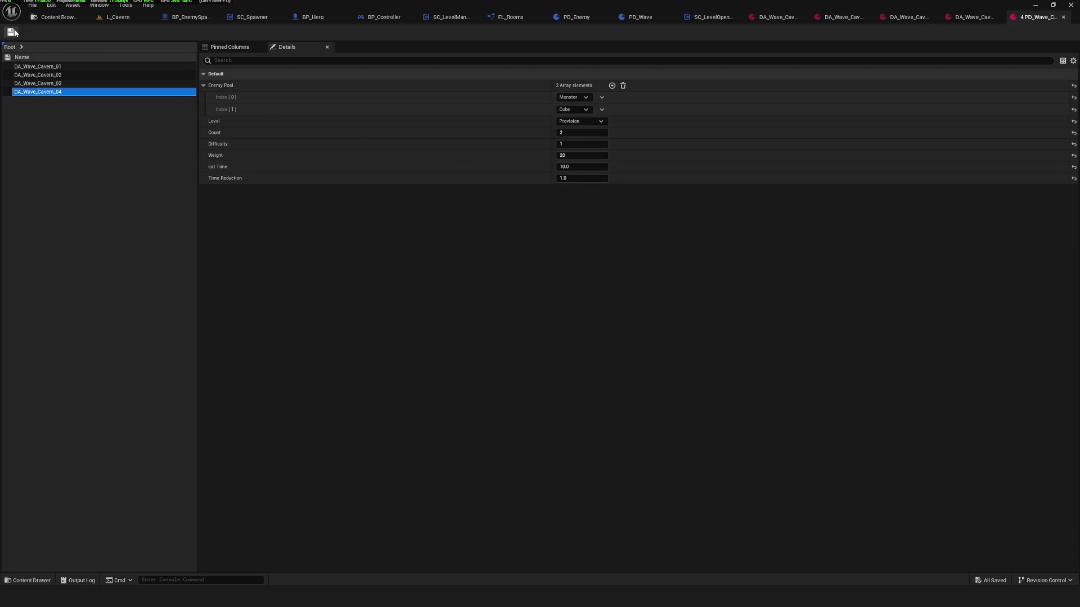
key(ctrl+shift+o)
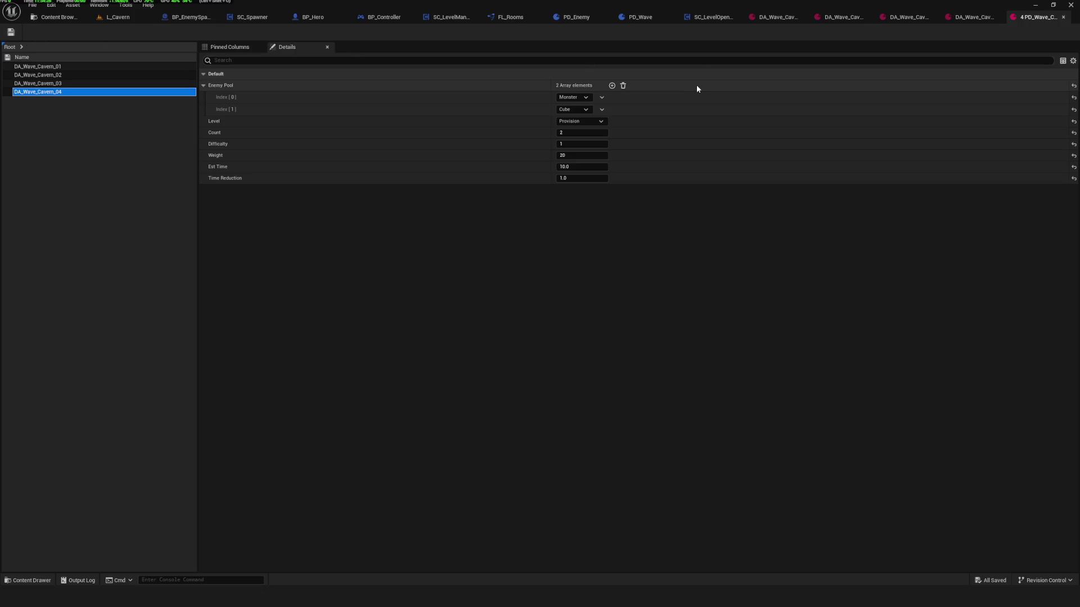
click(74, 67)
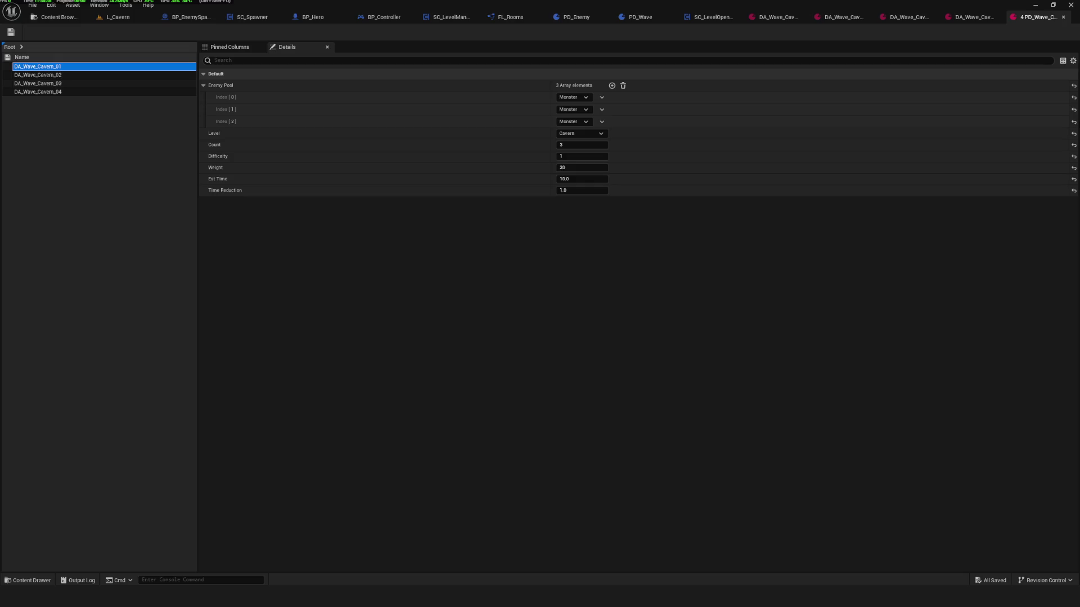
key(Down)
key(Down)
key(Down)
key(Up)
key(Up)
key(Up)
key(Down)
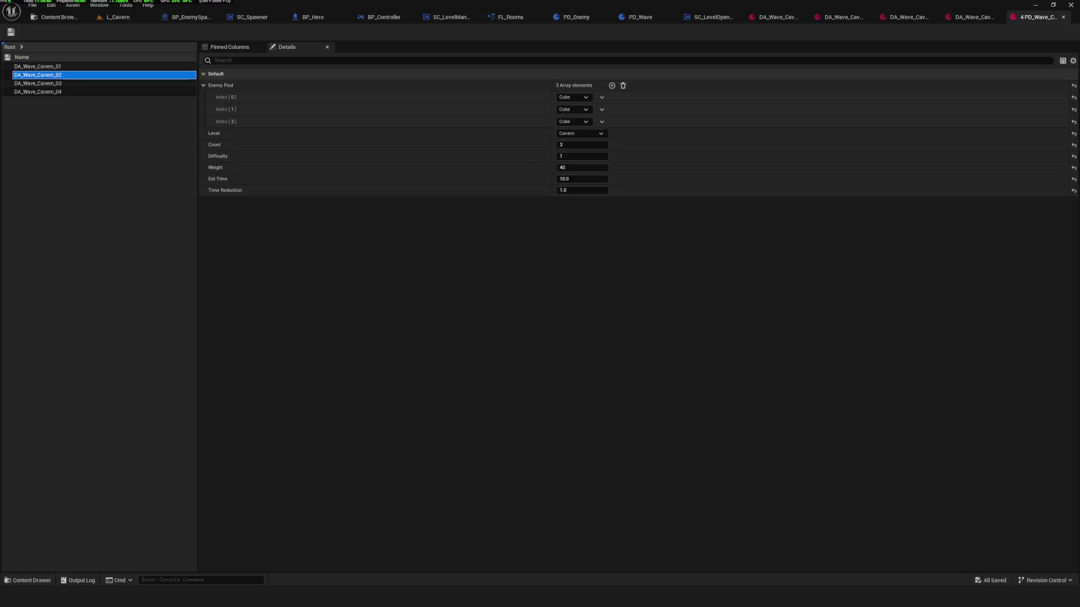
click(37, 92)
key(Up)
key(Up)
key(Up)
key(Down)
key(Down)
key(Down)
key(Up)
key(Up)
key(Up)
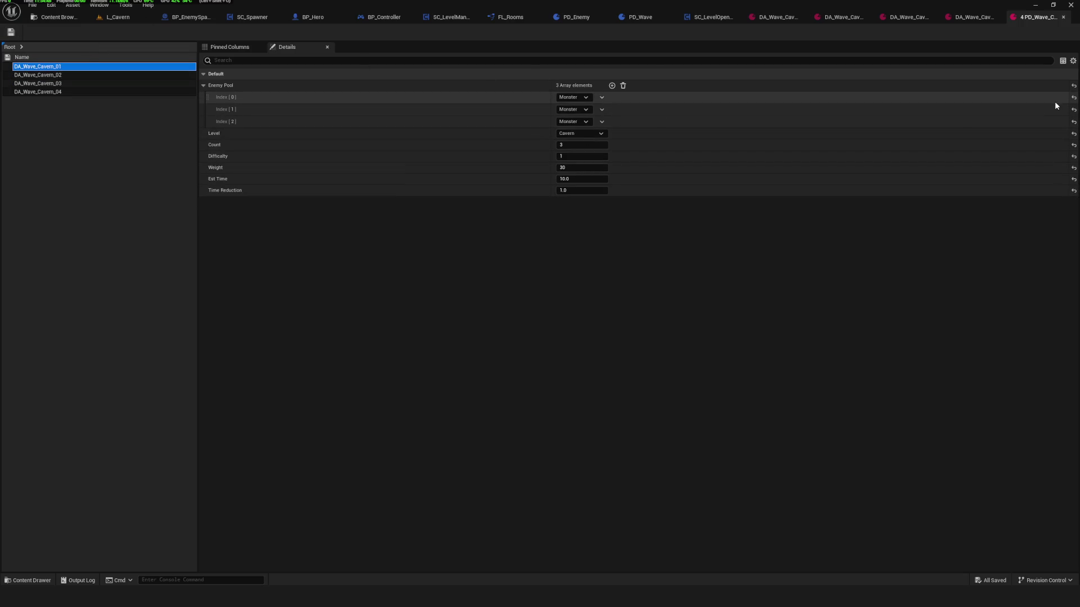
Close the property grid and the four wave asset editors, returning to the Content Browser.
click(1063, 17)
click(982, 17)
click(982, 17)
click(980, 17)
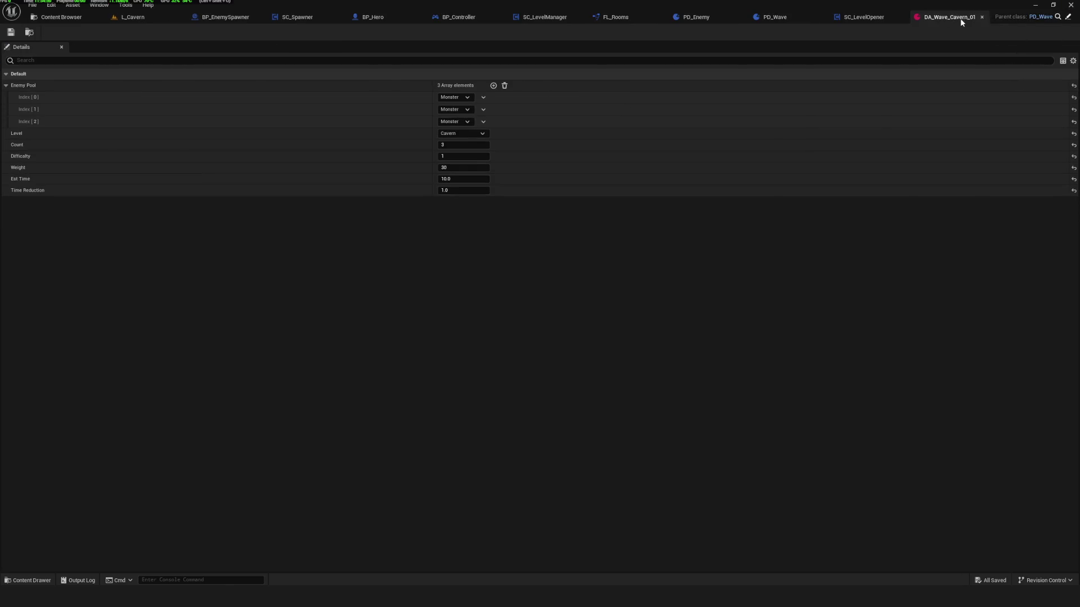
click(982, 16)
click(59, 17)
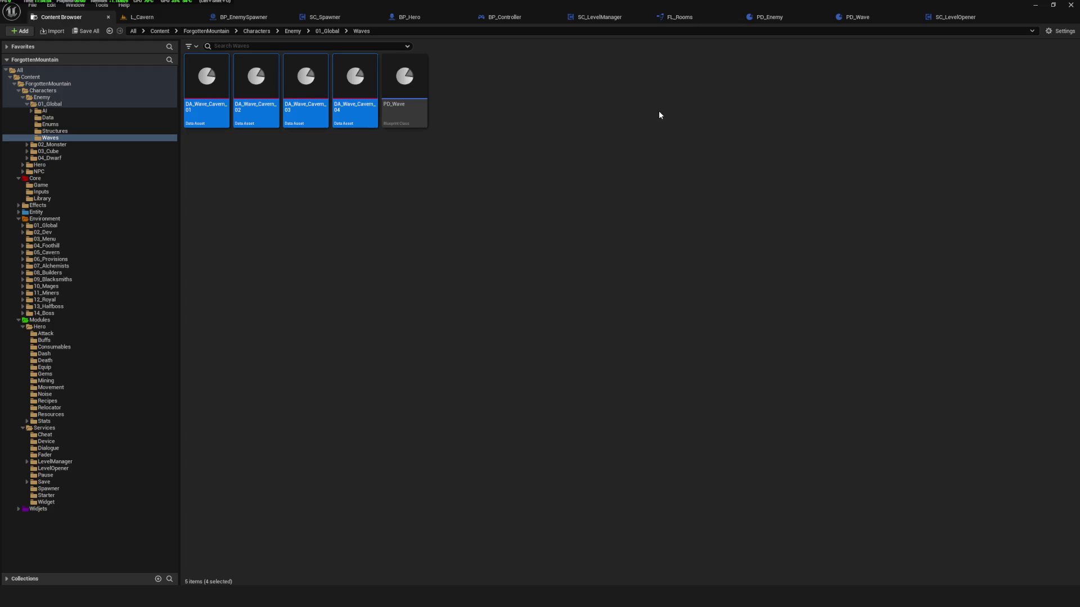
click(656, 114)
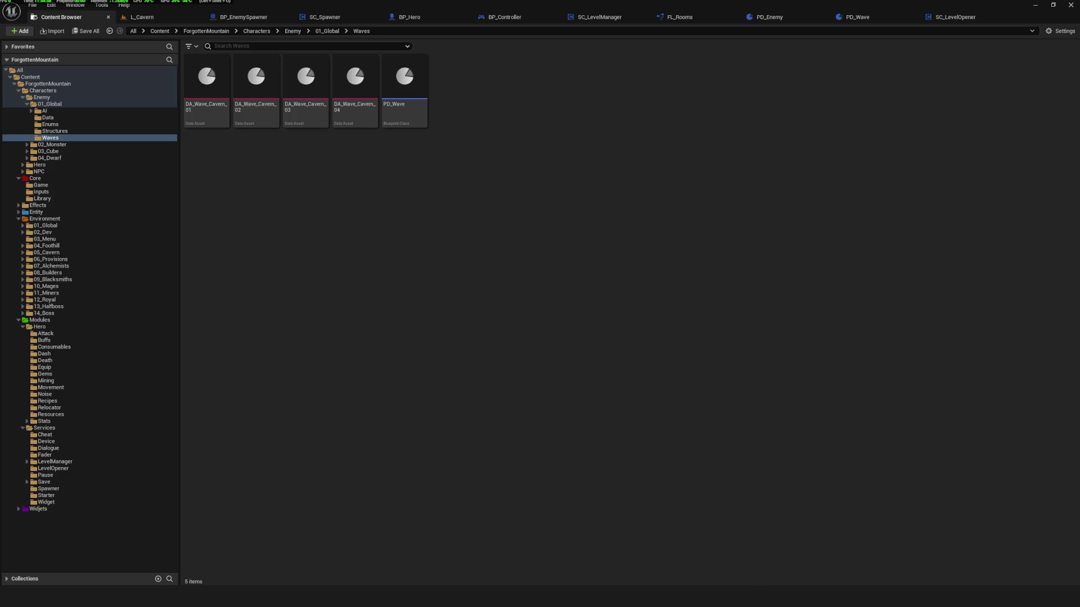
On the whiteboard, duplicate the green checkmark and place the copy beside the wave fields list.
key(alt+Tab)
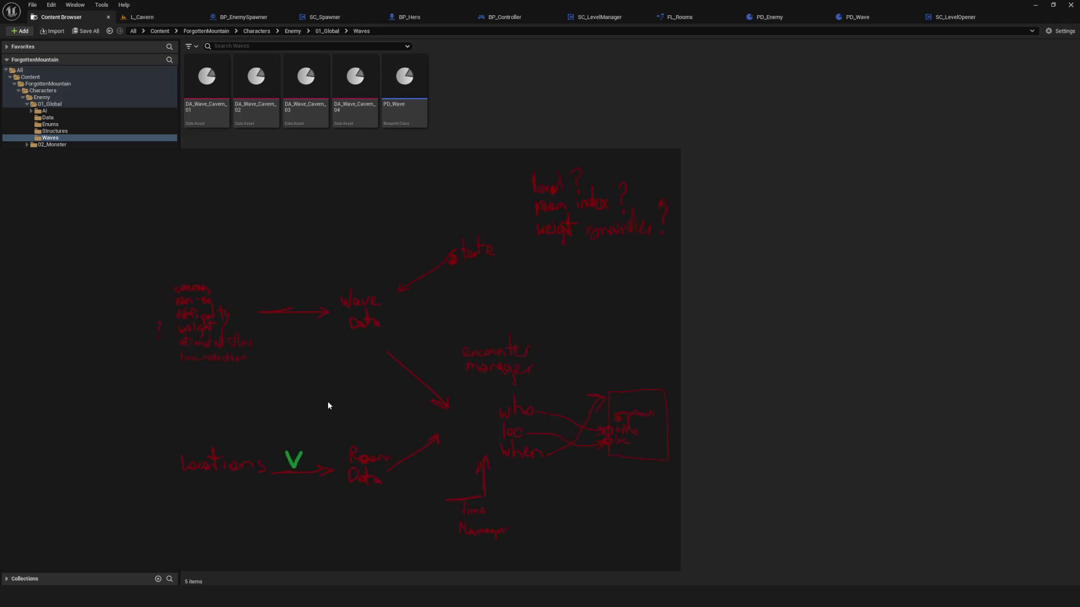
click(298, 453)
key(ctrl+c)
key(ctrl+v)
drag(169, 349, 178, 347)
click(403, 414)
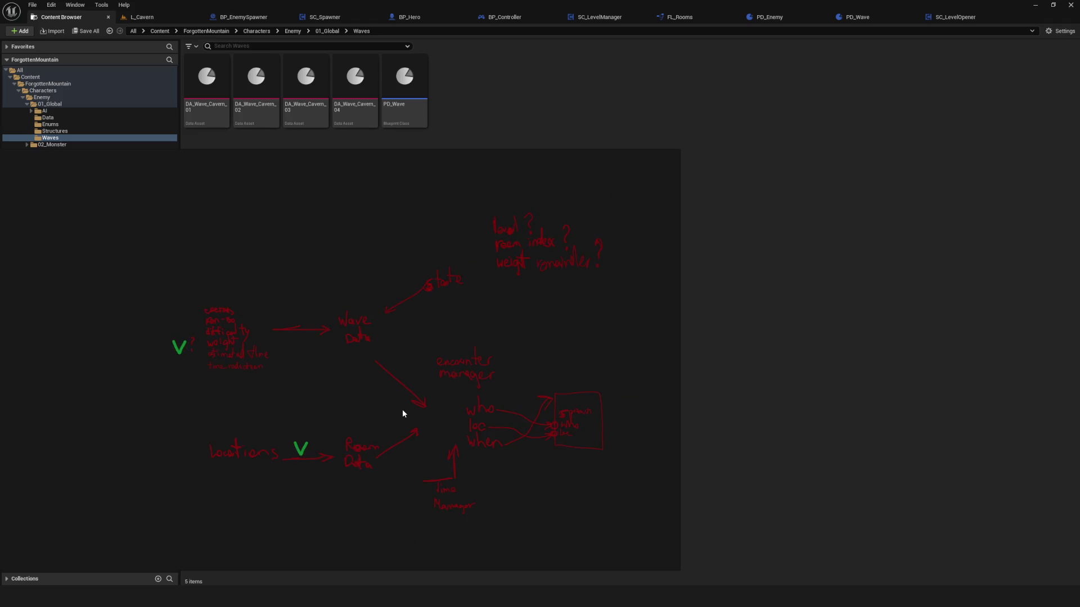
Move the whiteboard drawing aside to uncover the folder tree.
scroll(348, 392, right, 3)
scroll(322, 429, left, 2)
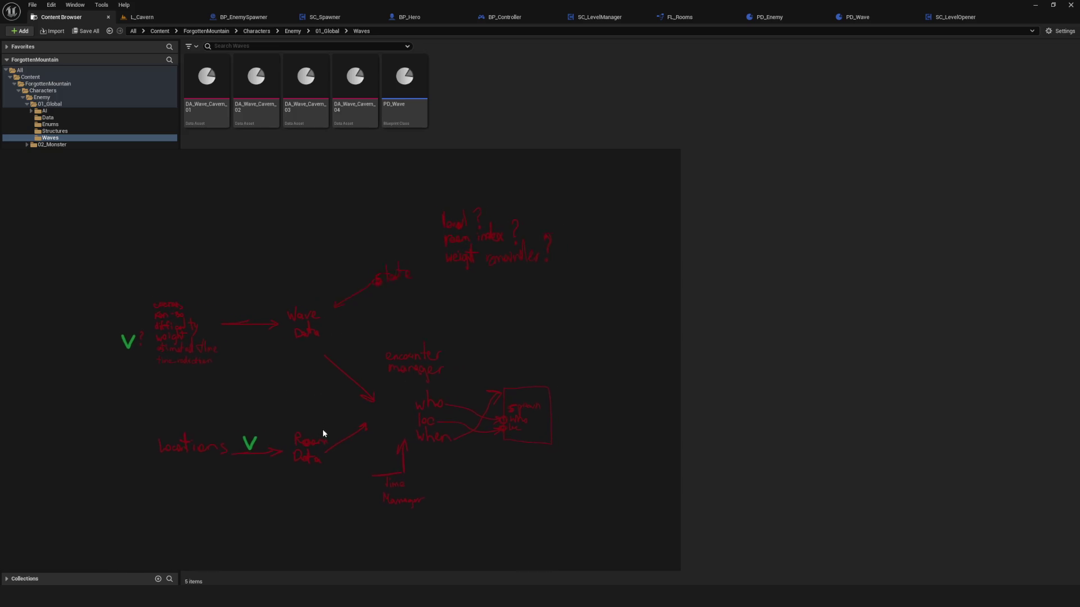
scroll(345, 424, down, 1)
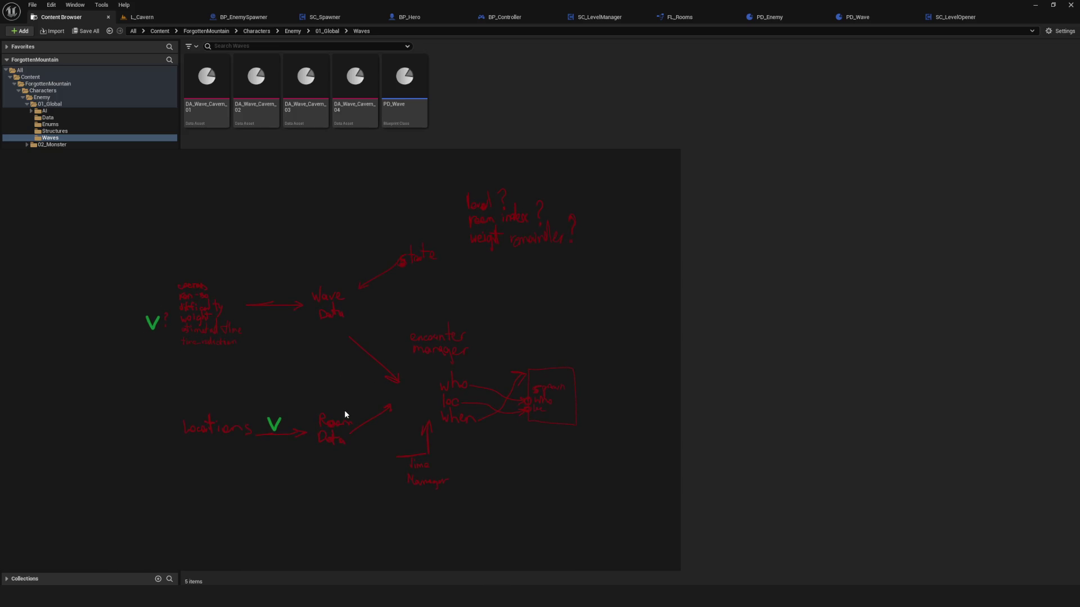
mouse_move(328, 227)
mouse_down()
mouse_move(504, 234)
mouse_move(487, 241)
mouse_up()
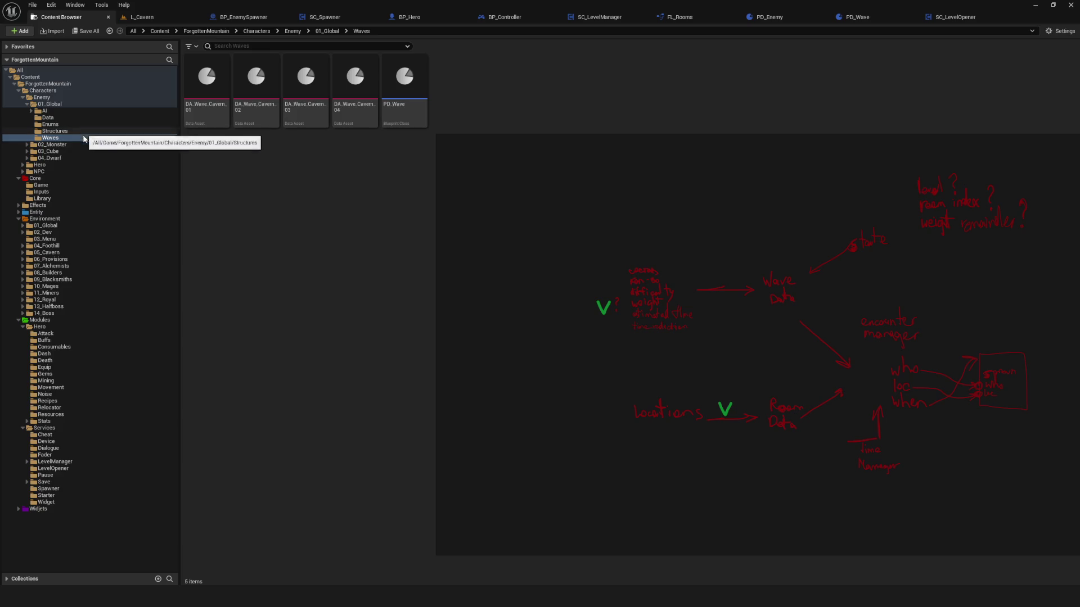
click(52, 266)
click(54, 287)
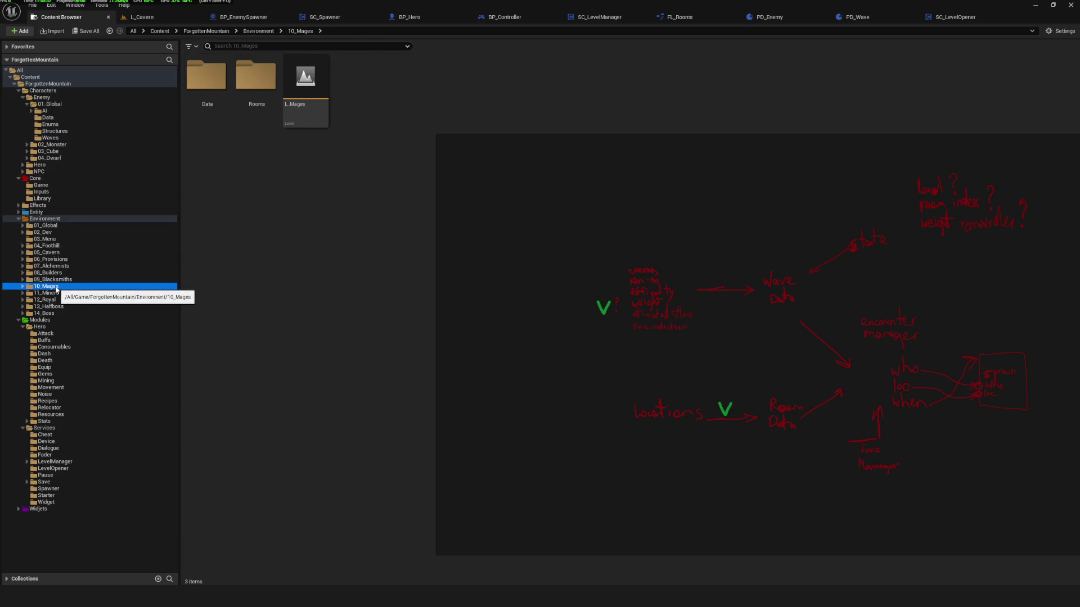
click(50, 232)
click(41, 186)
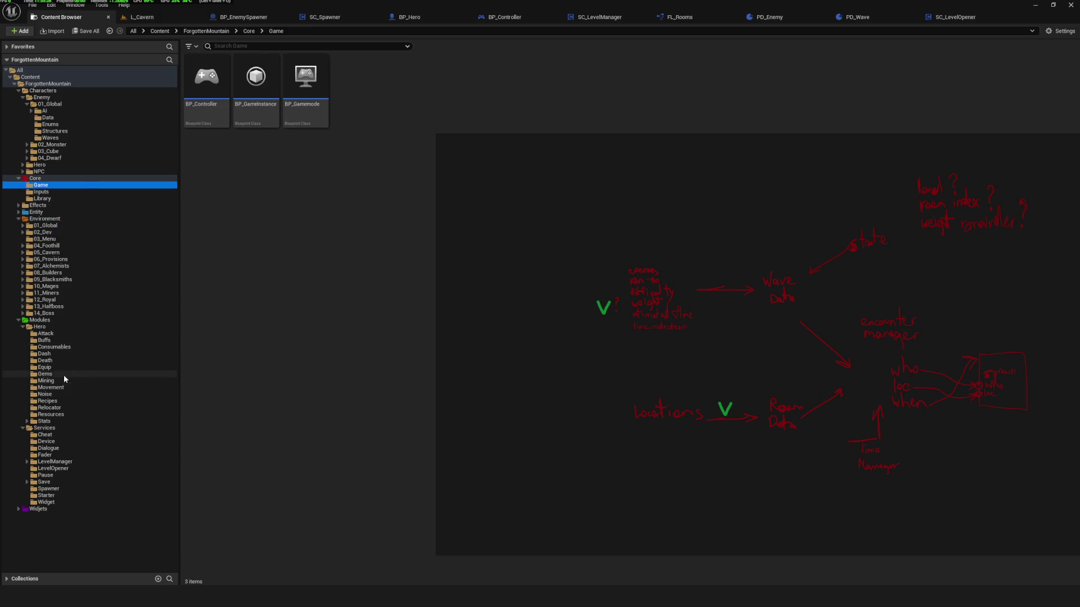
click(56, 448)
double_click(256, 79)
scroll(443, 204, up, 6)
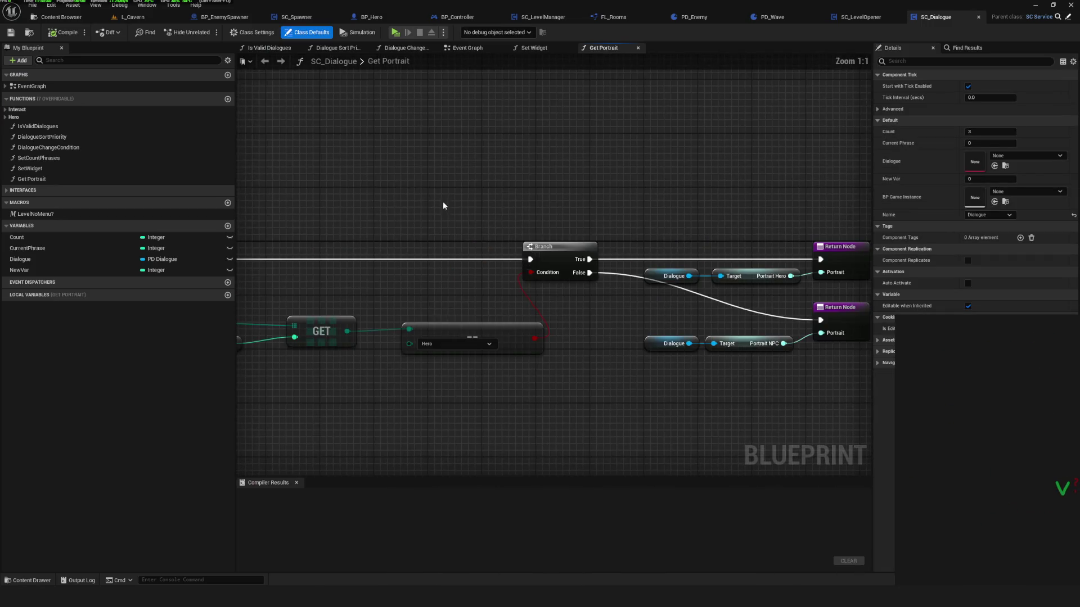
click(467, 48)
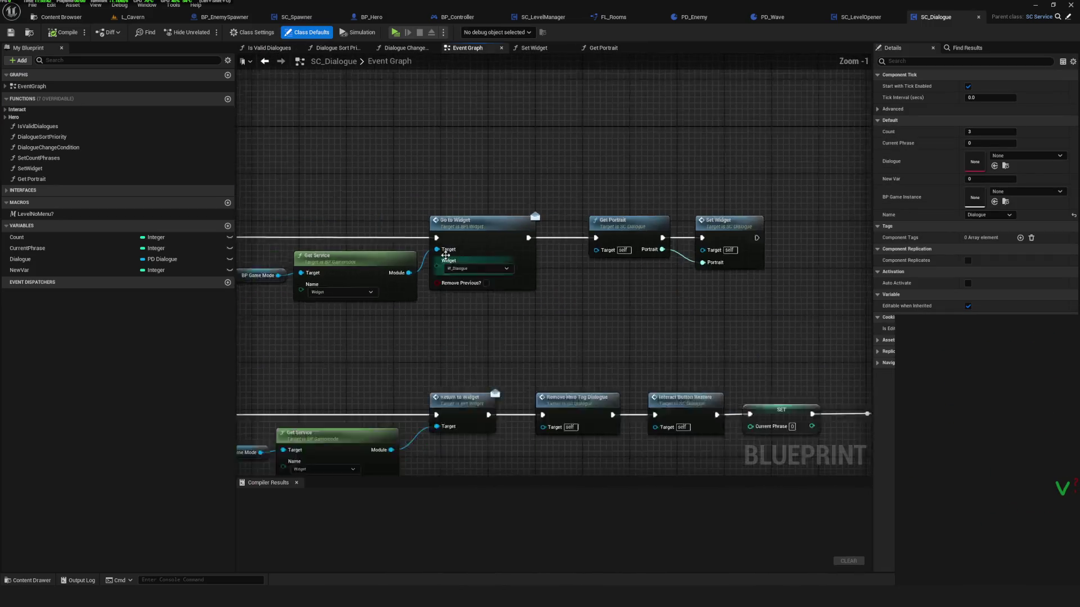
scroll(507, 242, up, 1)
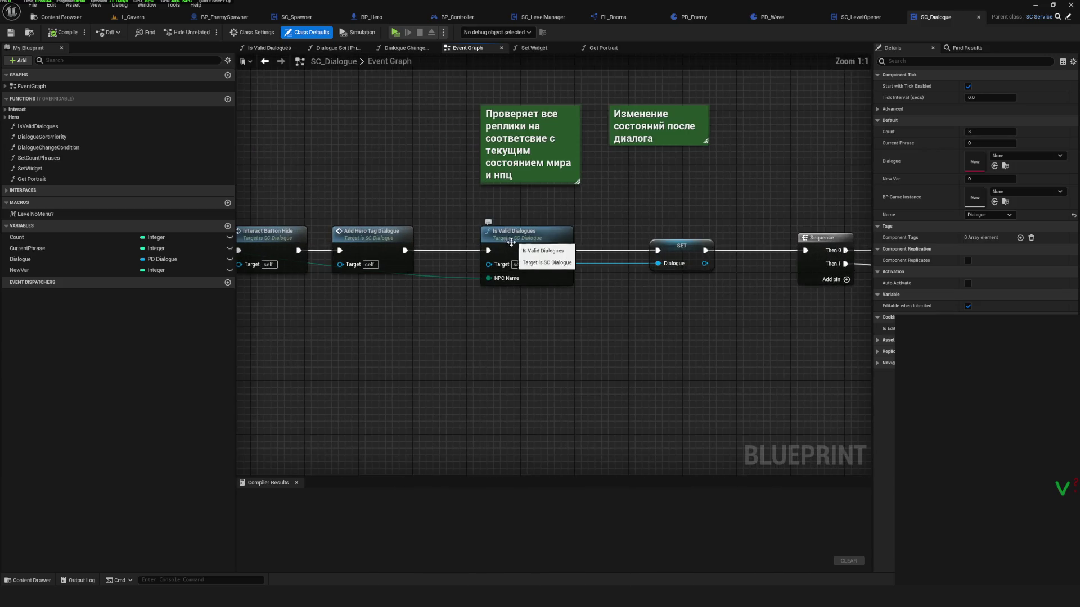
double_click(506, 242)
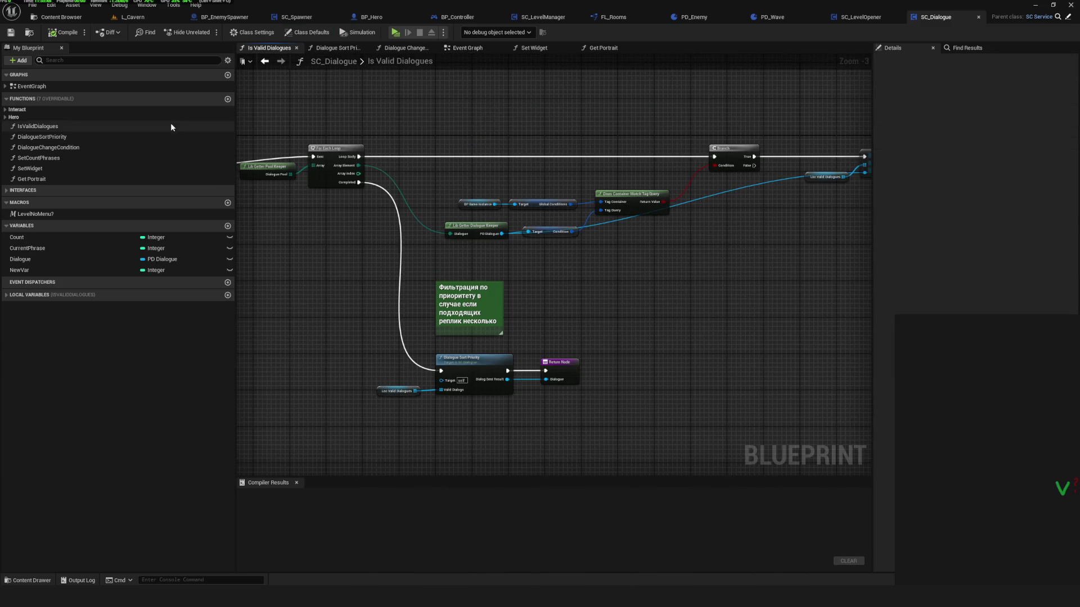
click(265, 60)
mouse_move(537, 304)
mouse_down()
mouse_move(923, 285)
mouse_move(550, 253)
mouse_move(362, 223)
mouse_move(619, 281)
mouse_move(859, 257)
mouse_move(620, 252)
mouse_move(448, 269)
mouse_move(71, 220)
mouse_up()
double_click(361, 223)
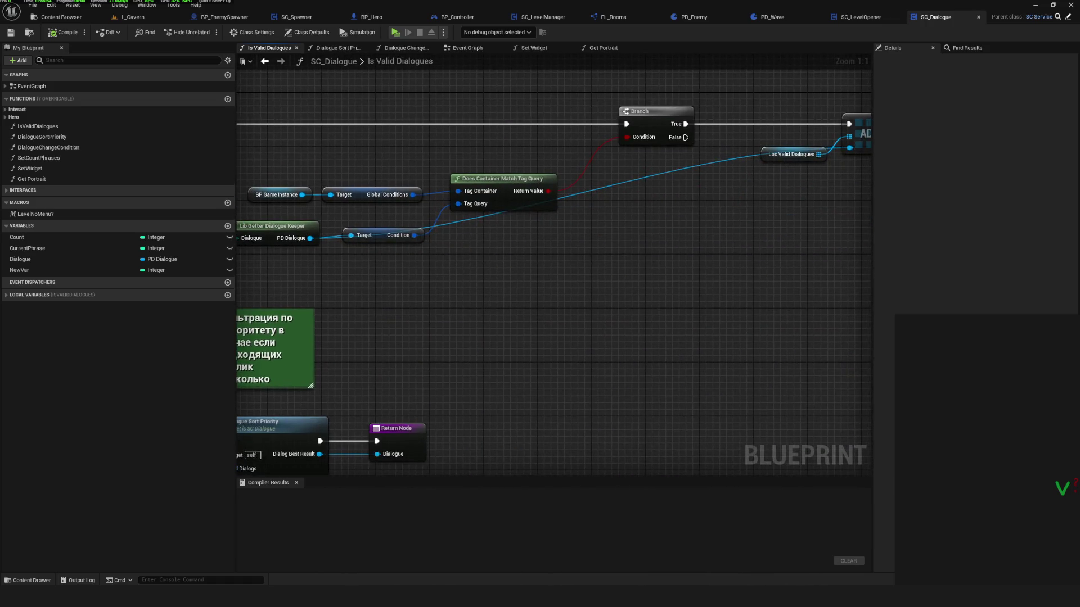
drag(601, 274, 721, 298)
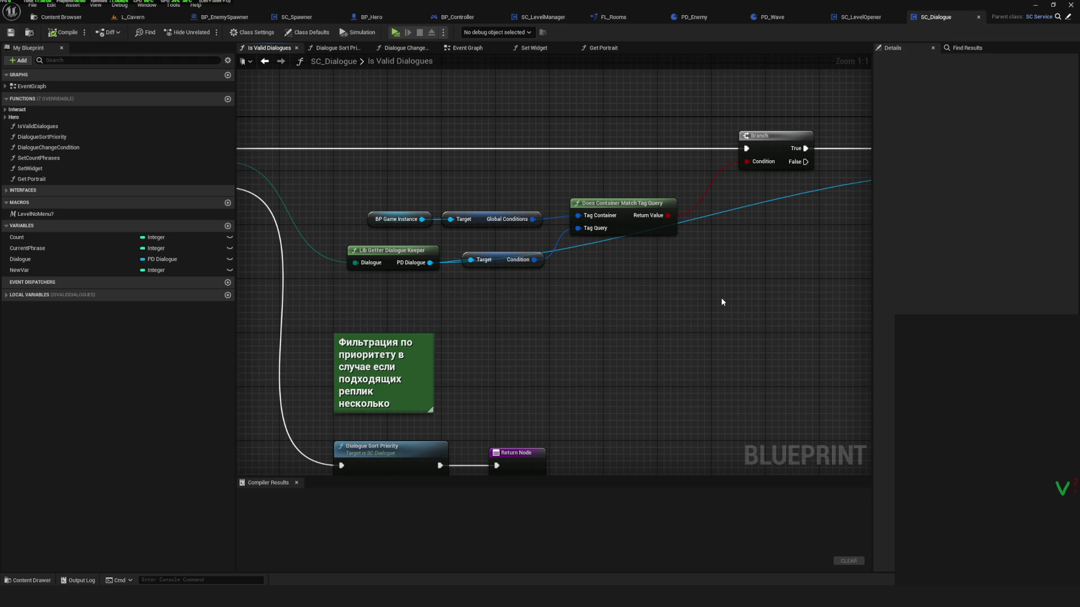
mouse_move(419, 282)
mouse_down()
mouse_move(534, 313)
mouse_move(484, 344)
mouse_up()
click(433, 309)
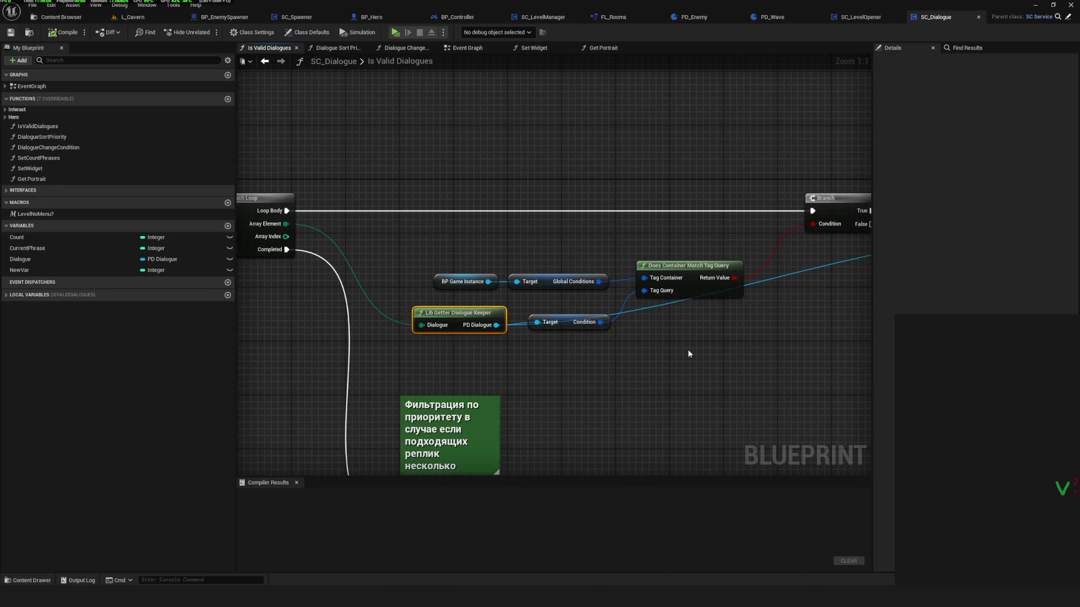
drag(492, 352, 381, 338)
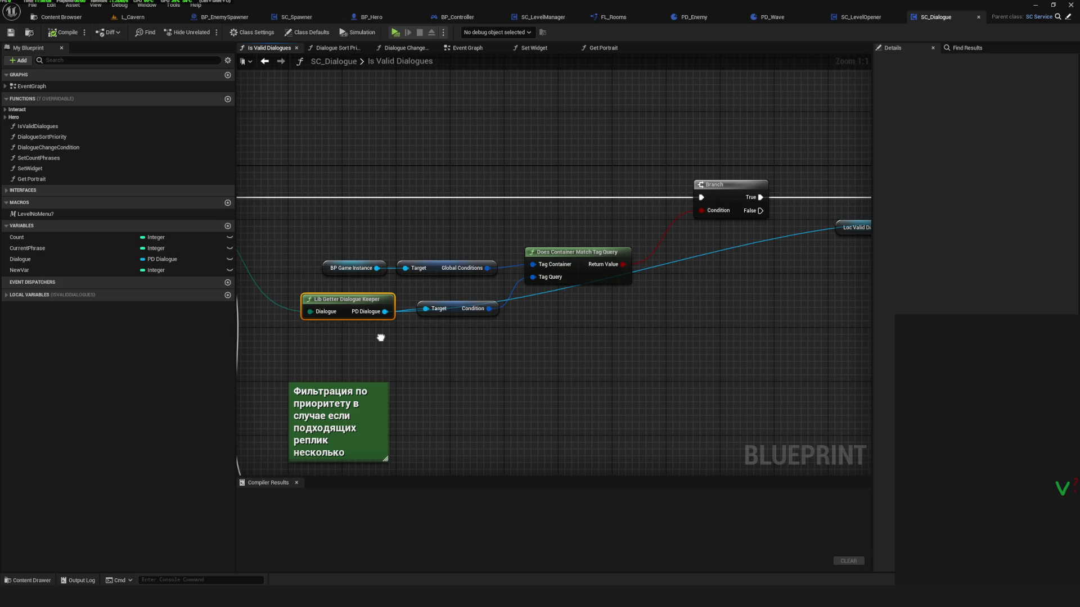
drag(381, 338, 416, 347)
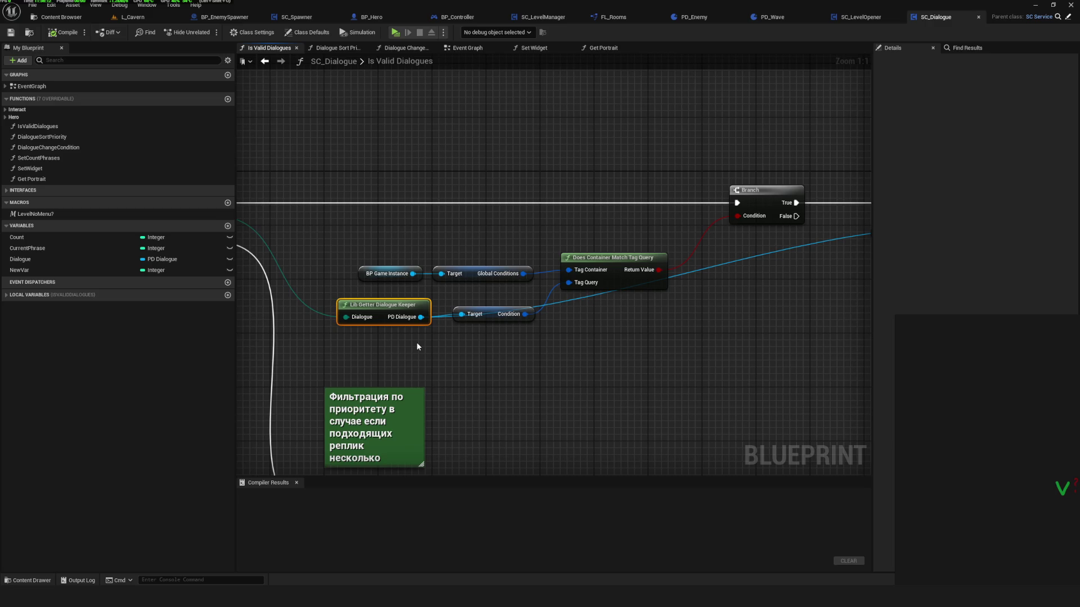
drag(418, 347, 749, 370)
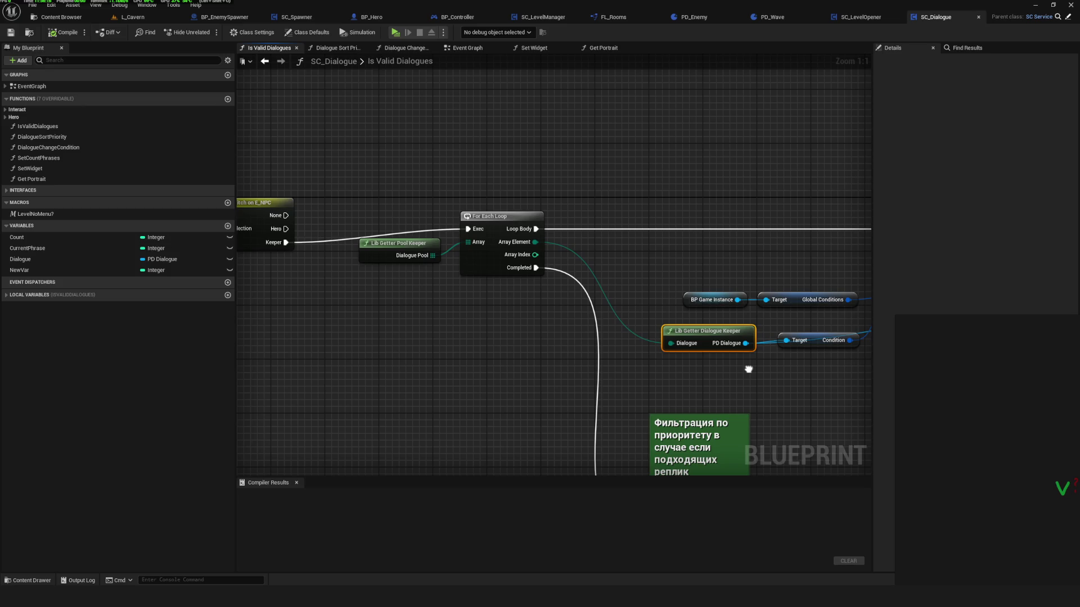
click(404, 258)
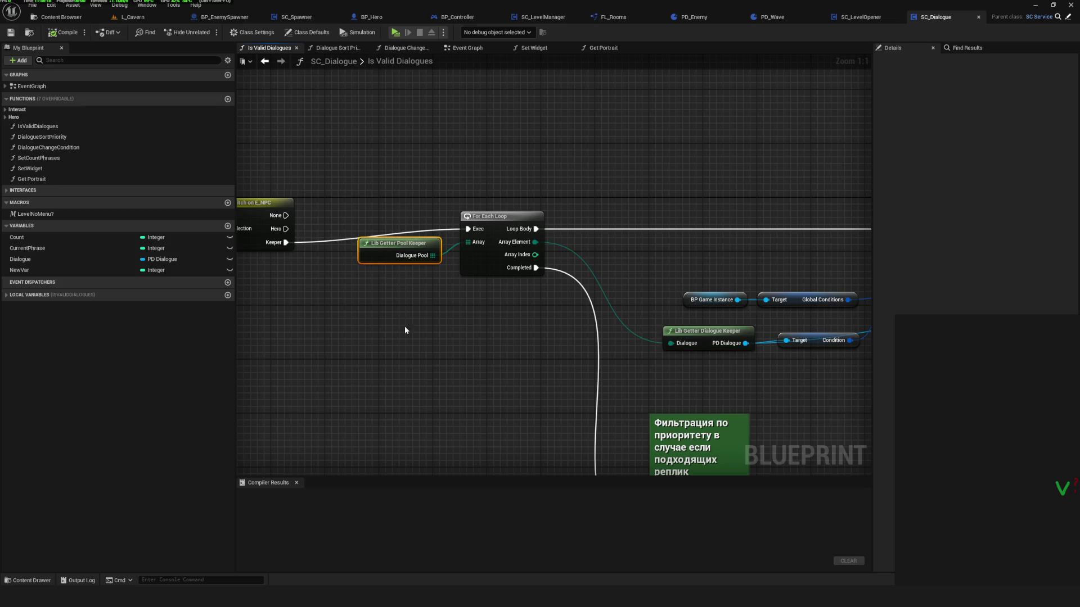
double_click(416, 256)
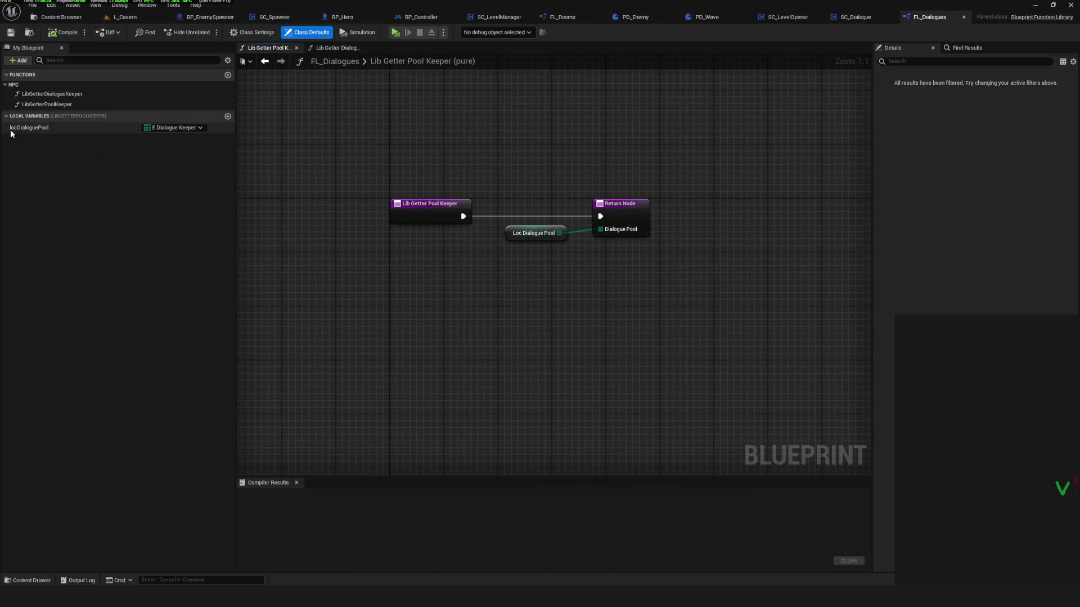
Inspect the LibGetterPoolKeeper function and recentre its graph, then bring the whiteboard to the front.
click(59, 104)
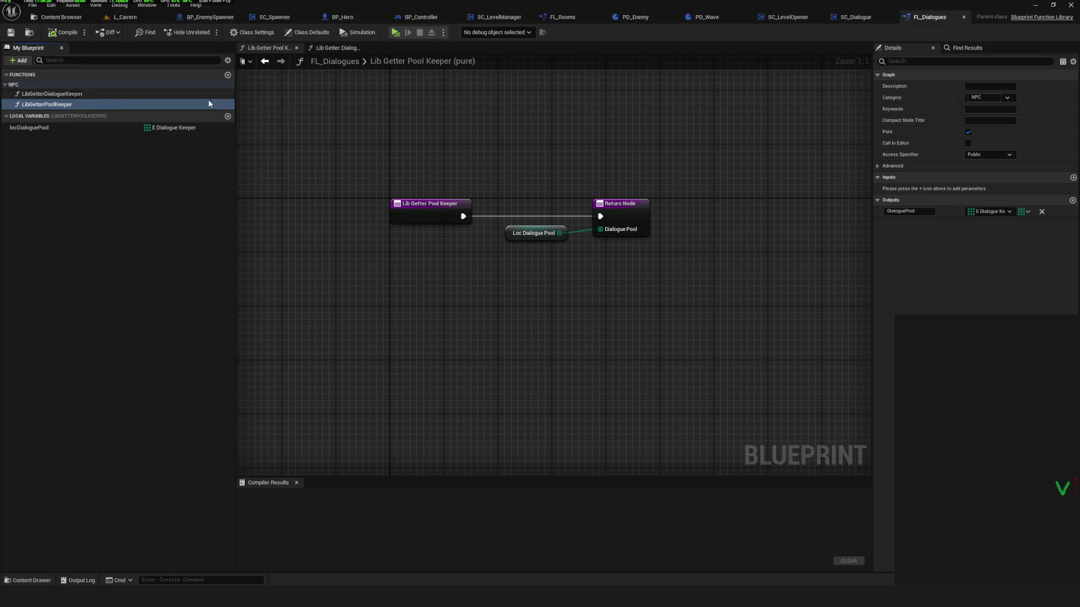
drag(436, 234, 349, 231)
drag(437, 234, 391, 275)
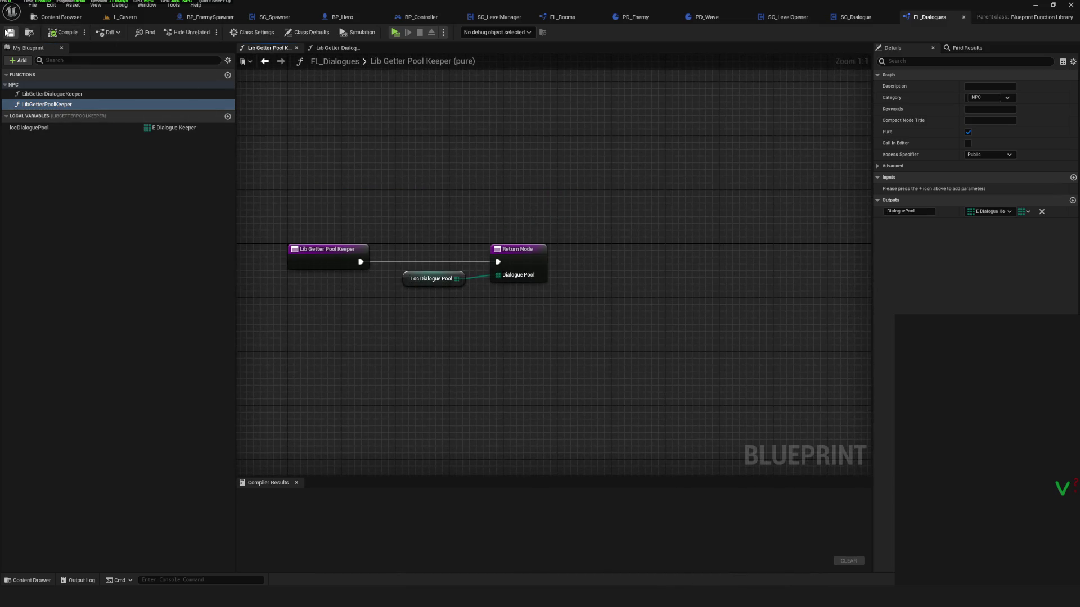
mouse_move(474, 315)
mouse_down()
mouse_move(602, 333)
mouse_move(563, 285)
mouse_up()
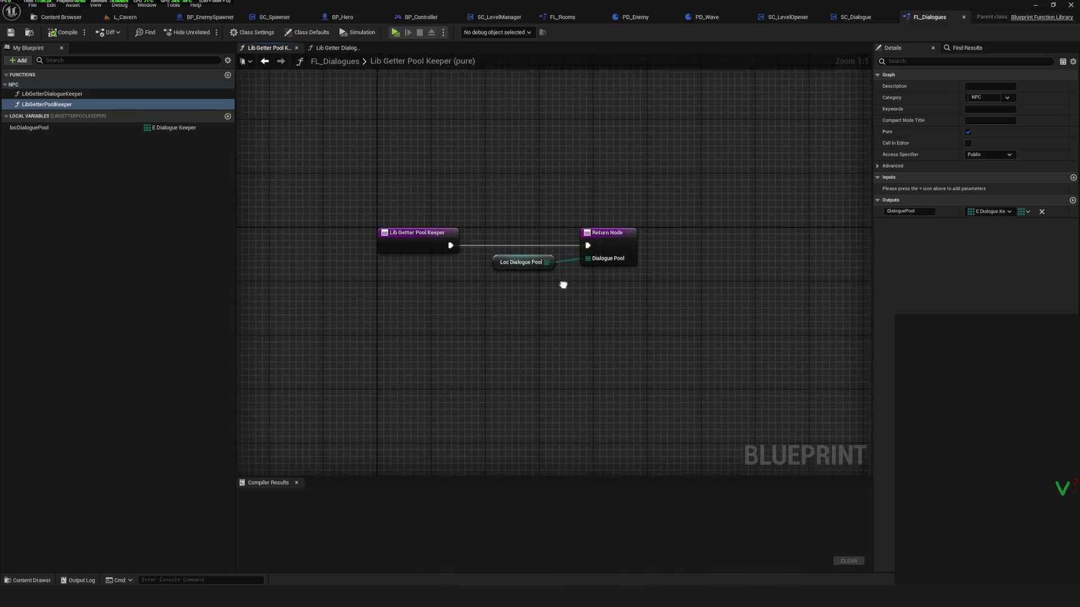
mouse_move(600, 318)
mouse_down()
mouse_move(567, 273)
mouse_move(557, 305)
mouse_up()
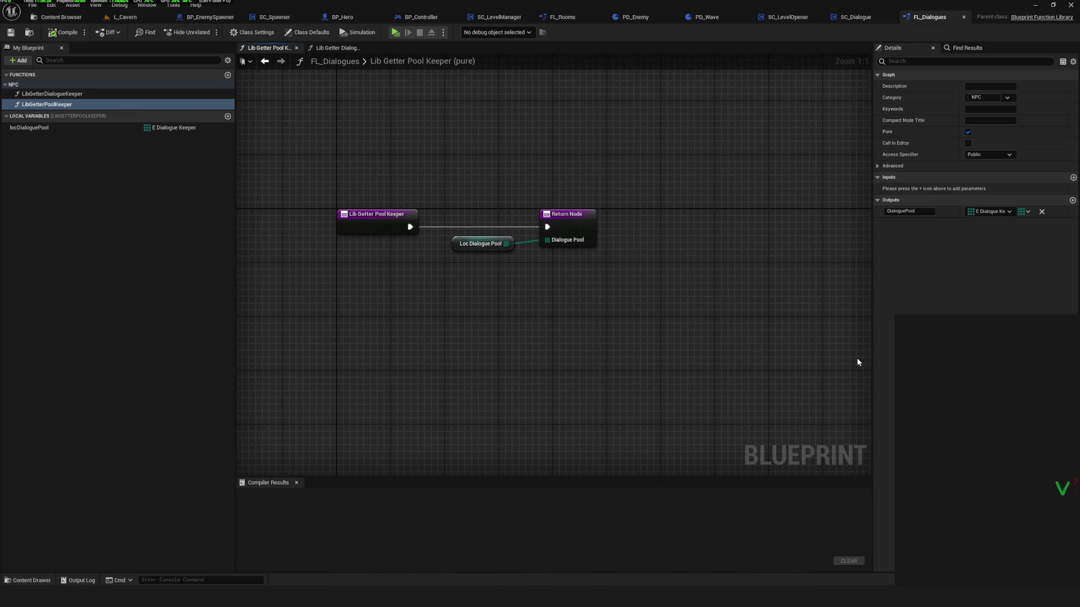
key(alt+Tab)
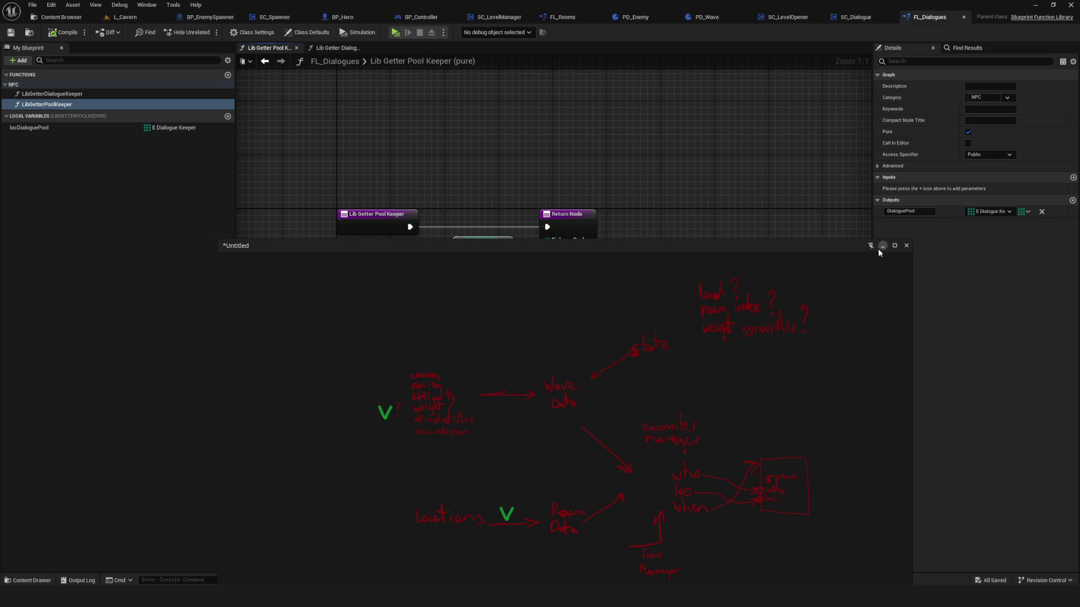
click(881, 247)
Hide the whiteboard, browse to the enemy Waves folder and open DA_Wave_Cavern_04.
click(73, 18)
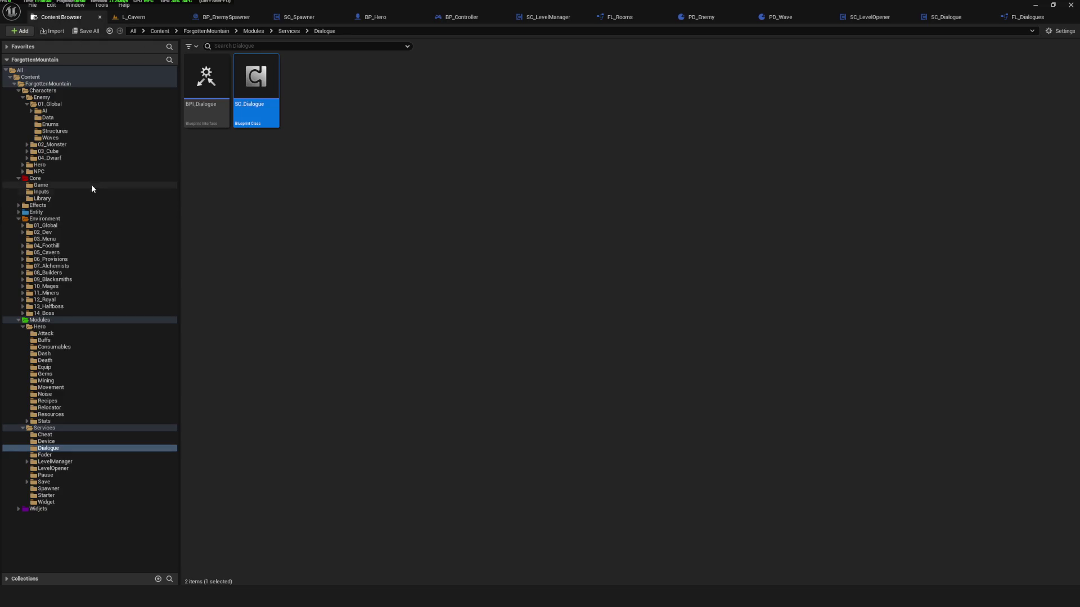
click(56, 152)
click(48, 117)
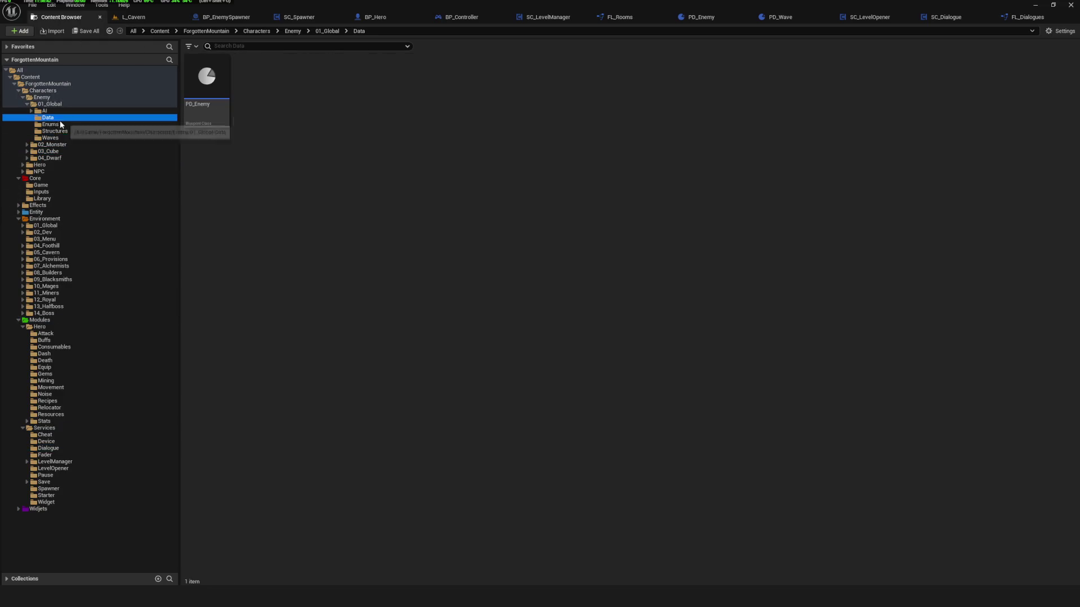
click(50, 138)
click(383, 132)
double_click(367, 86)
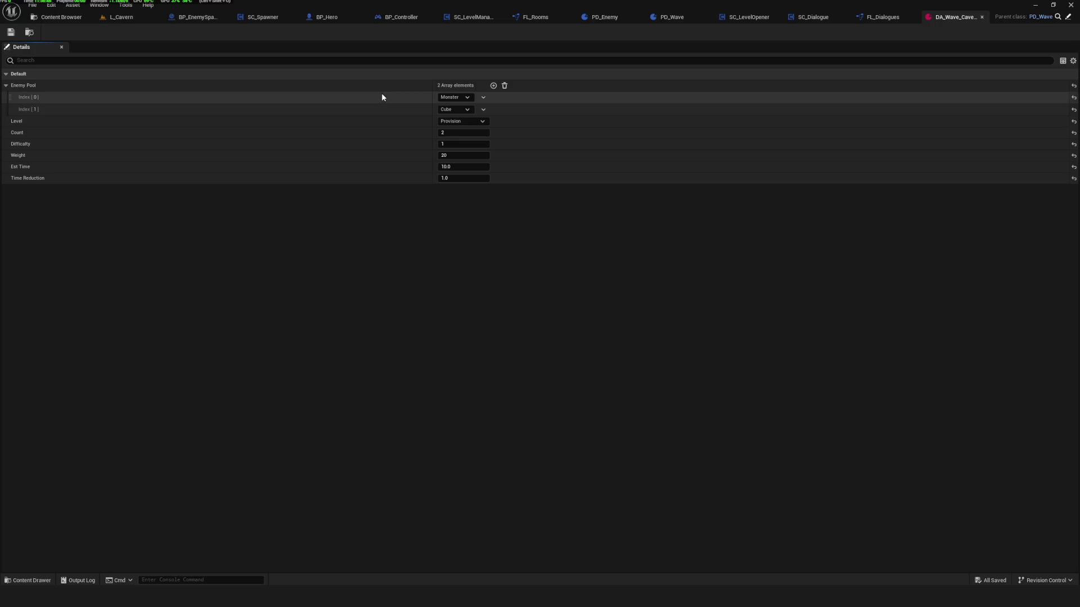
Rename DA_Wave_Cavern_04 to DA_Wave_Provision_01.
click(29, 32)
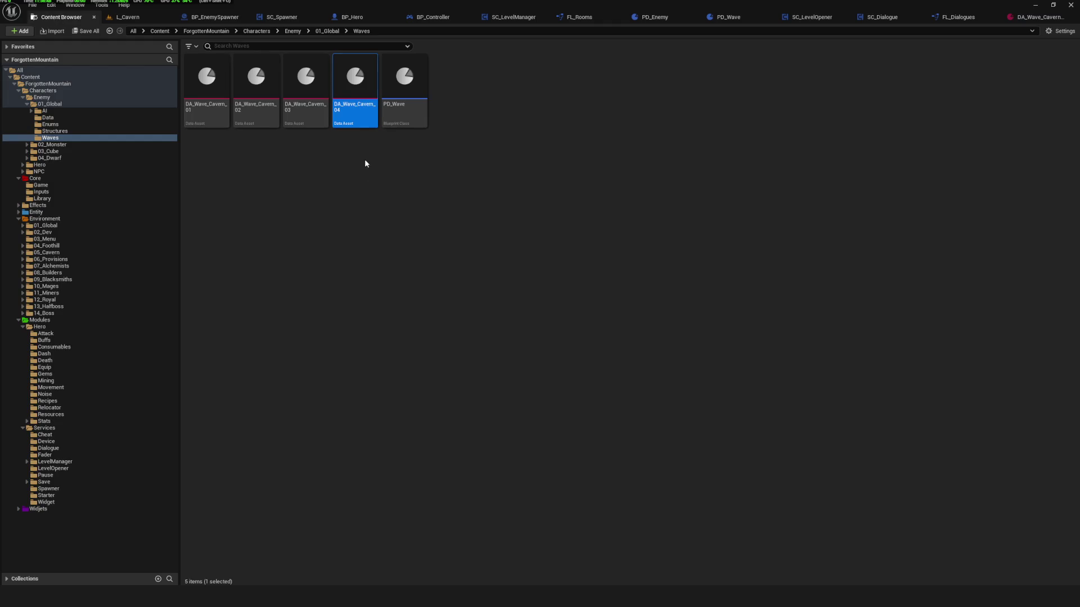
click(361, 107)
key(Right)
key(Right)
key(Right)
key(BackSpace)
key(BackSpace)
key(BackSpace)
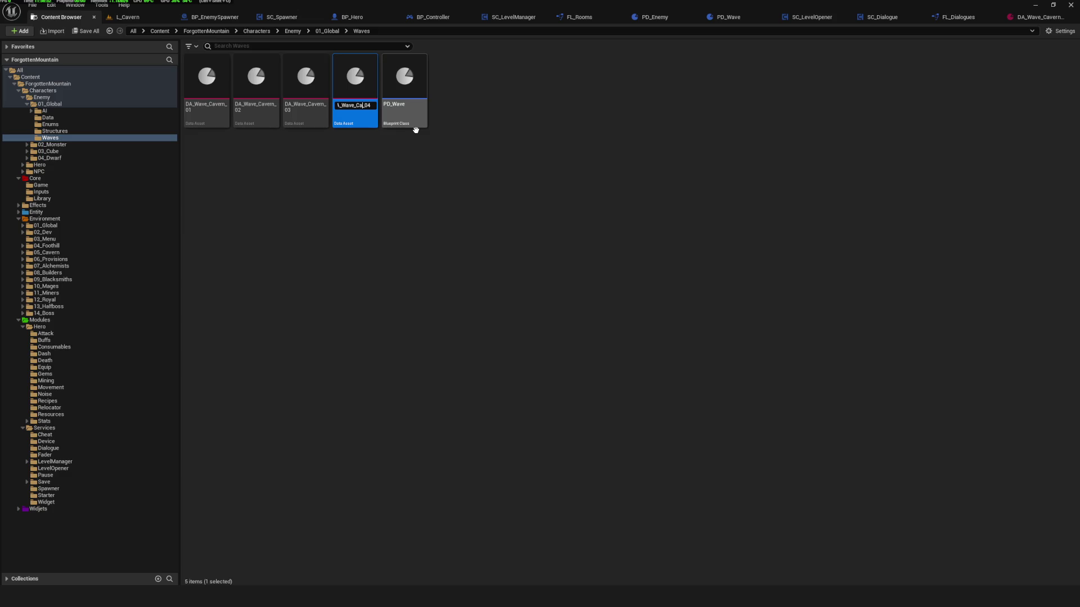
text(Pro)
text(vision)
drag(355, 105, 382, 106)
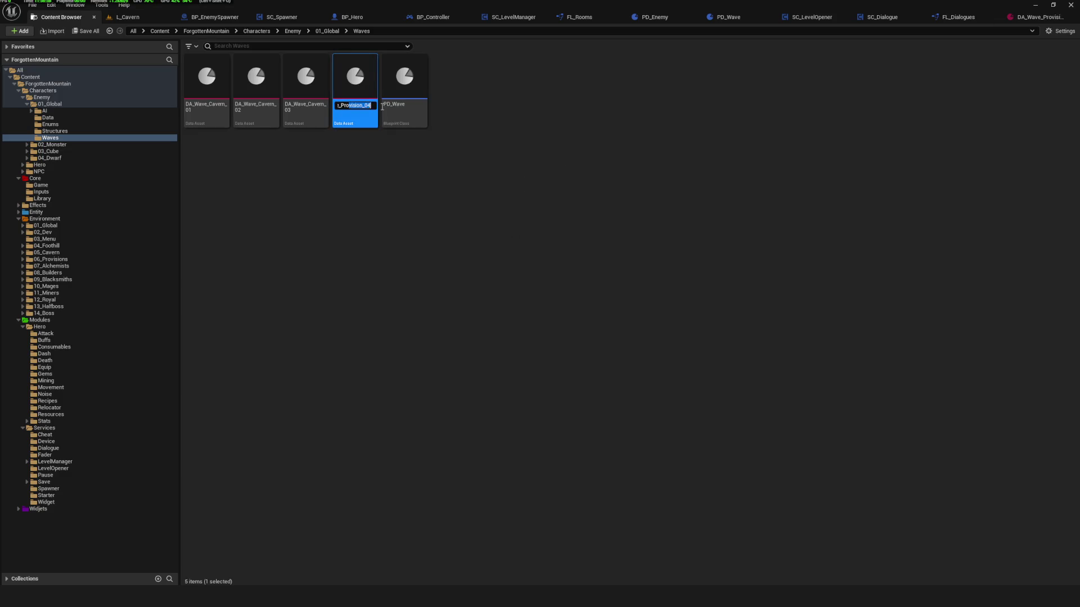
key(End)
key(BackSpace)
text(1)
key(Return)
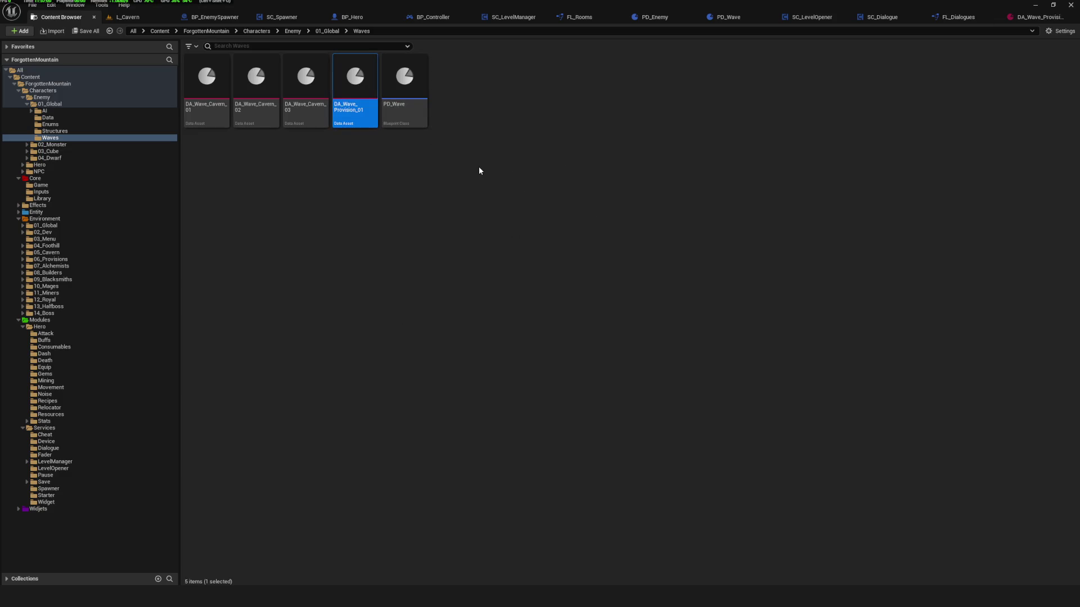
Check each of the four wave data assets in the Waves folder in turn.
click(359, 230)
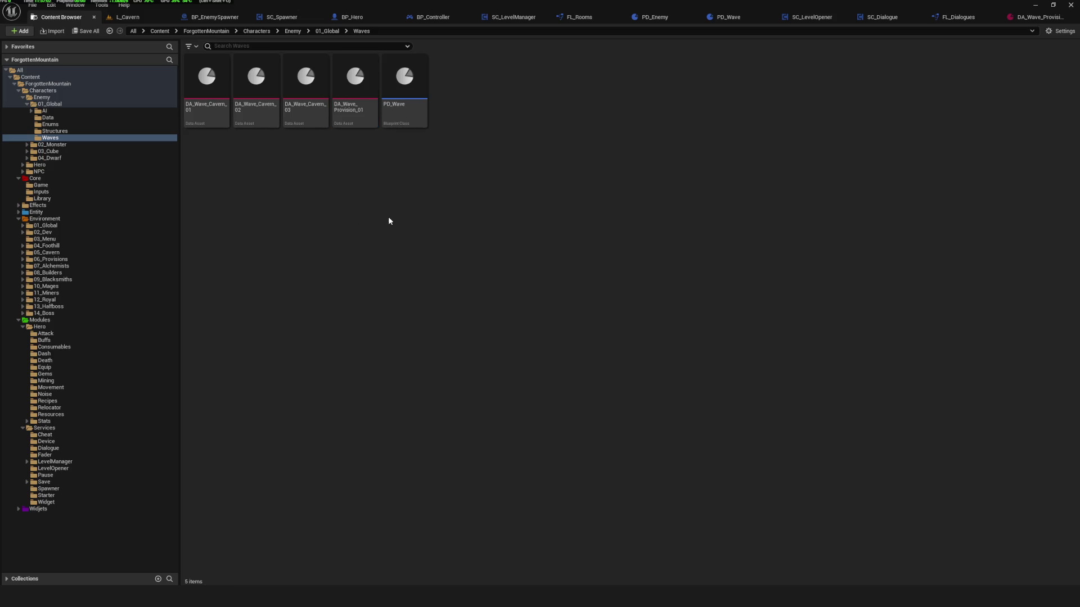
click(206, 107)
click(248, 109)
click(303, 109)
click(355, 109)
click(471, 227)
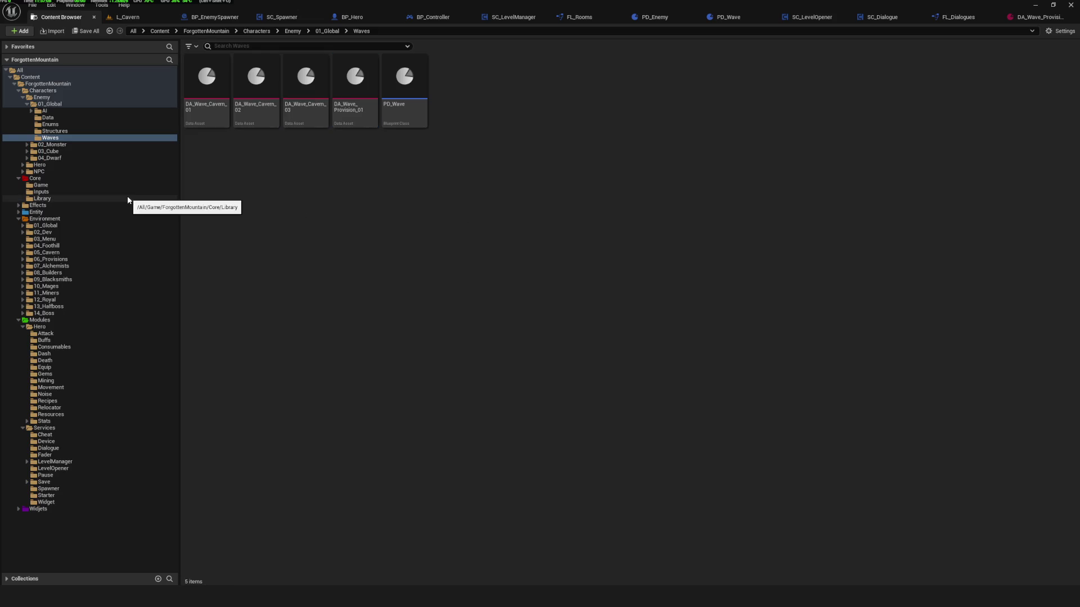
click(48, 118)
In the Enums folder, open E_EnemyState to view its entries.
click(50, 124)
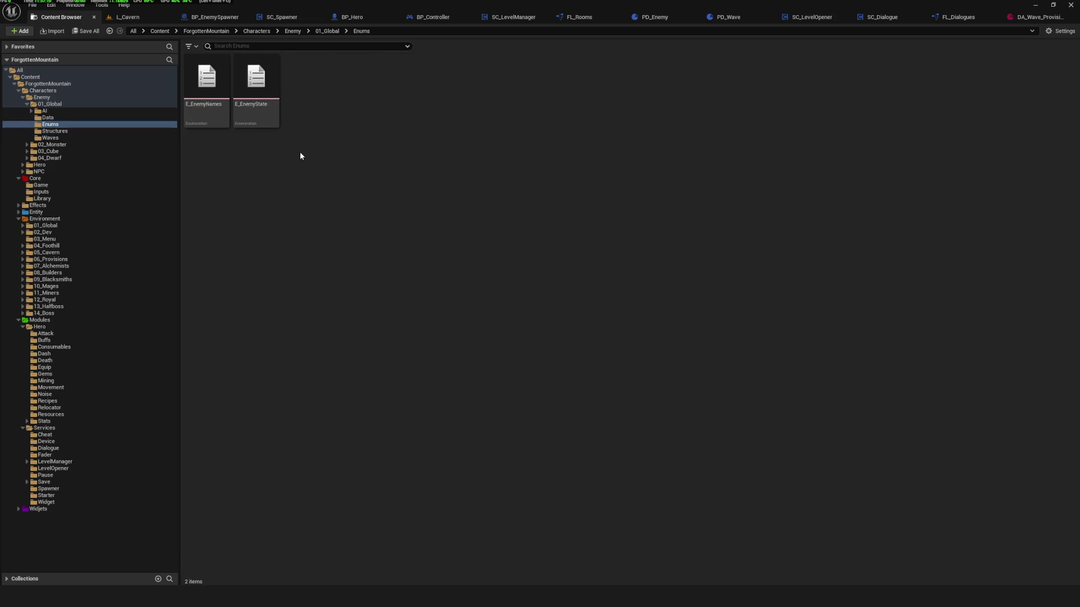
click(250, 114)
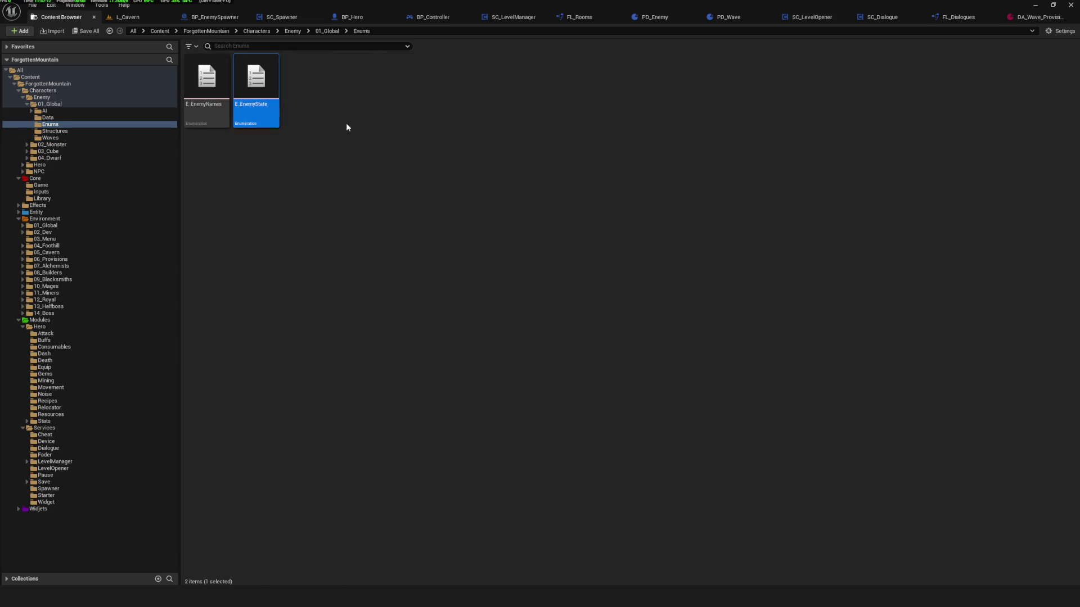
double_click(254, 87)
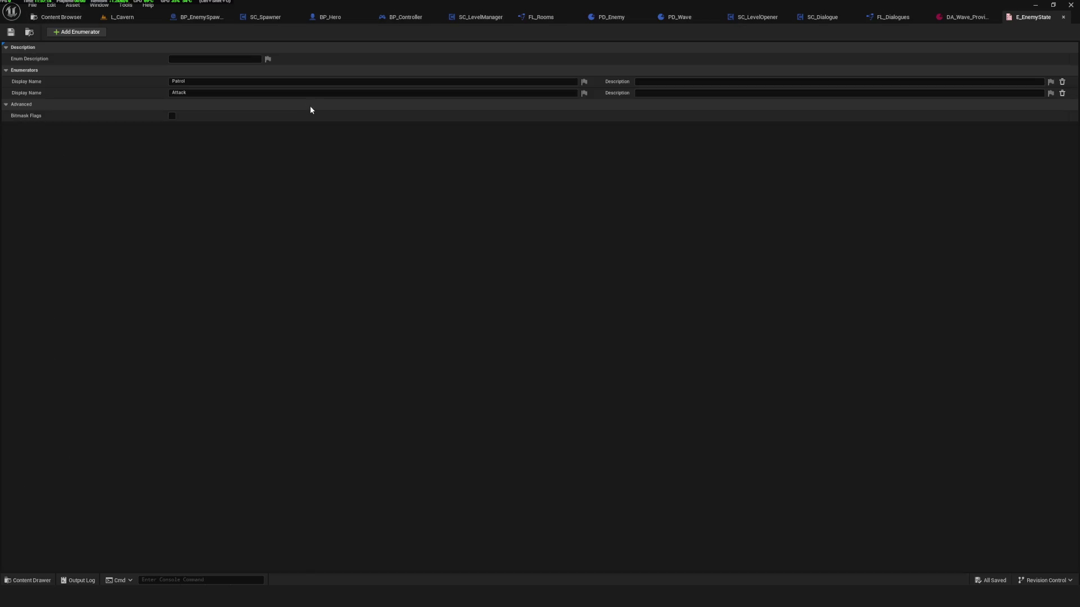
click(47, 15)
Create a new Blueprint enumeration named E_WavePool, open it and save it.
right_click(376, 140)
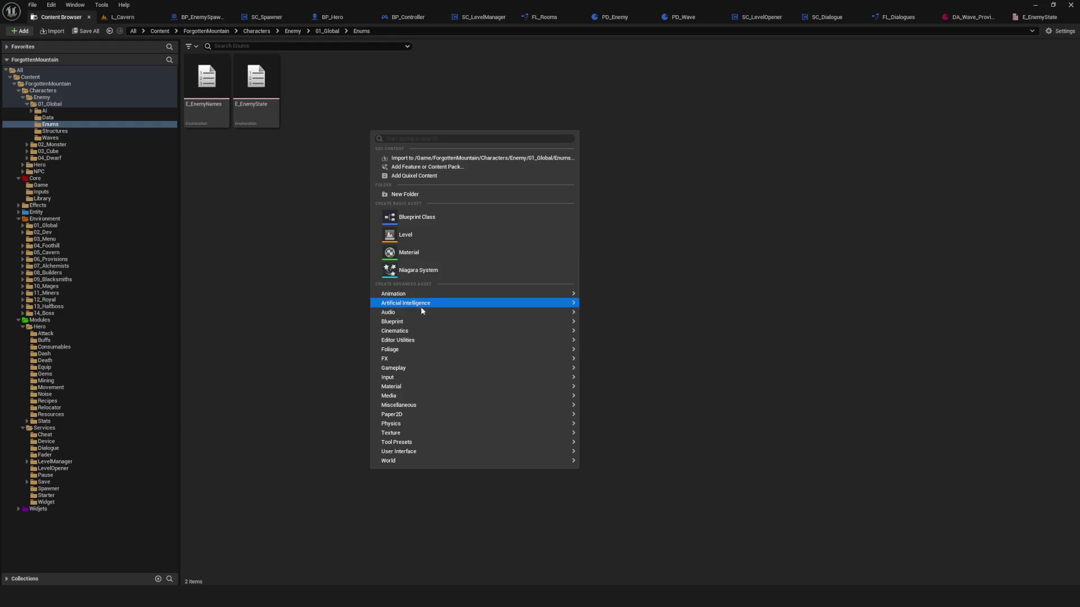
mouse_move(413, 322)
click(647, 399)
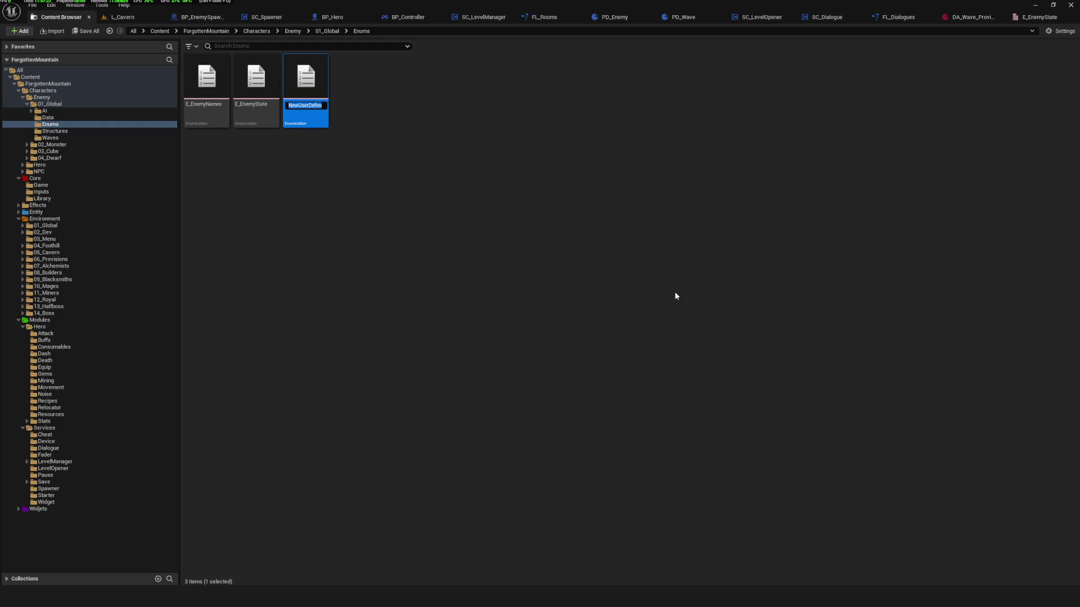
text(E_Wave)
text(Pool)
key(Return)
click(544, 141)
double_click(306, 84)
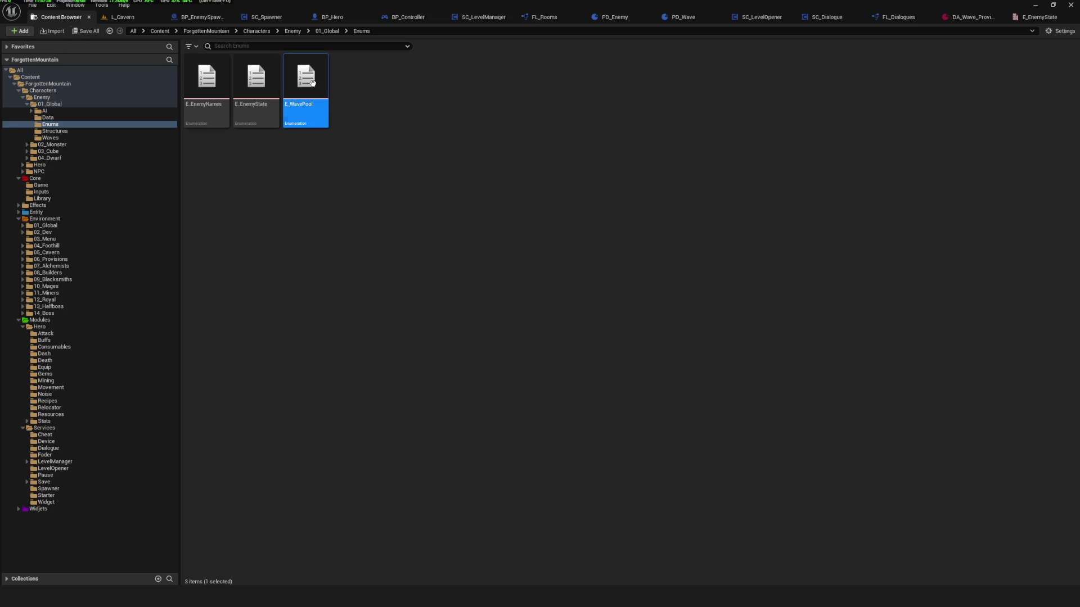
click(11, 32)
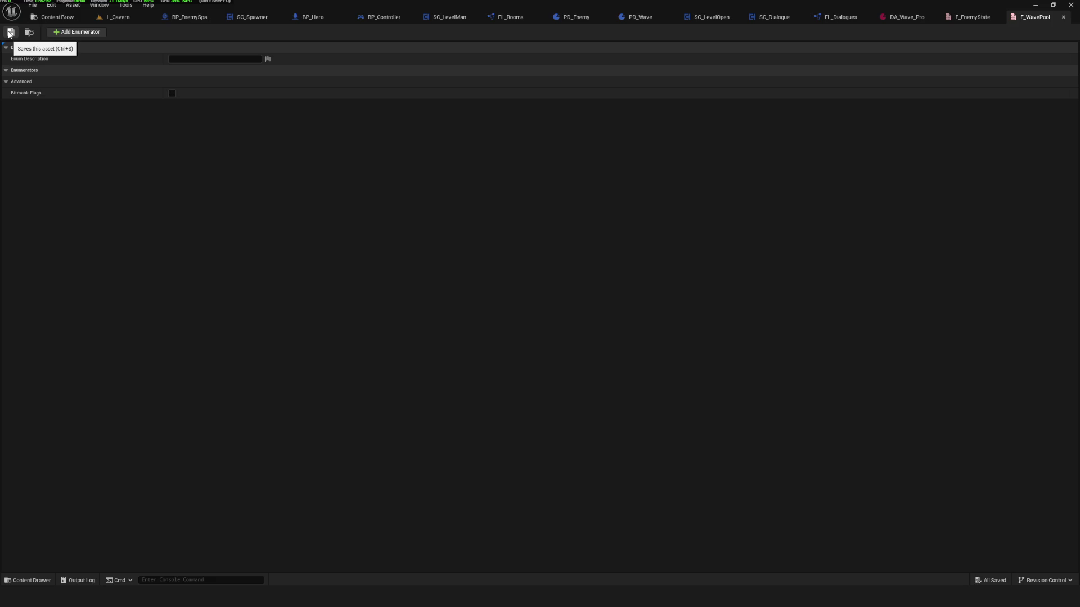
Check FL_Dialogues' LibGetterPoolKeeper and locDialoguePool, save it, and return to the Enums folder.
click(56, 17)
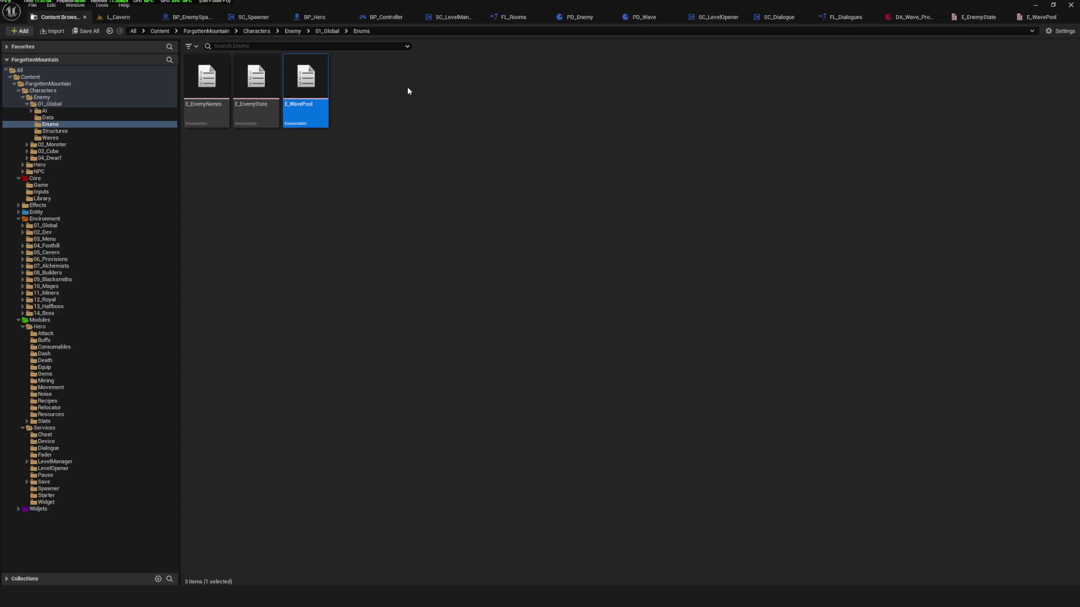
click(844, 17)
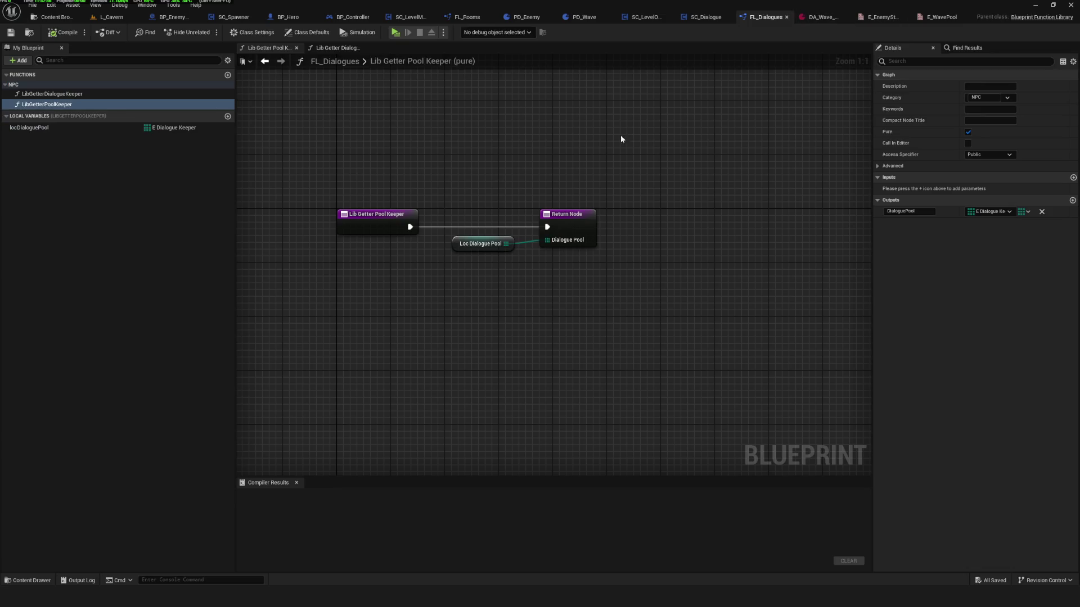
click(79, 105)
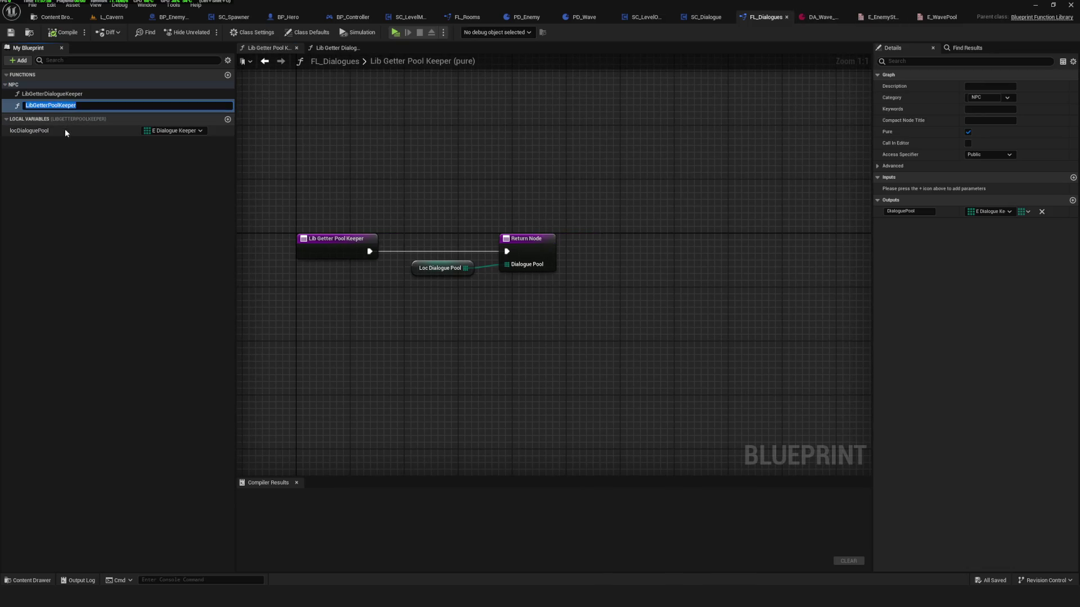
click(65, 130)
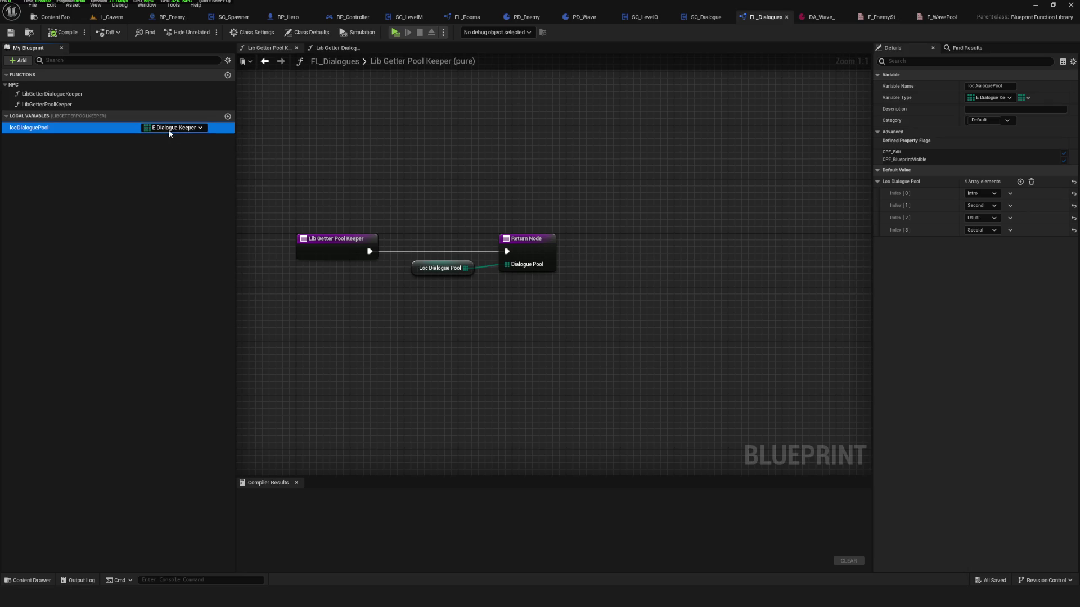
click(14, 36)
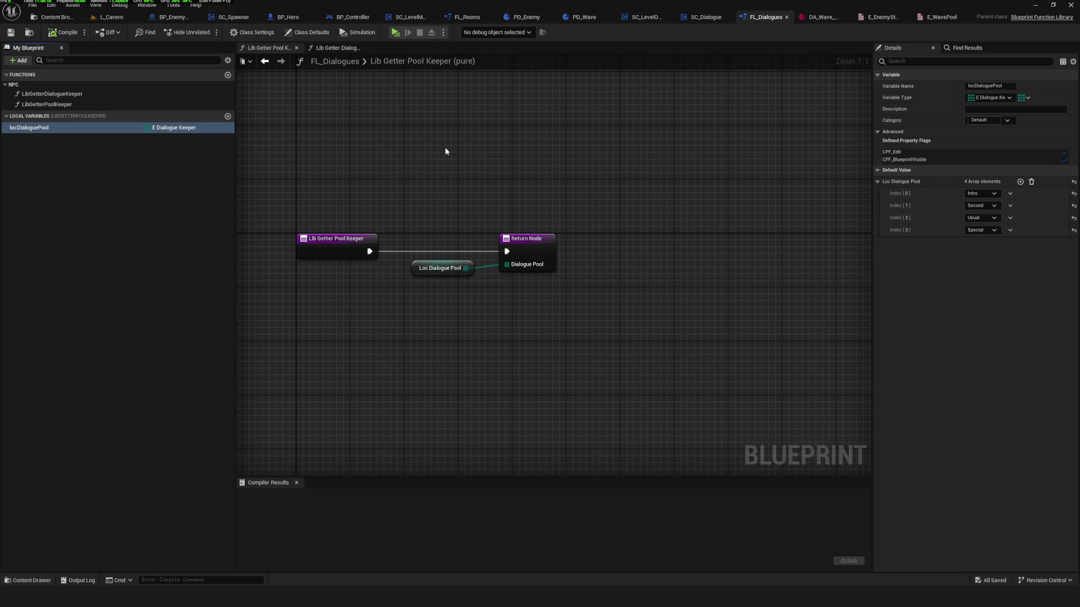
click(72, 17)
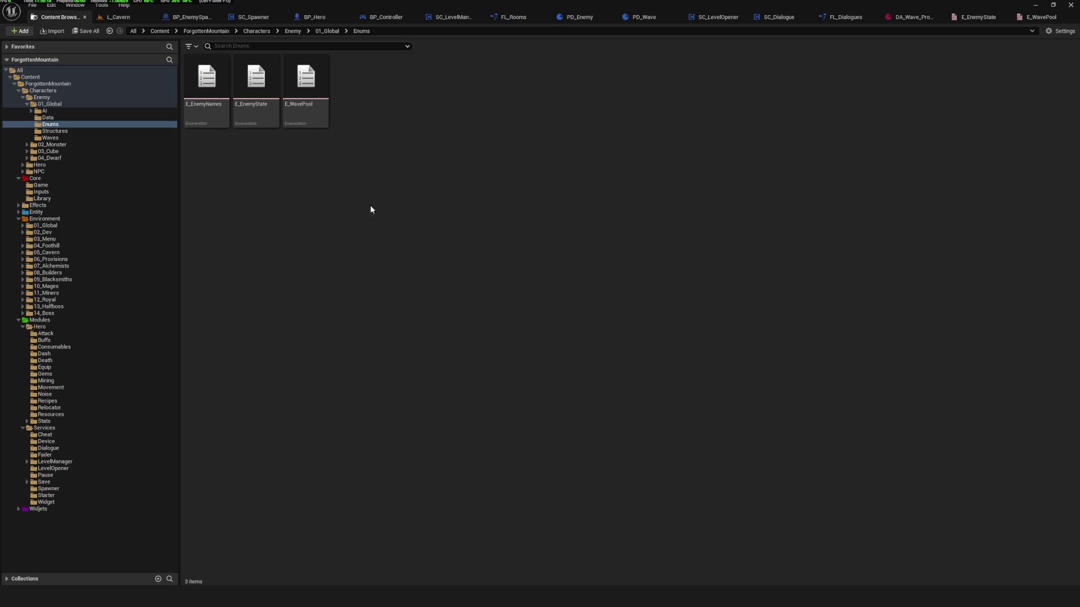
Rename the E_WavePool enum to E_WavePool_Cavern.
click(314, 93)
click(312, 106)
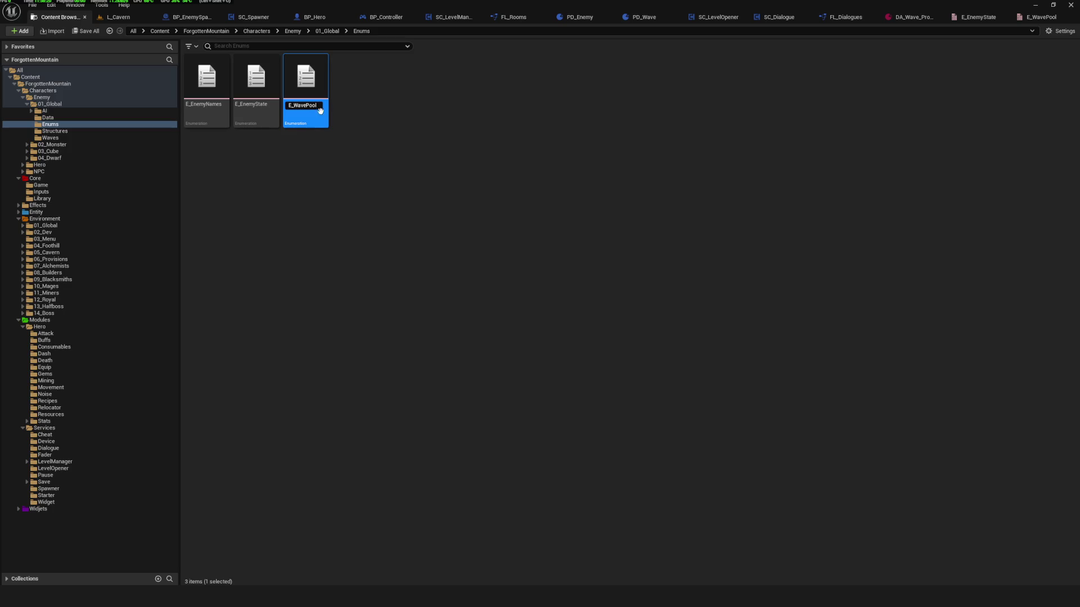
text(_Cavern)
key(Return)
click(399, 151)
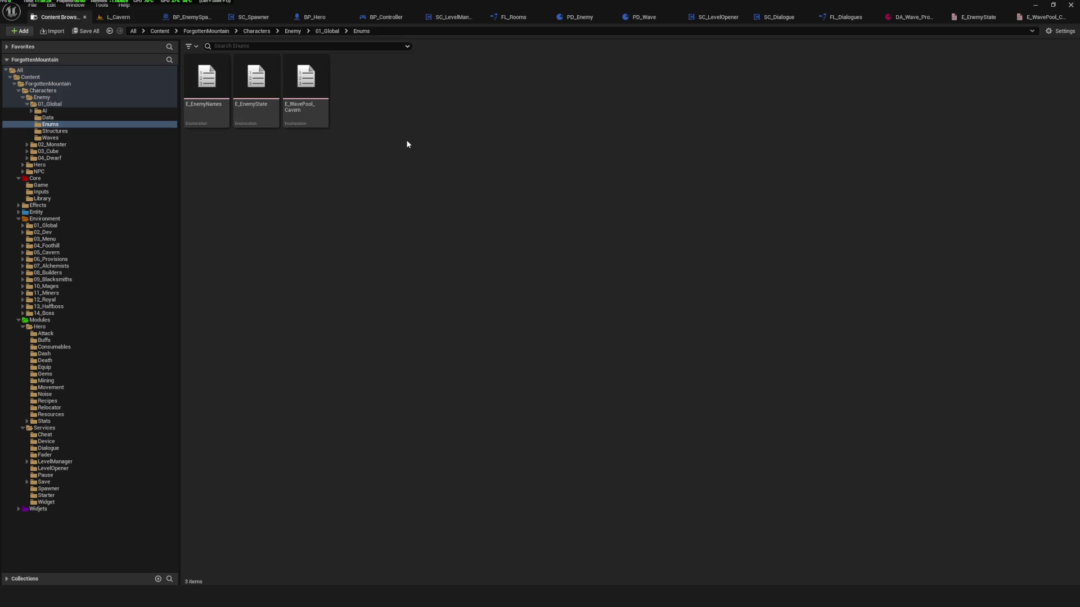
Add three new enumerators (NewEnumerator0 to NewEnumerator2) to E_WavePool_Cavern.
double_click(313, 95)
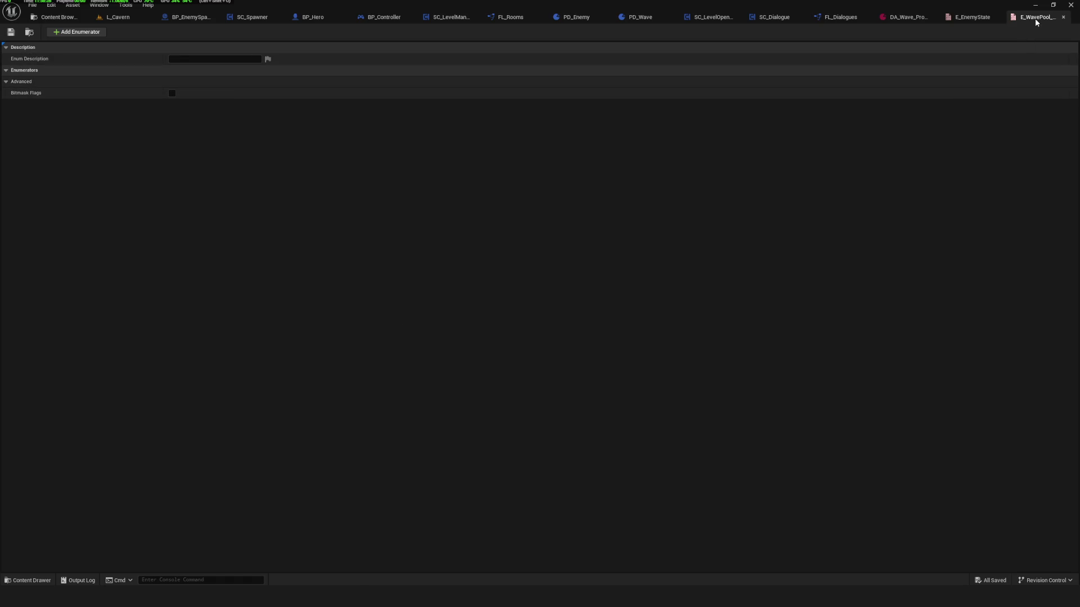
click(1063, 17)
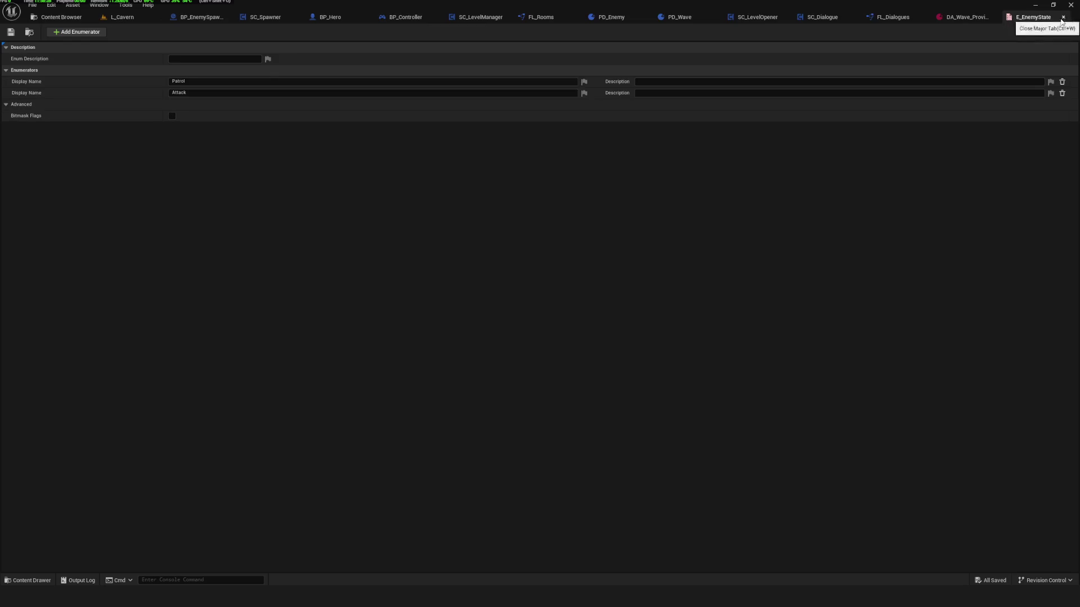
click(56, 17)
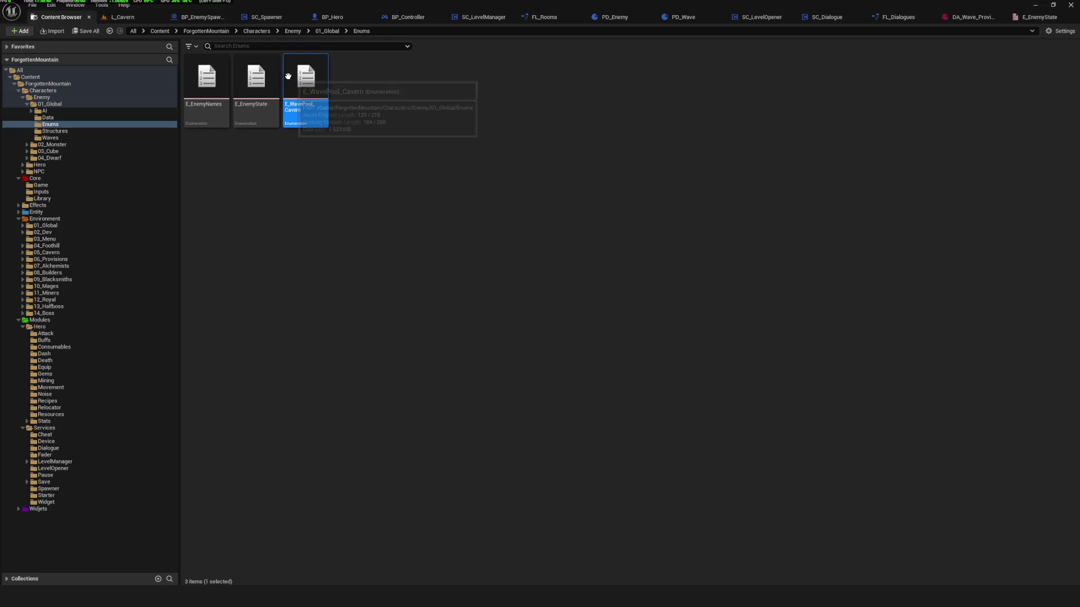
double_click(304, 97)
click(82, 32)
click(83, 32)
click(82, 32)
click(182, 84)
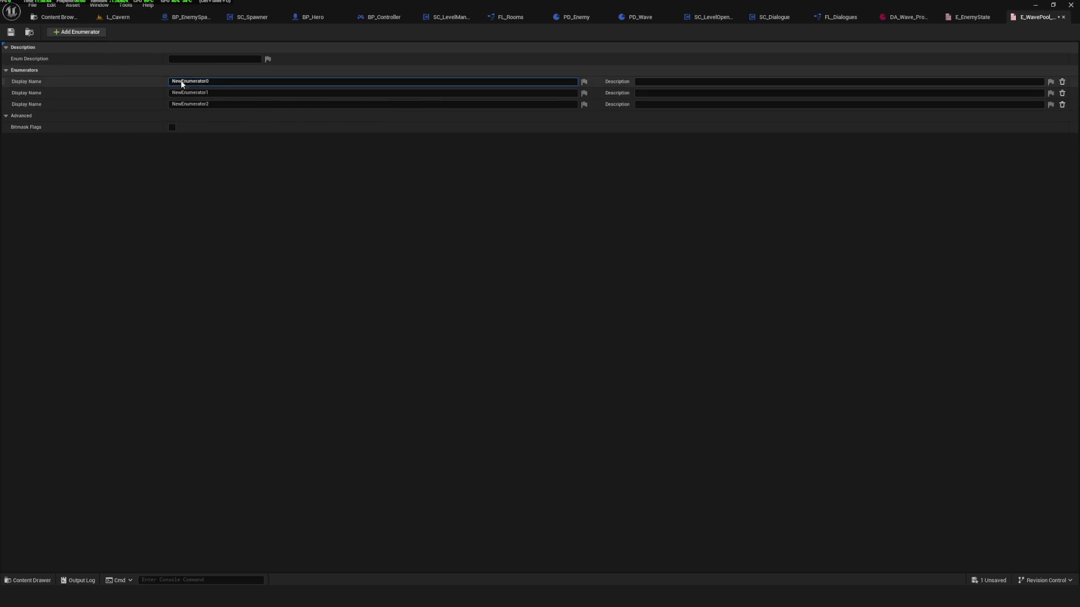
click(57, 17)
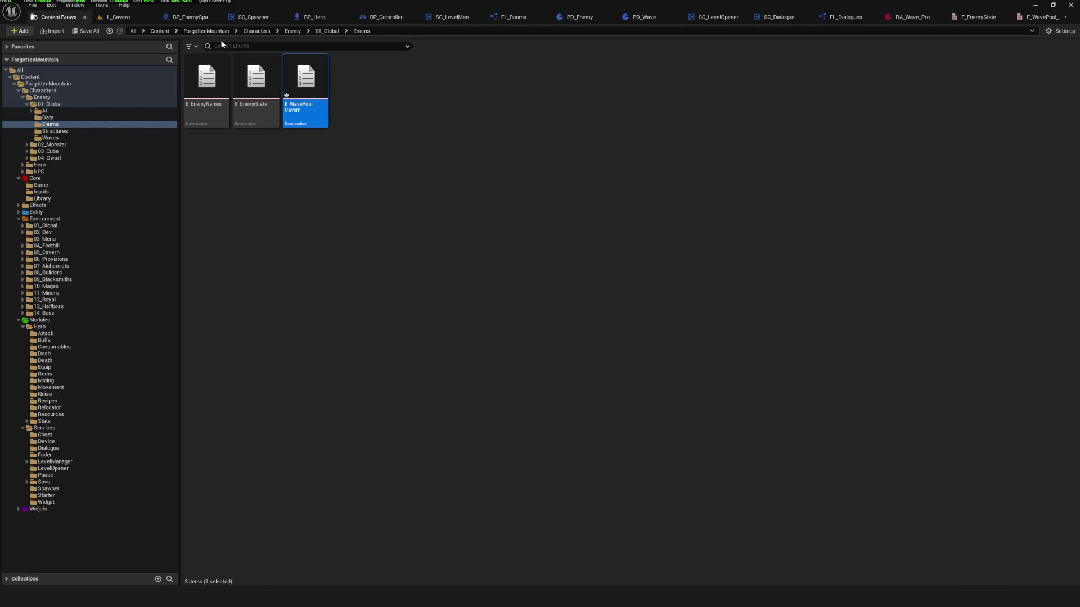
click(54, 138)
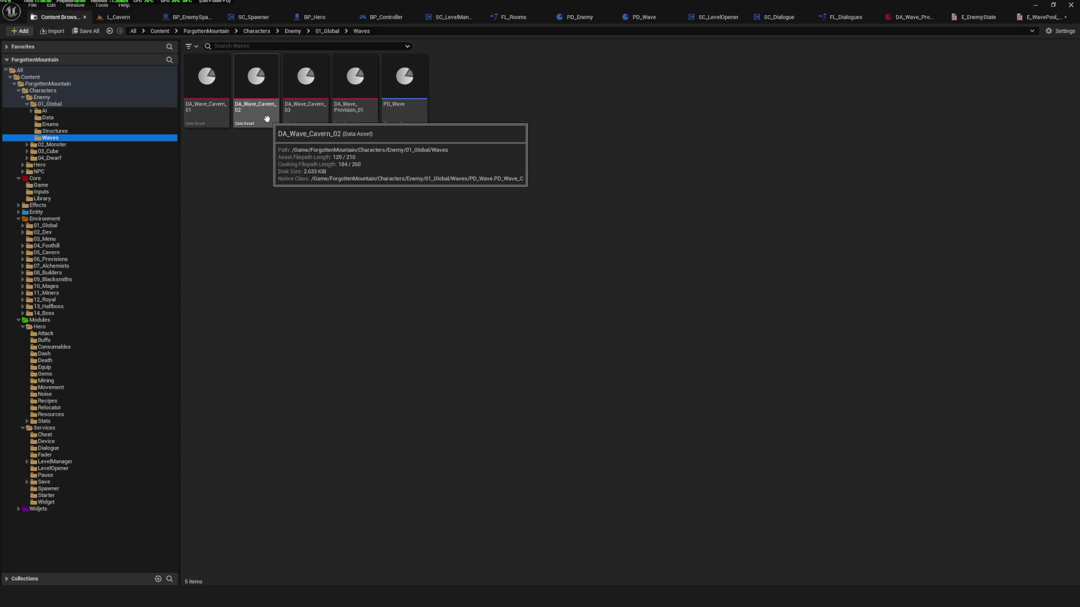
Select the four DA_Wave assets and list them together with Audit Assets.
click(208, 119)
click(210, 107)
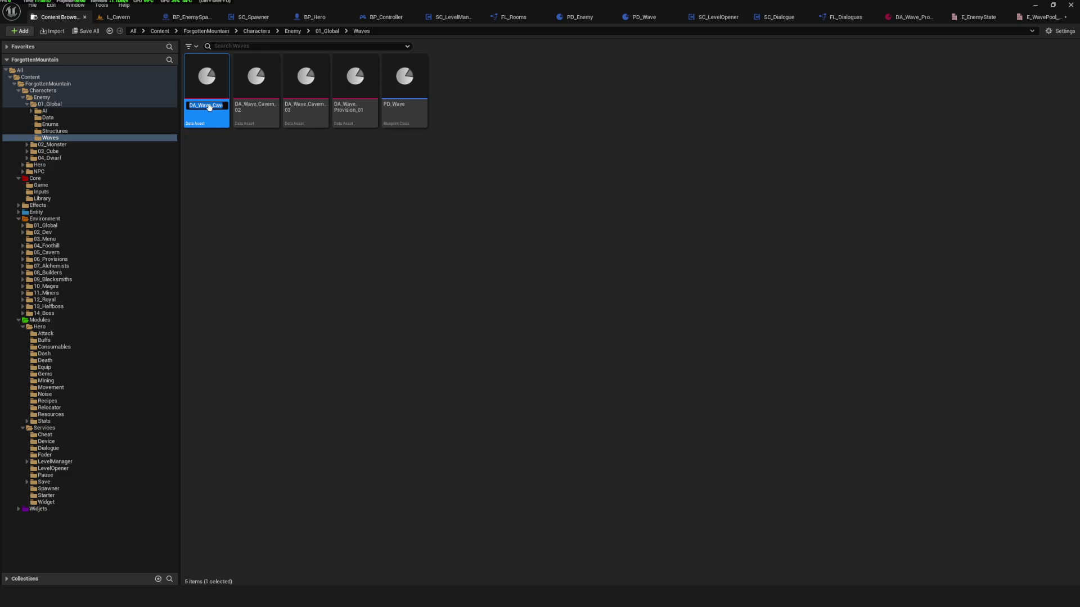
click(220, 141)
click(207, 90)
shift+click(360, 90)
right_click(362, 92)
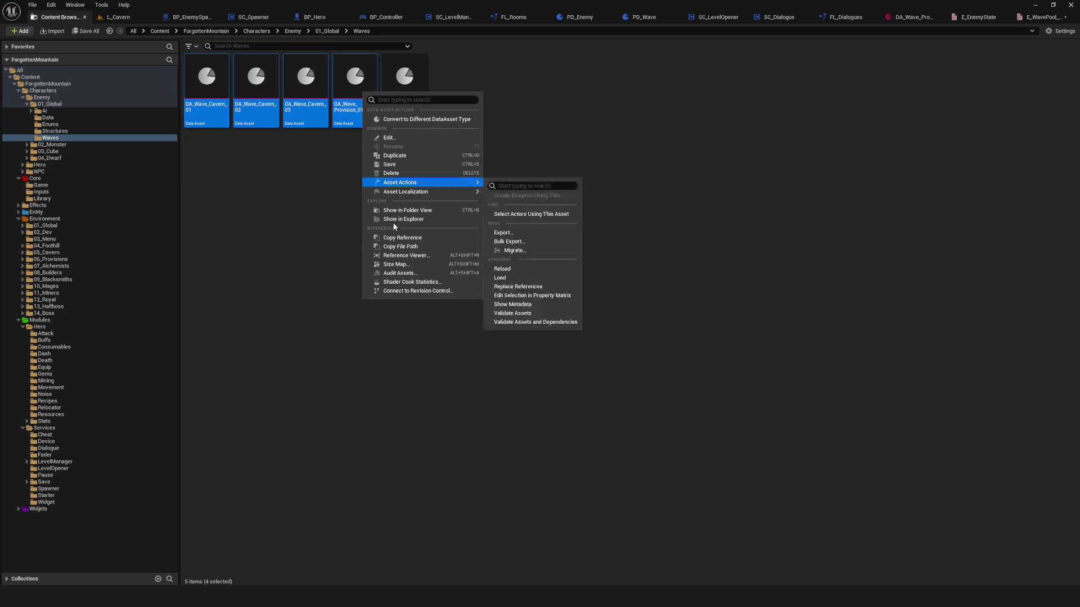
click(419, 274)
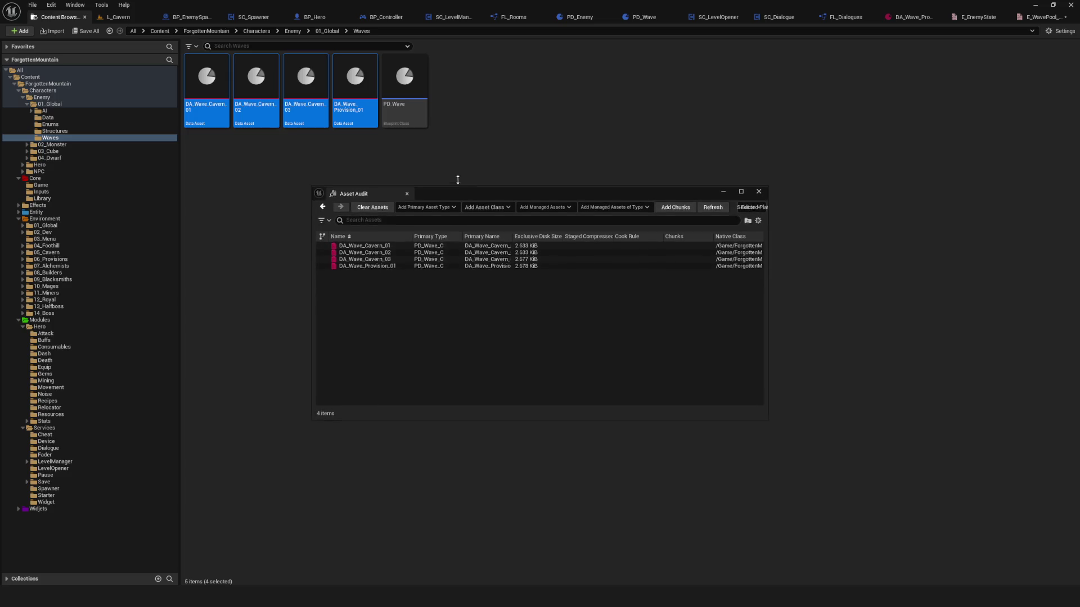
drag(457, 179, 458, 147)
Rename DA_Wave_Cavern_01 to DA_Cavern_Wave_01 in the audit list.
click(380, 215)
click(380, 215)
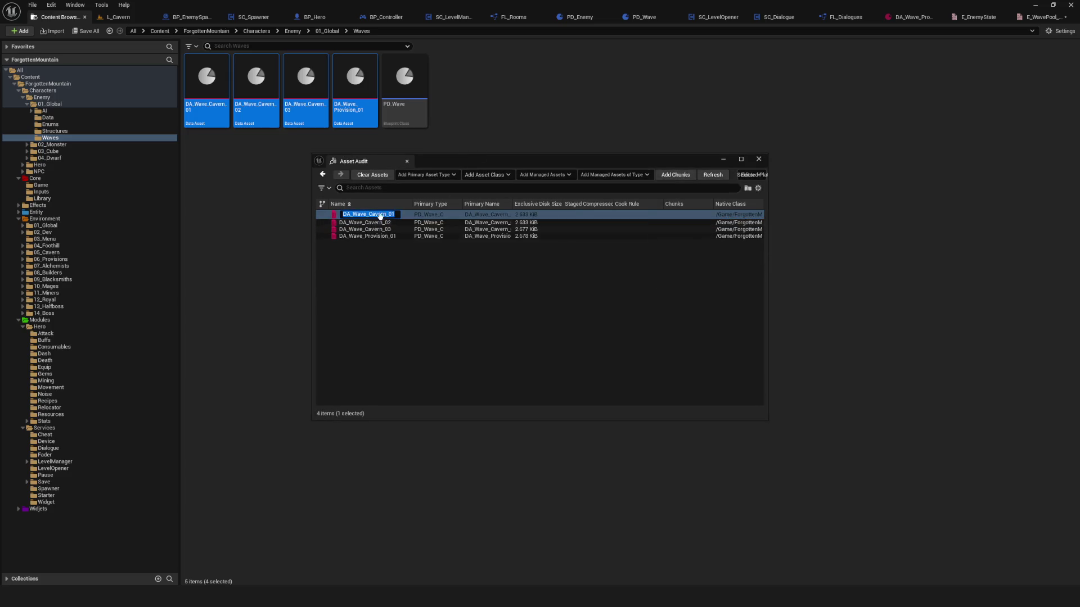
drag(358, 215, 355, 217)
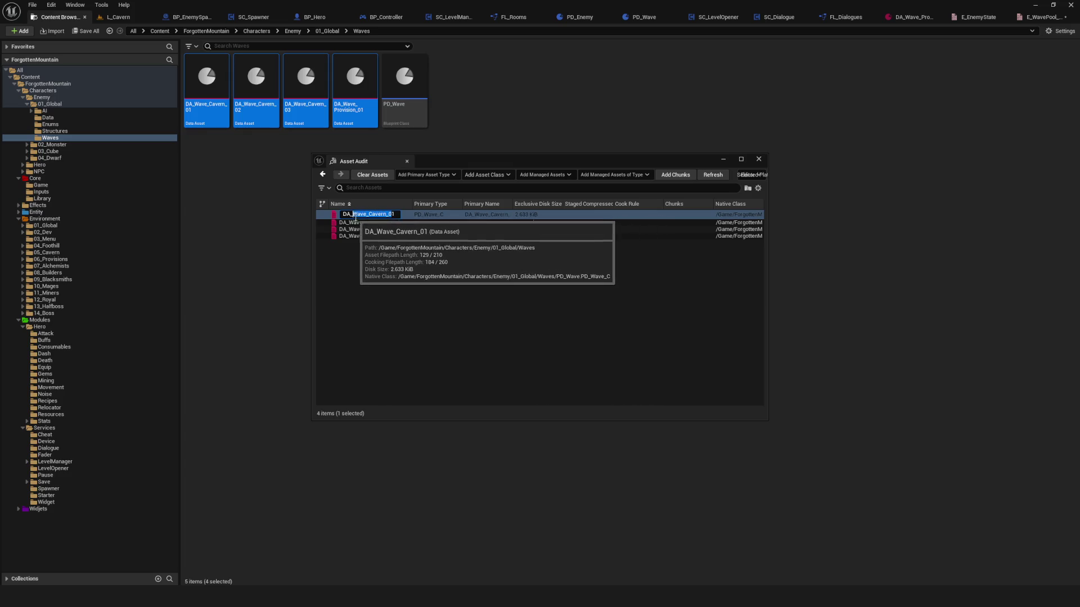
key(End)
key(BackSpace)
key(BackSpace)
key(BackSpace)
key(BackSpace)
key(BackSpace)
key(BackSpace)
text(Cavern_Wave)
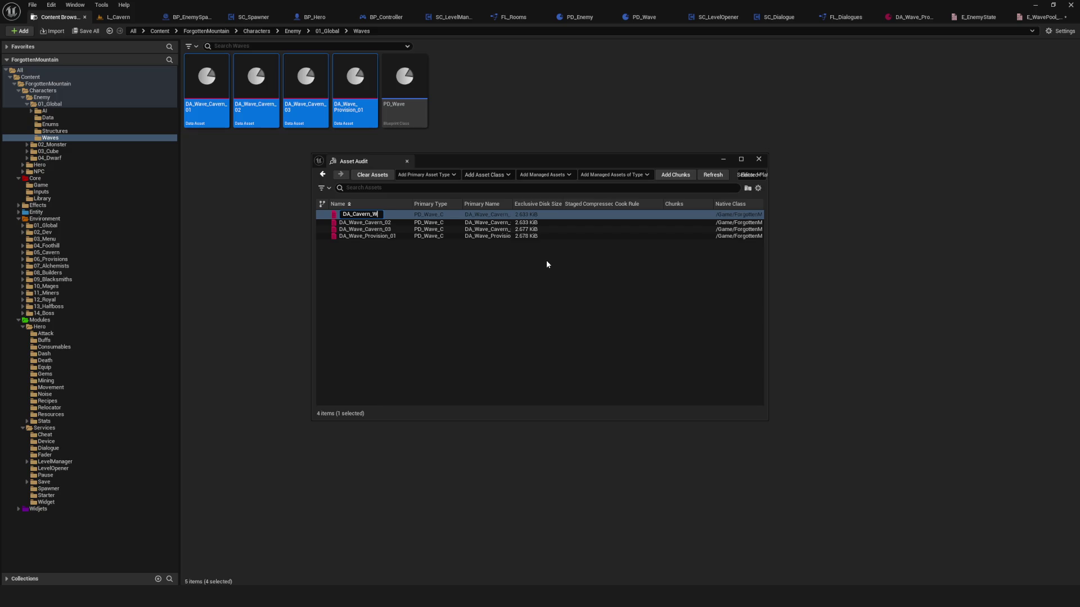
text(_01)
key(Return)
Rename the other two cavern waves to DA_Cavern_Wave_02 and DA_Cavern_Wave_03.
click(382, 215)
key(F2)
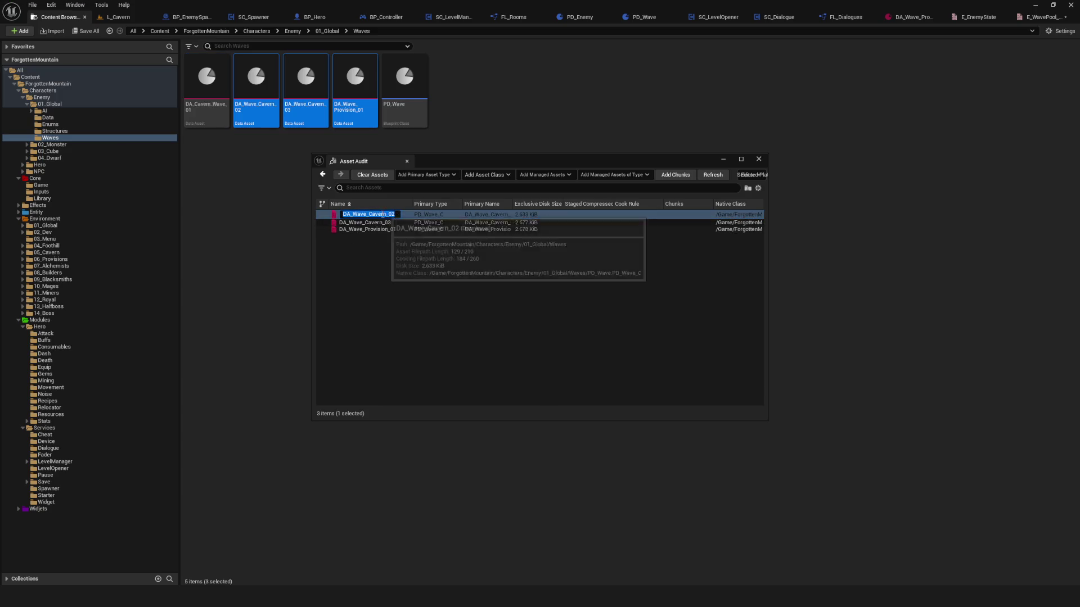
text(Cavern)
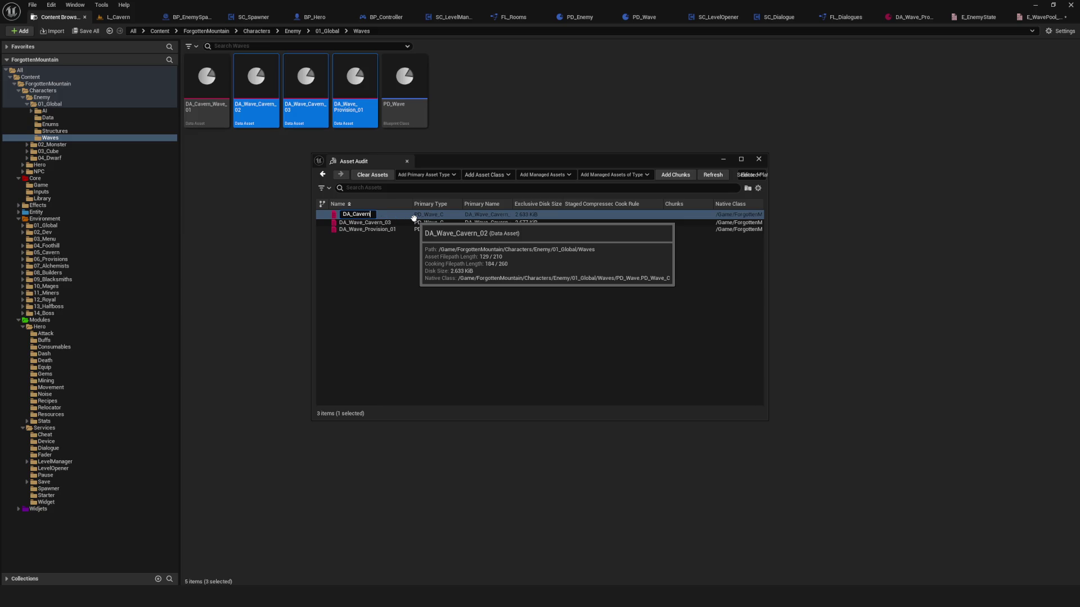
text(_Wave_)
text(02)
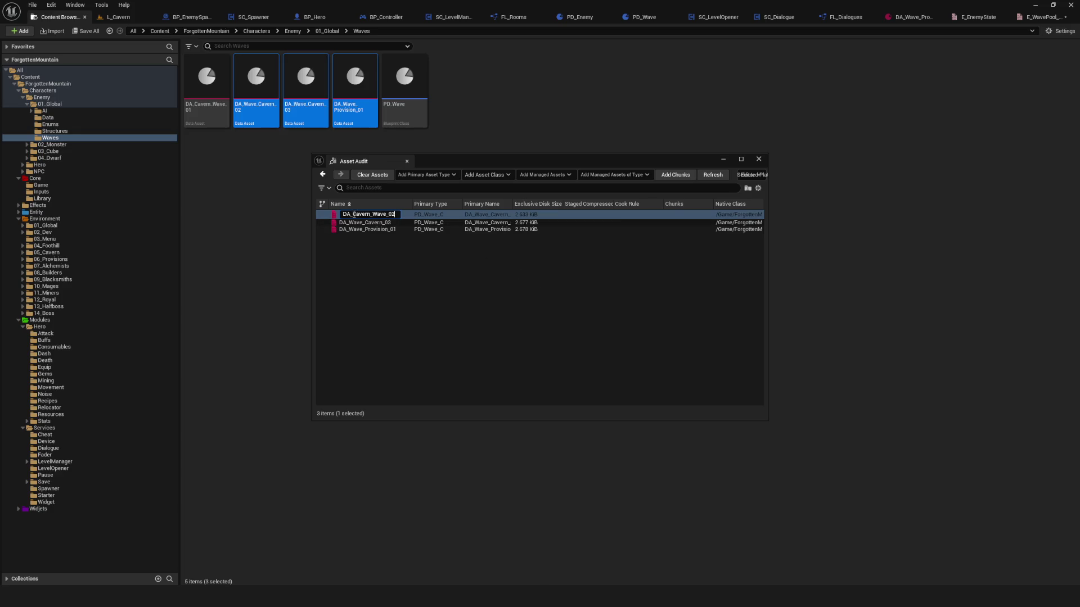
drag(353, 214, 393, 215)
key(Return)
click(367, 214)
text(Cavern_Wave_03)
key(Return)
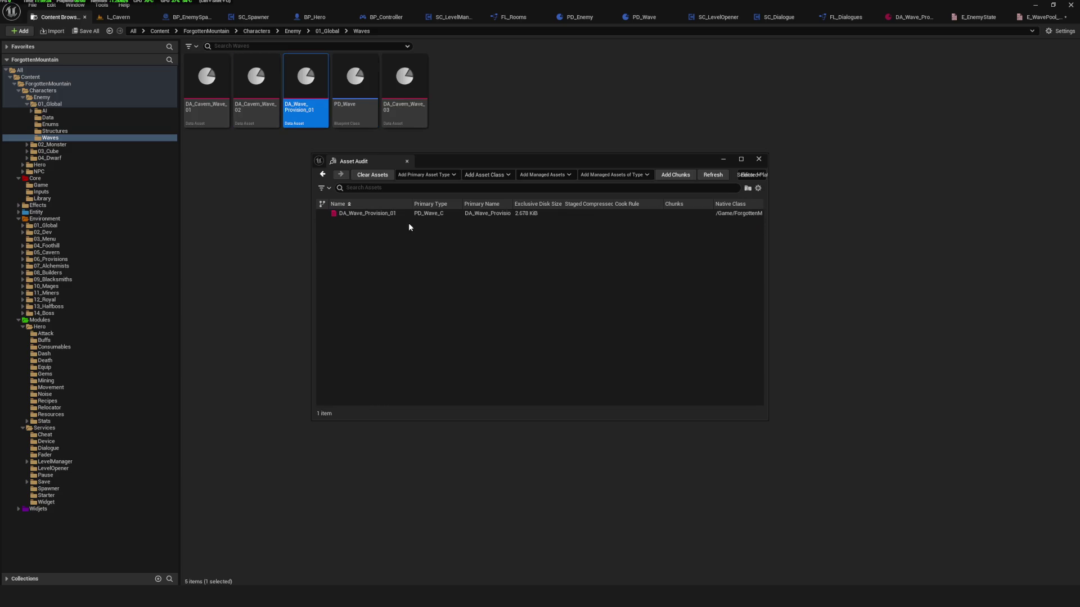
Rename DA_Wave_Provision_01 to DA_Provision_Wave_01 and close the Asset Audit window.
click(383, 216)
click(390, 216)
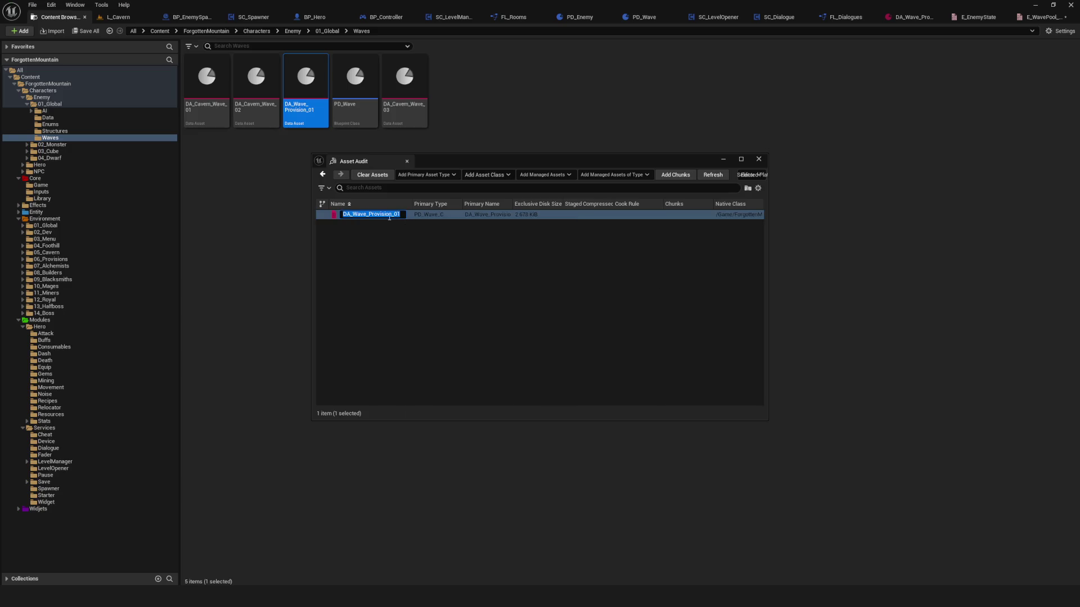
text(DA_Pr)
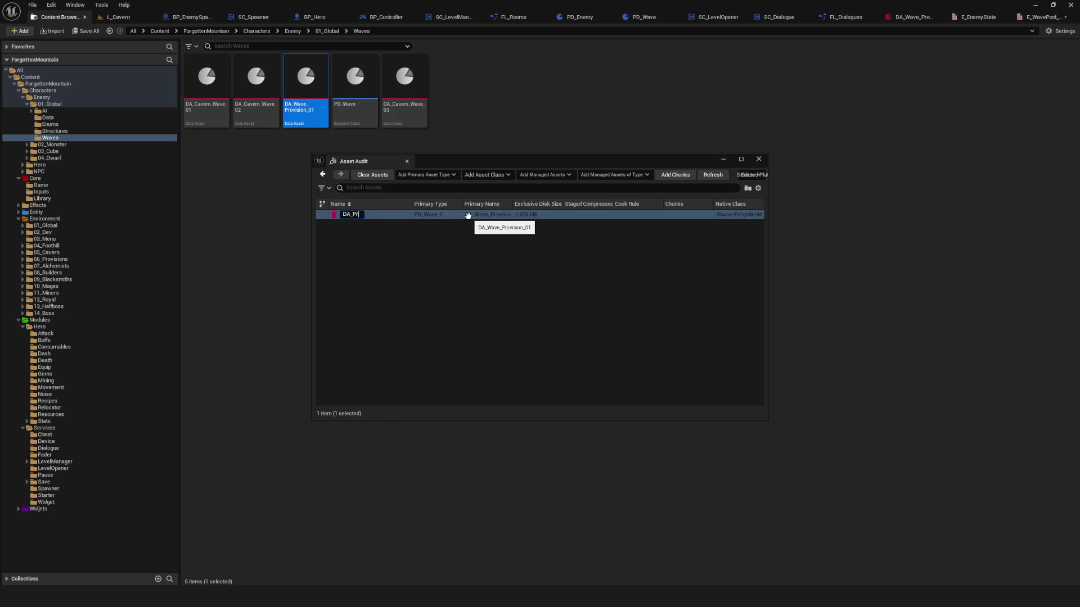
text(ov)
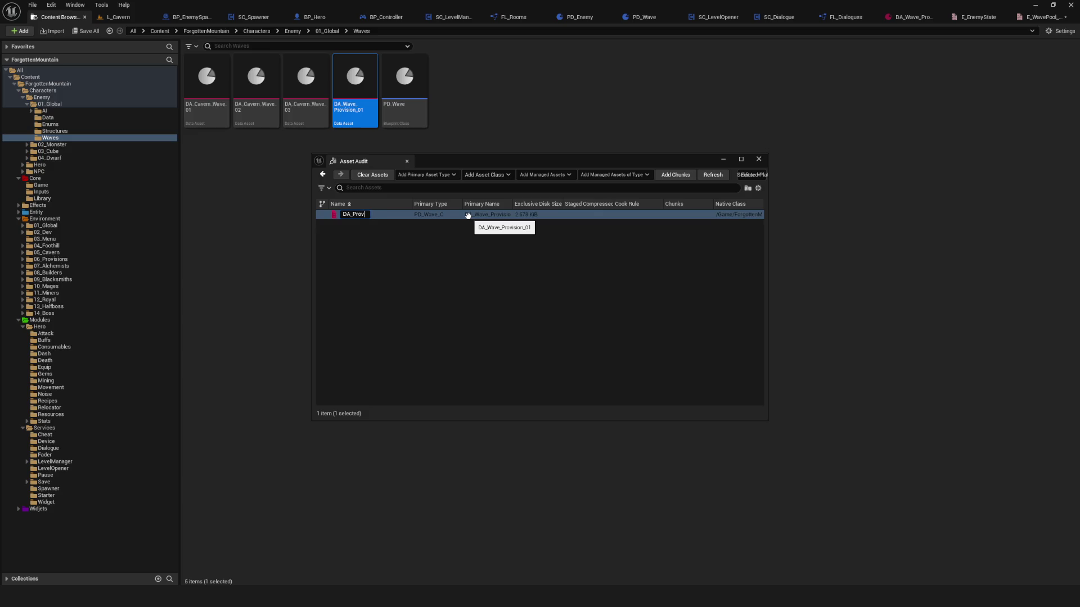
text(ision_Wave_01)
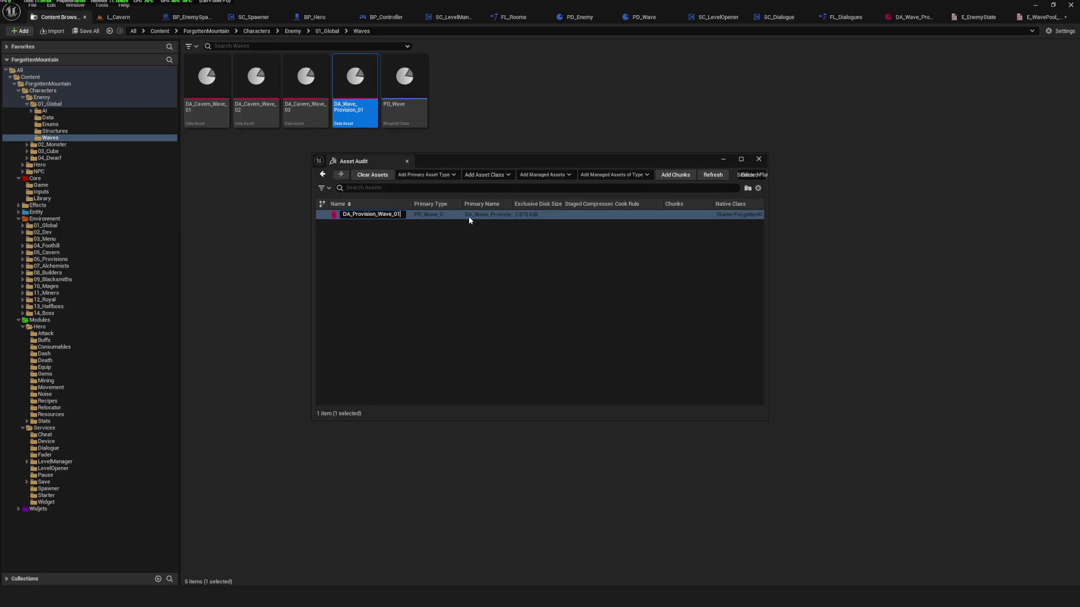
key(Return)
click(730, 160)
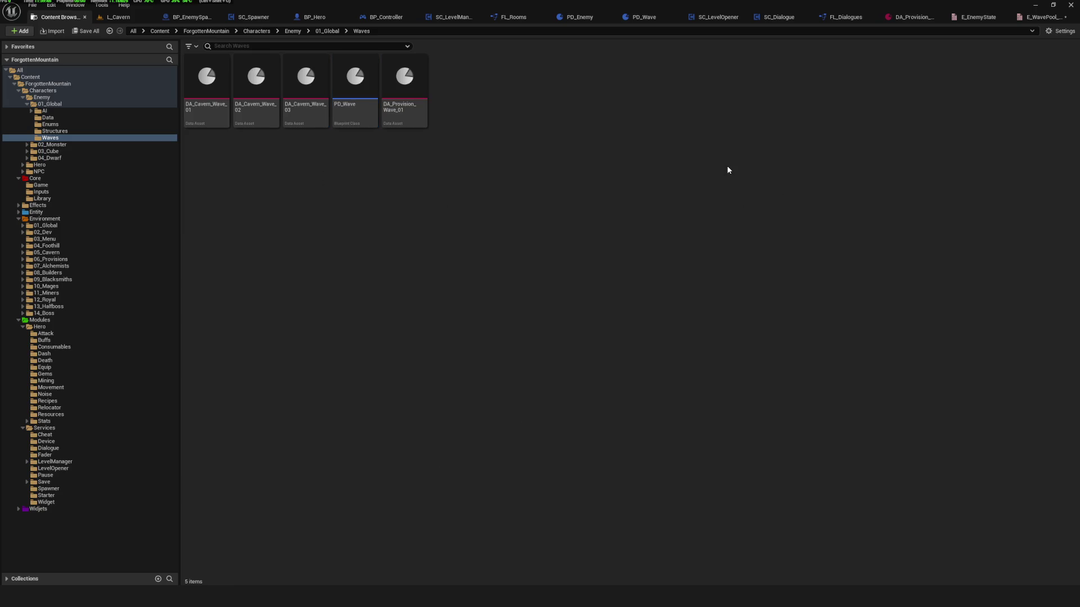
Set E_WavePool_Cavern's first enumerator display name to Cavern_Wave_01.
click(1040, 17)
click(333, 81)
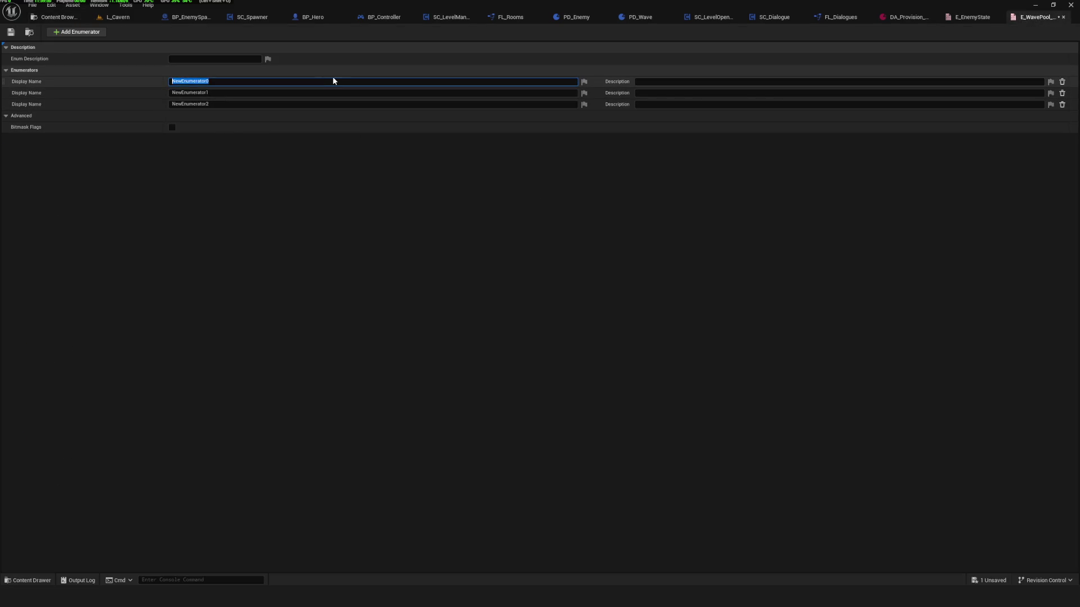
text(Wa)
key(ctrl+a)
text(C)
text(ver)
text(e_0)
text(01)
key(Return)
Name the remaining enumerators Cavern_Wave_02 and Cavern_Wave_03 and save the enum.
click(232, 94)
text(Cavern_Wave_02)
key(Return)
click(219, 104)
text(Cavern_Wave_03)
key(Return)
click(11, 34)
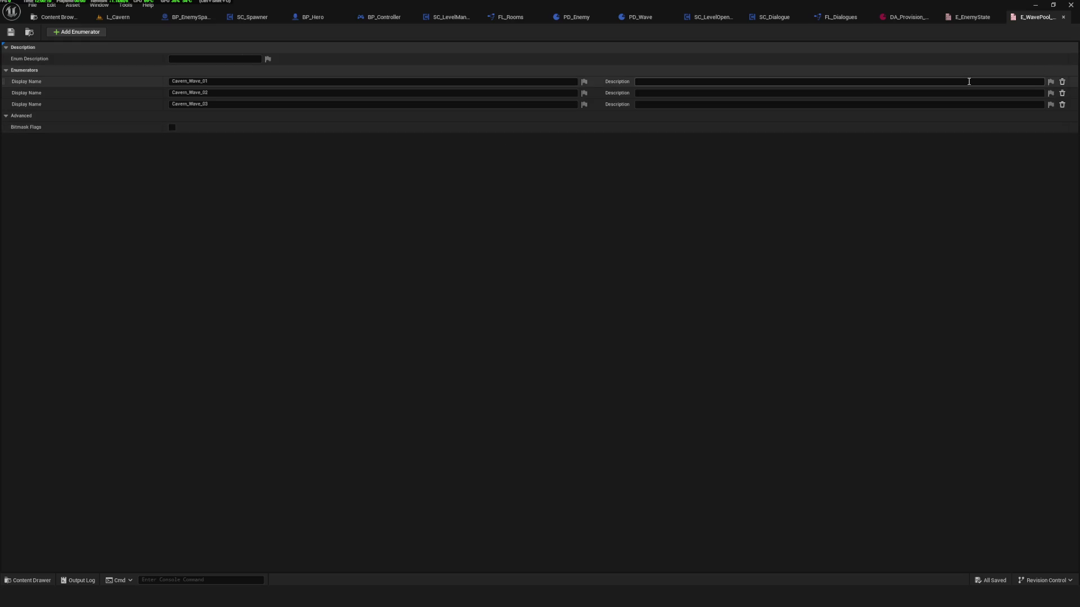
click(56, 17)
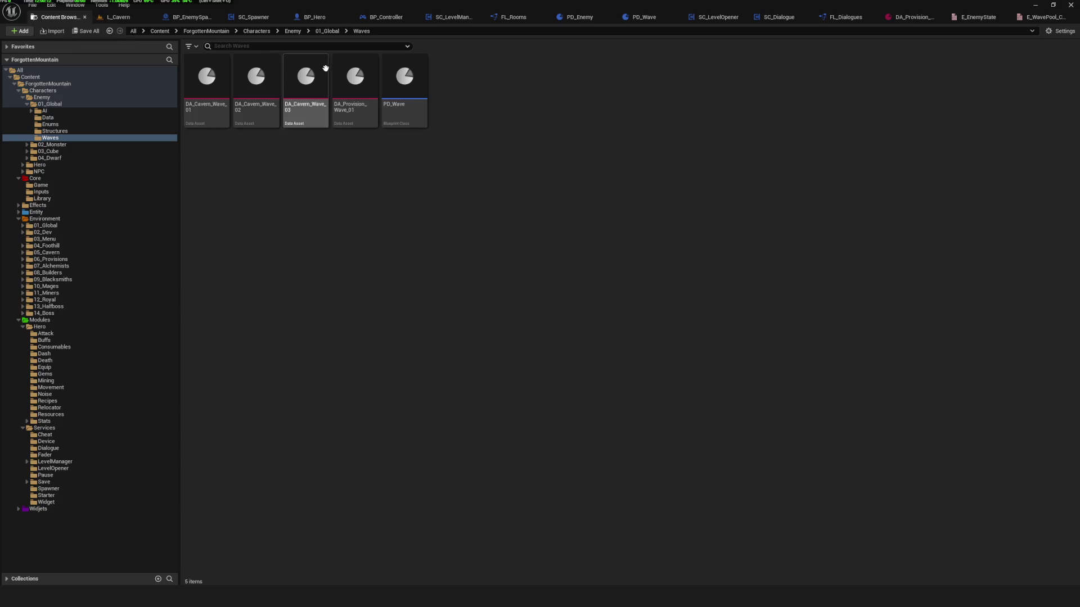
Create a new enumeration in the Enums folder, provisionally named E_Waves_.
click(50, 125)
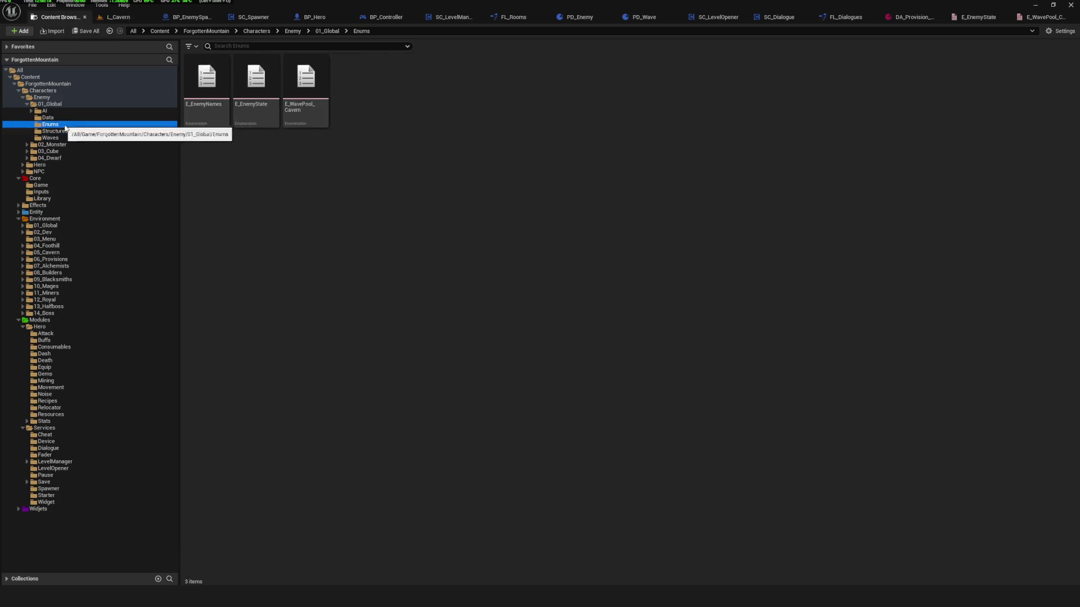
right_click(312, 89)
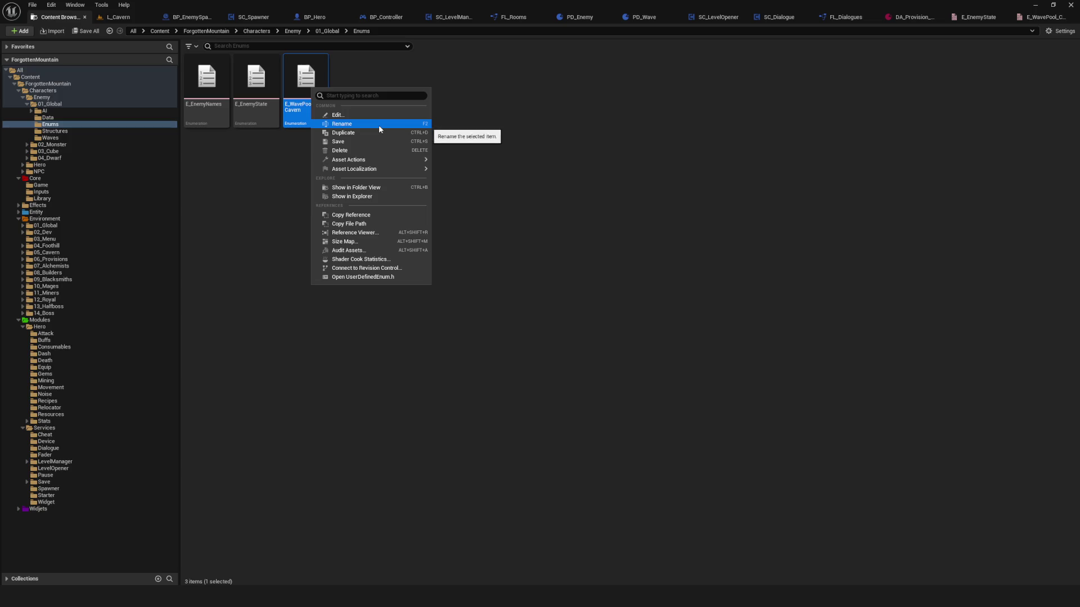
right_click(443, 86)
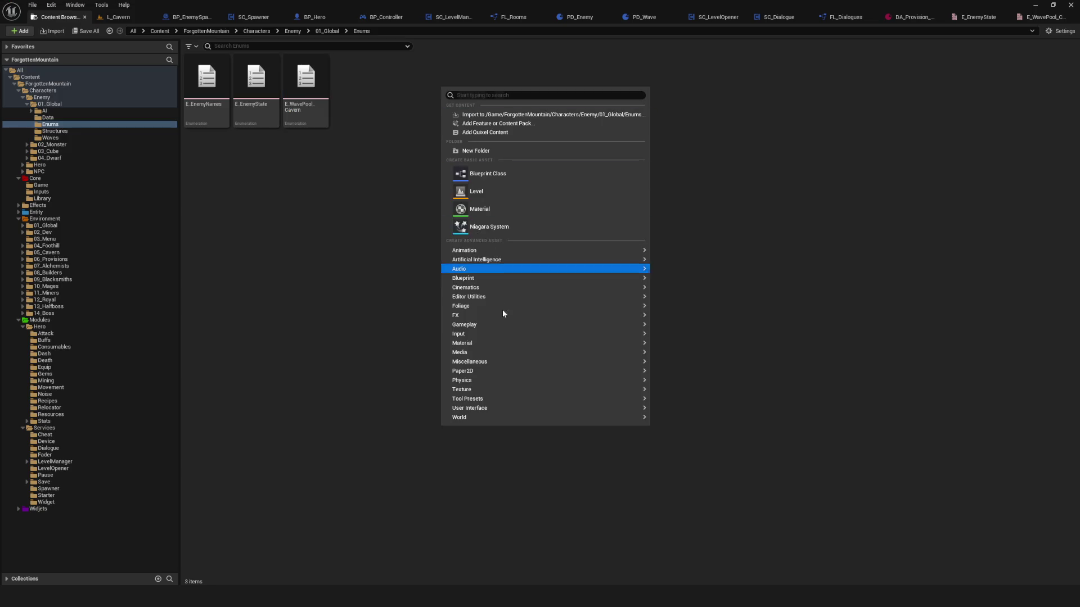
mouse_move(515, 335)
mouse_move(485, 278)
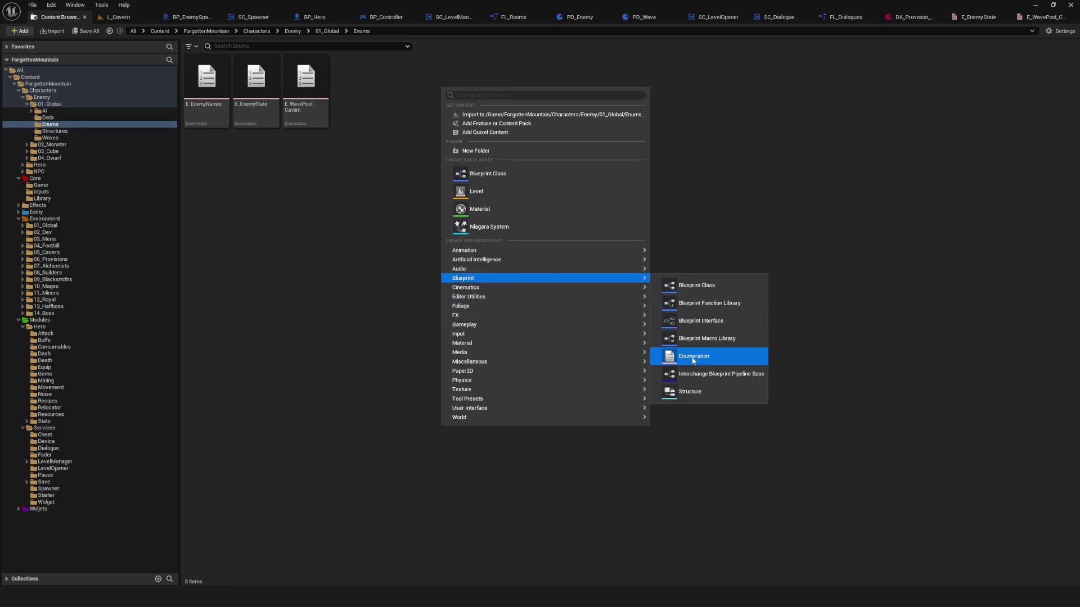
click(689, 357)
text(E_)
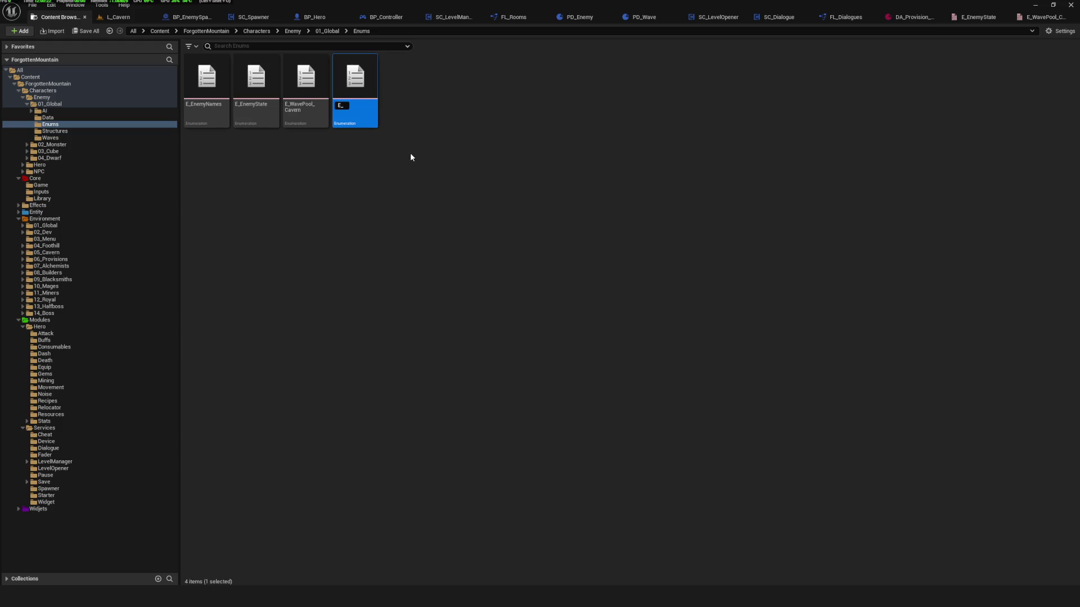
text(WavePool_)
key(Return)
click(314, 105)
text(E_Waves)
key(Return)
Rename E_WavePool_Cavern to E_Waves_Cavern.
click(305, 105)
click(312, 107)
drag(307, 106, 321, 105)
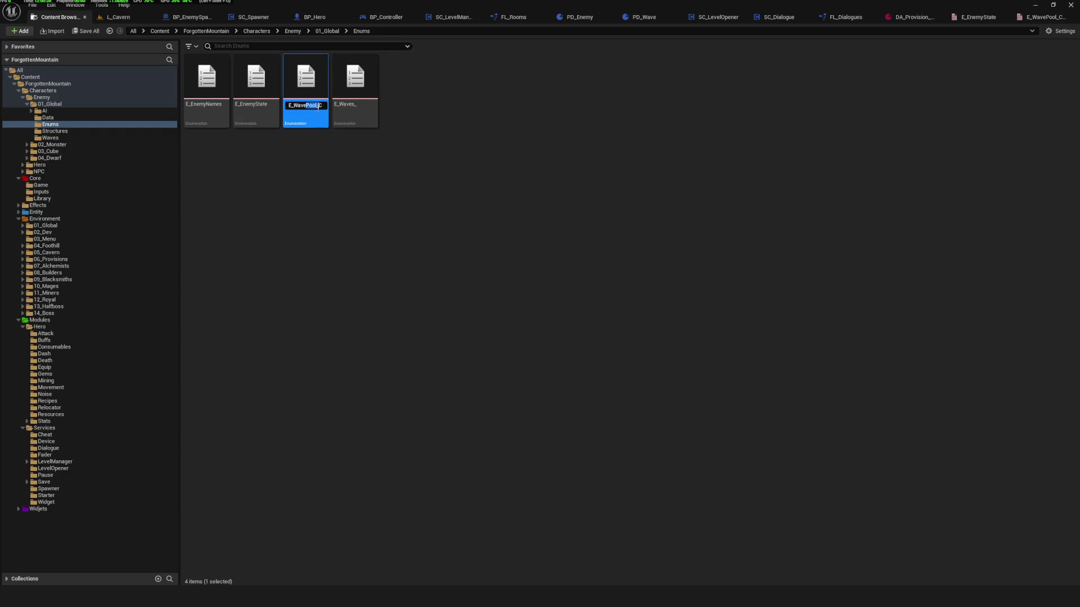
click(319, 106)
key(BackSpace)
key(BackSpace)
key(BackSpace)
text(s)
key(Return)
Rename the new E_Waves_ enum to E_Waves_Provision, fixing the spelling.
click(301, 96)
click(310, 106)
text(Procision)
key(Return)
click(369, 105)
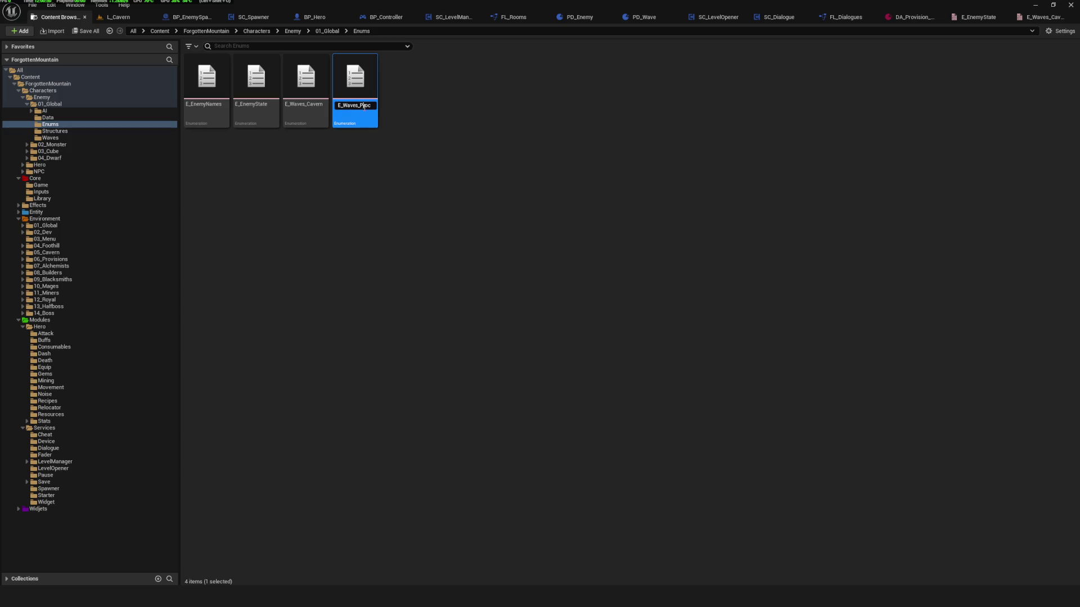
text(ision)
key(Return)
click(431, 181)
Open E_Waves_Provision and add its first enumerator, starting on its display name.
click(355, 79)
click(305, 78)
click(449, 164)
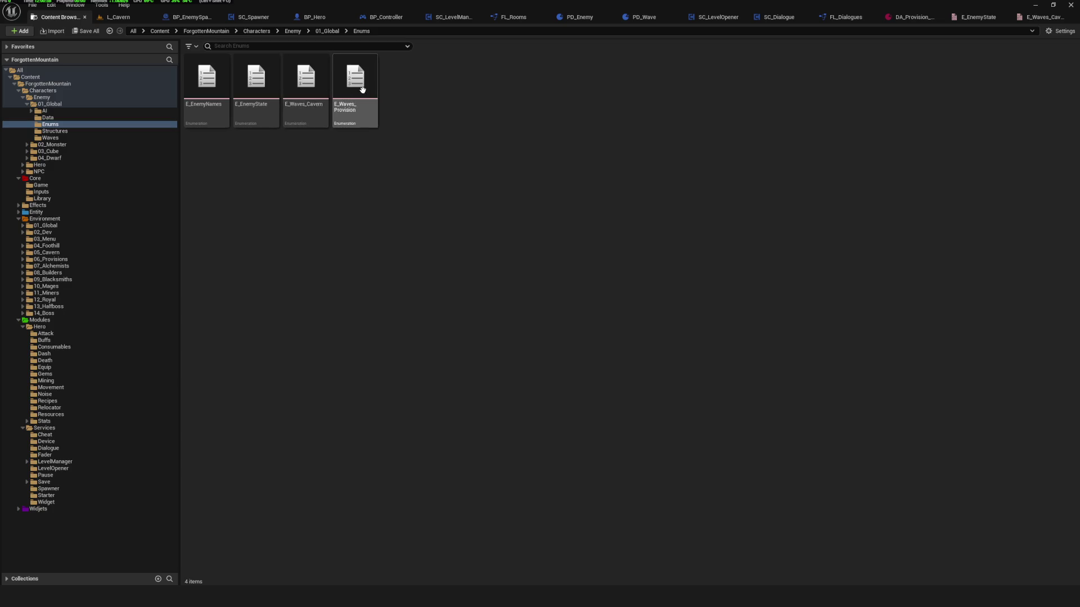
double_click(355, 84)
click(81, 32)
click(209, 82)
text(Provision_Wave_0)
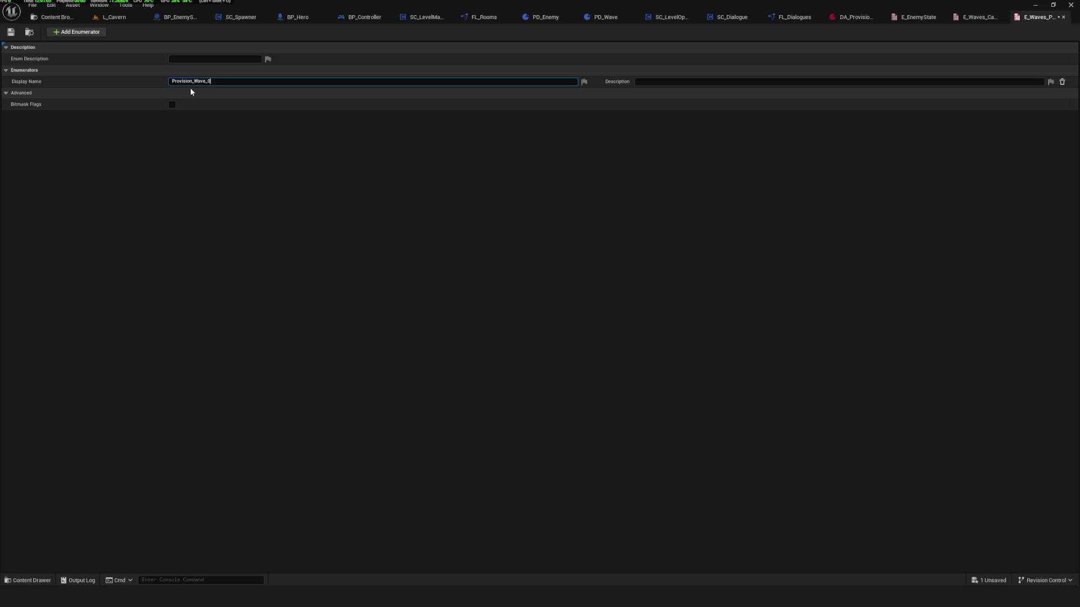
Name the E_Waves_Provision entry Provision_Wave_01 and save the enum.
text(1)
key(Return)
click(10, 32)
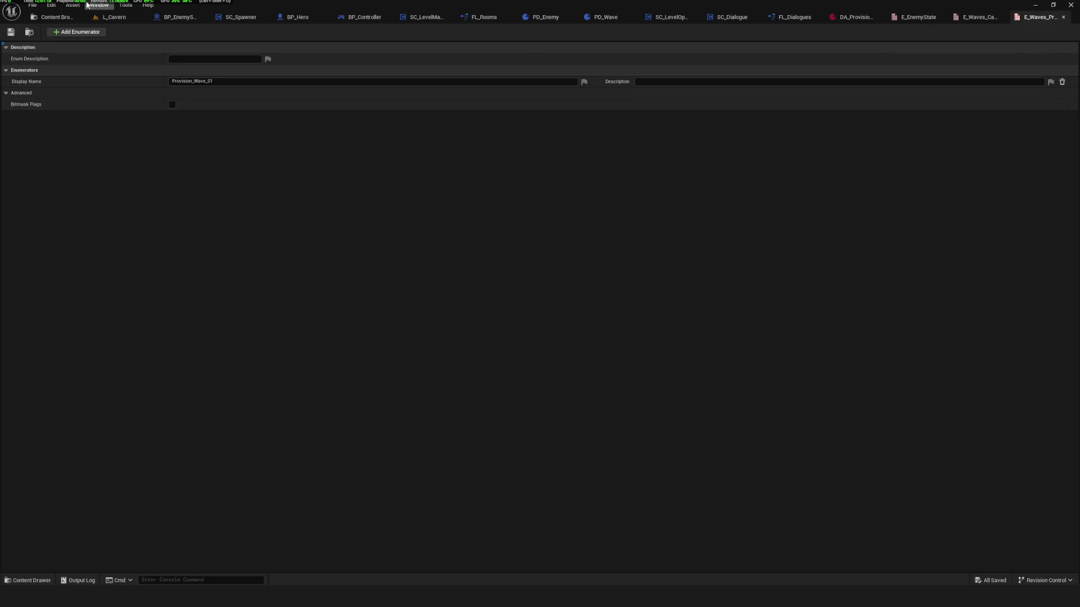
Browse to the Core > Library folder with its four function libraries.
click(56, 17)
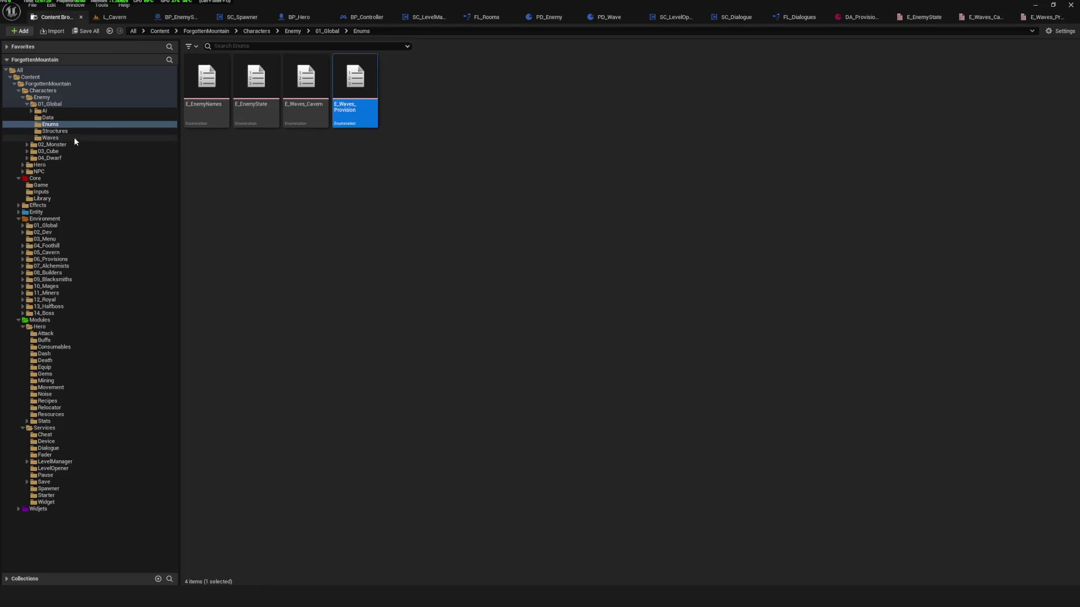
click(35, 179)
click(306, 70)
double_click(306, 70)
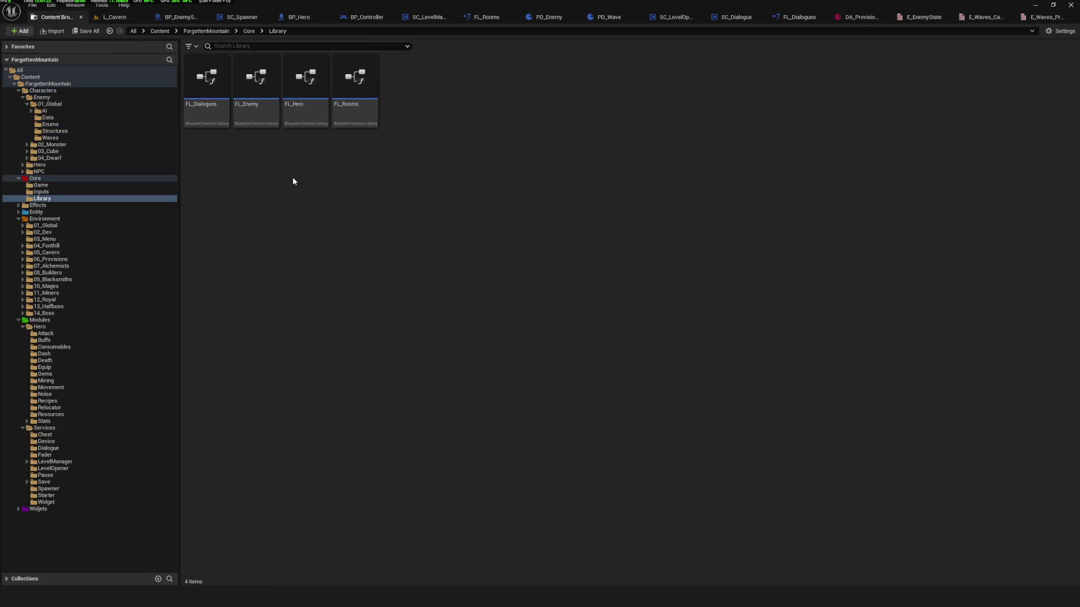
right_click(443, 112)
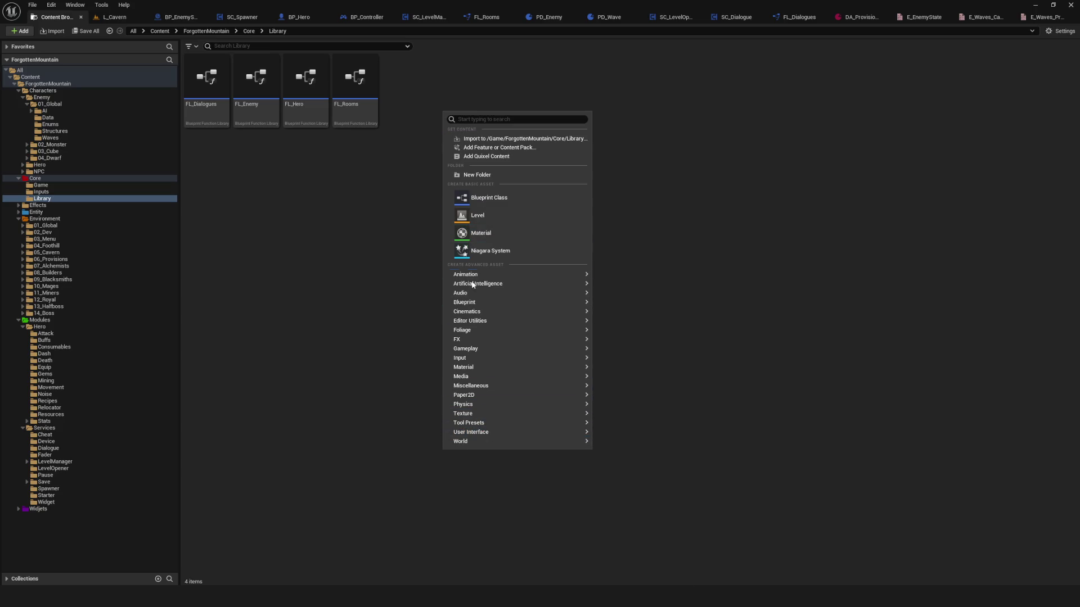
Create a Blueprint Function Library named FL_Waves in the Library folder.
mouse_move(549, 306)
click(674, 332)
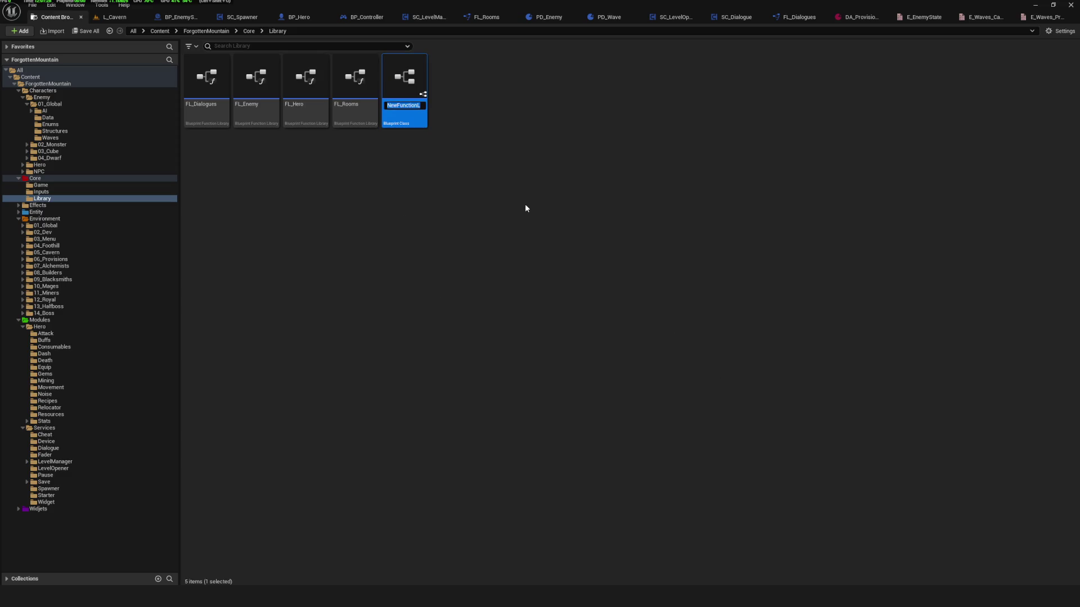
text(FL_)
text(Waves)
key(Return)
Inspect FL_Enemy's LibGetterEnemy function and its DA_Enemy variable's default map.
double_click(246, 96)
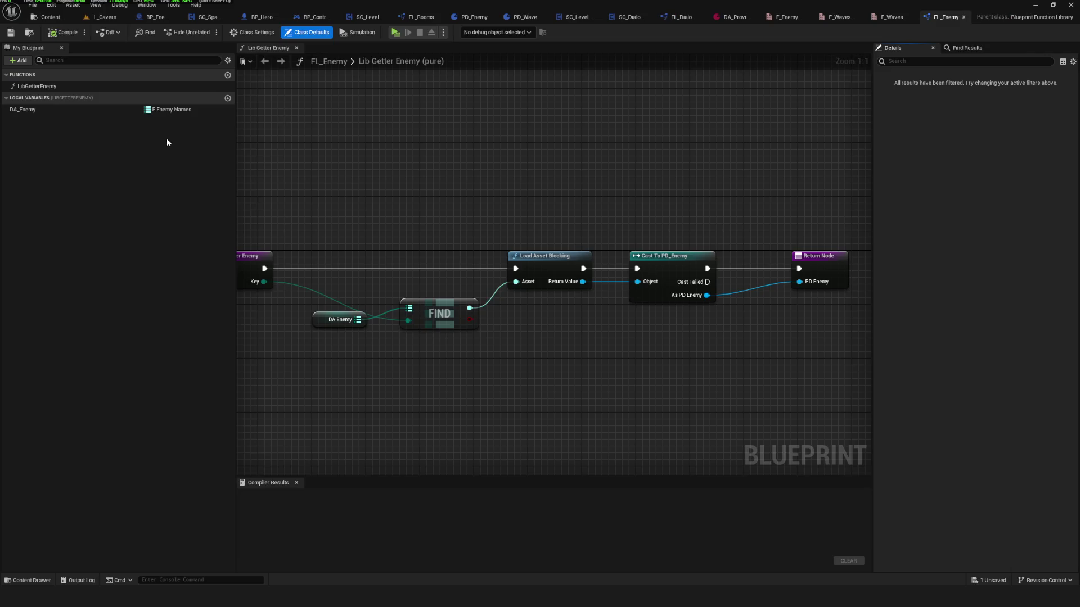
click(42, 87)
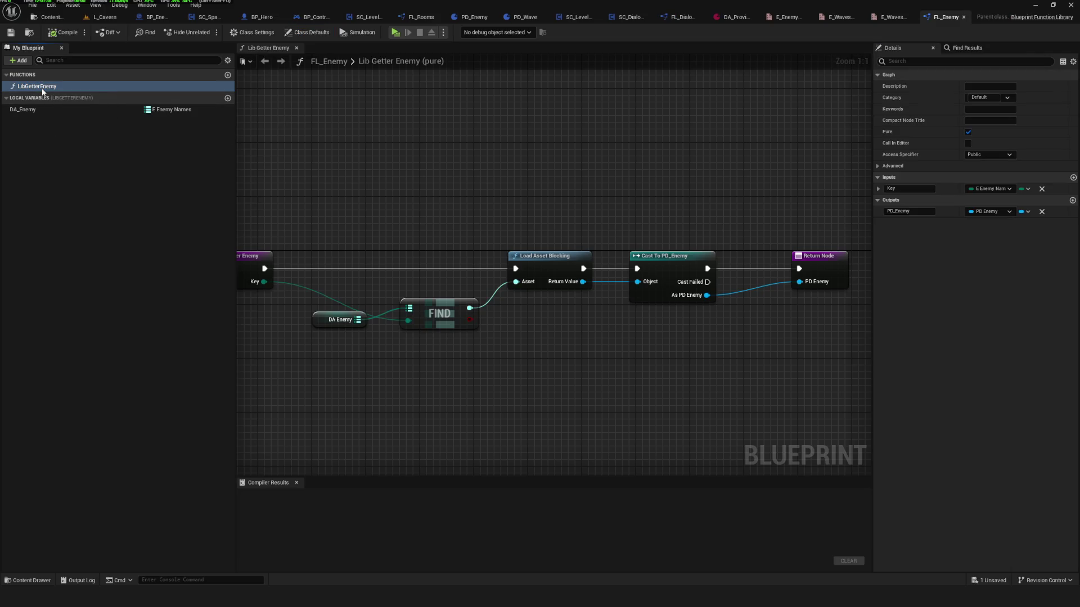
click(36, 110)
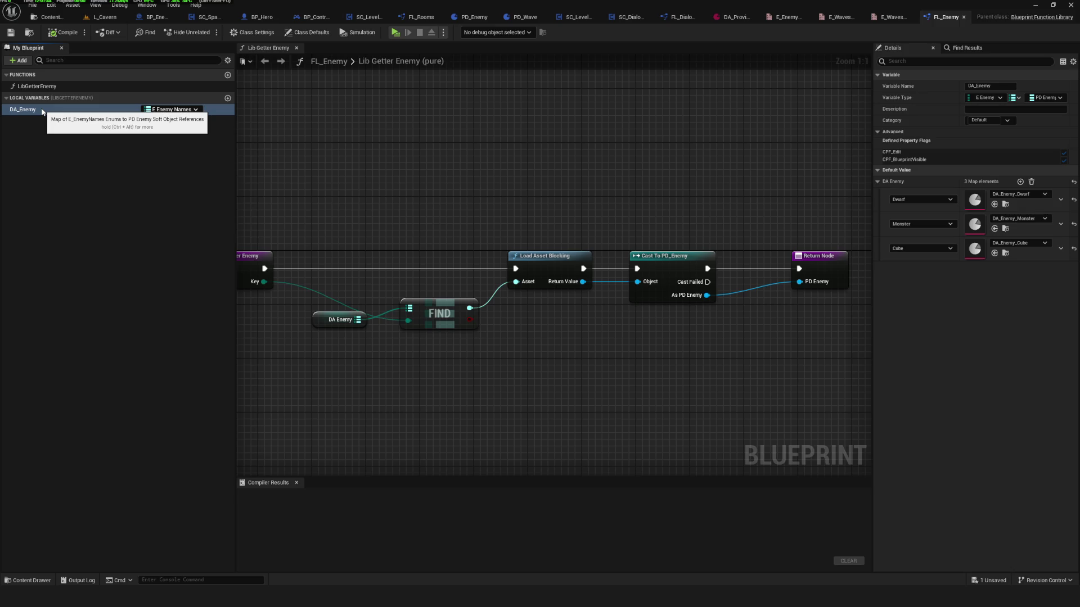
click(50, 87)
click(34, 110)
click(50, 87)
click(34, 110)
click(49, 85)
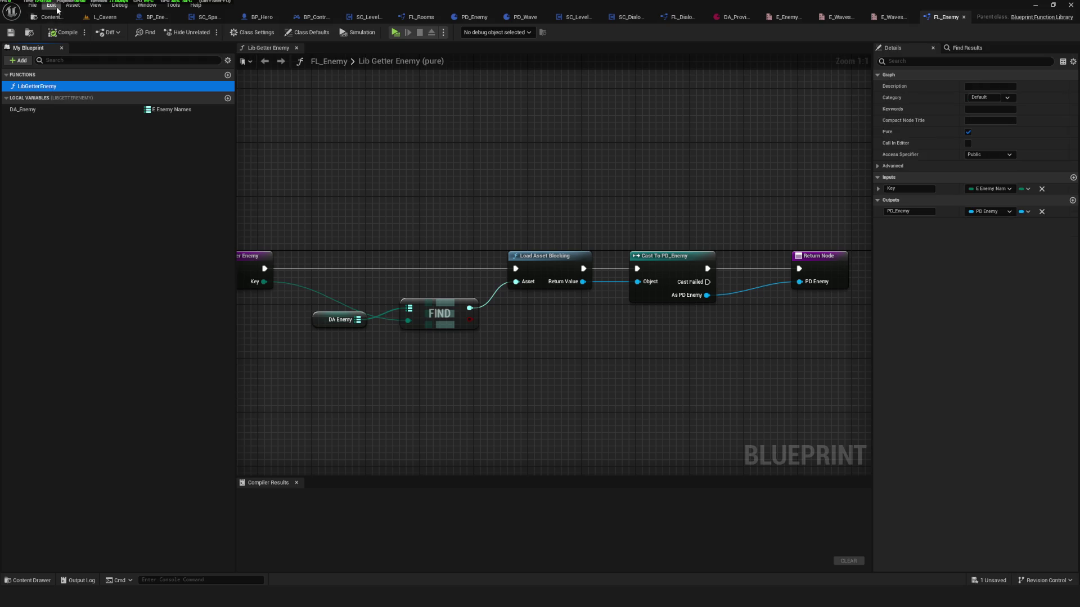
click(52, 17)
Force-delete FL_Waves, leaving four libraries, and reopen FL_Enemy.
click(418, 119)
key(Delete)
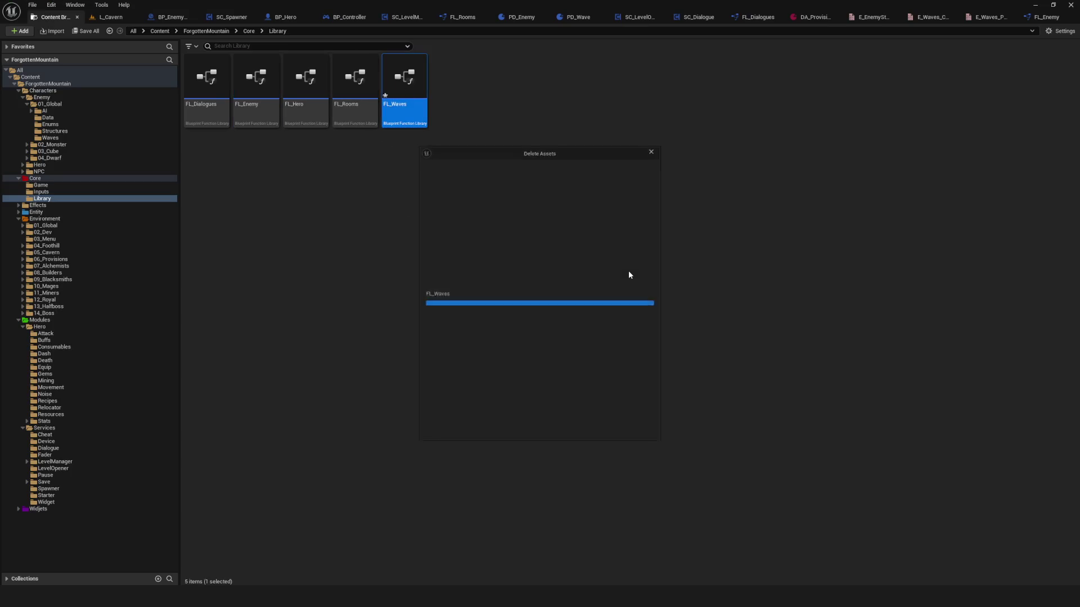
click(507, 433)
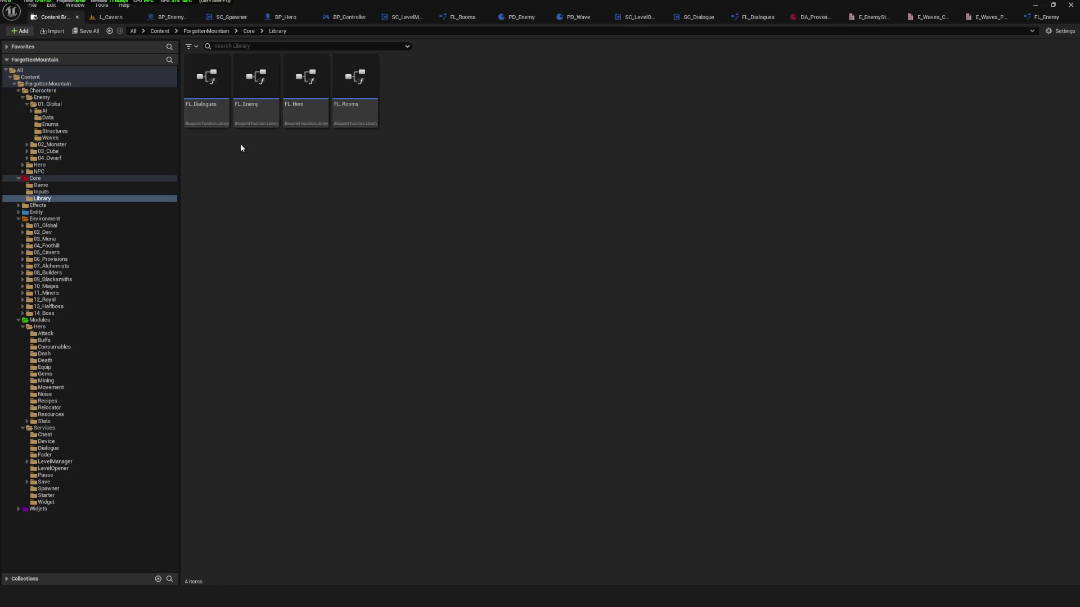
double_click(247, 121)
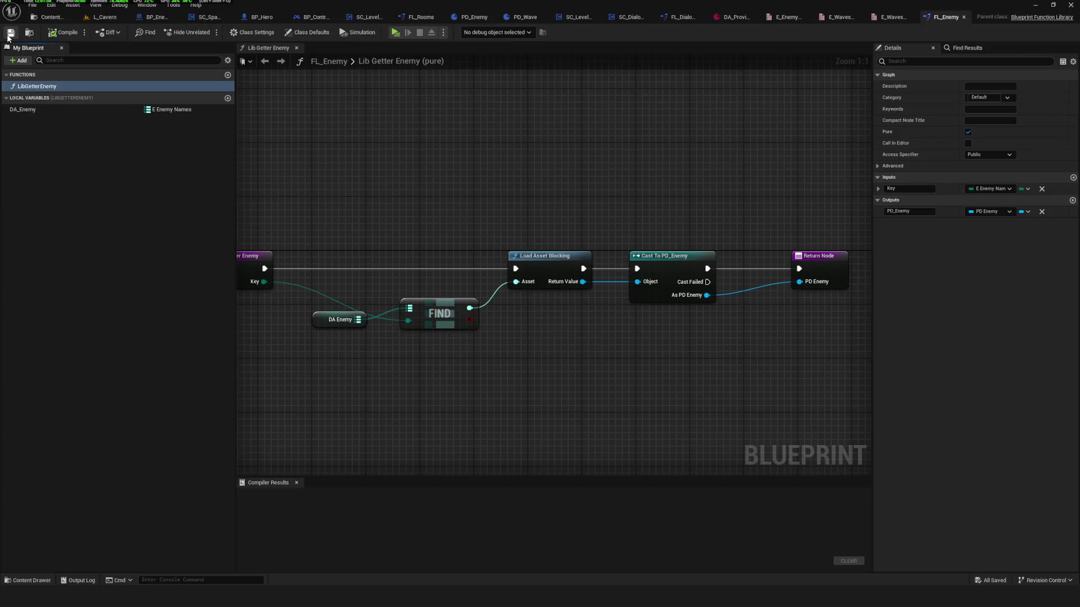
Set the Category of FL_Enemy's LibGetterEnemy function to Enemy.
scroll(390, 355, down, 2)
scroll(453, 234, up, 1)
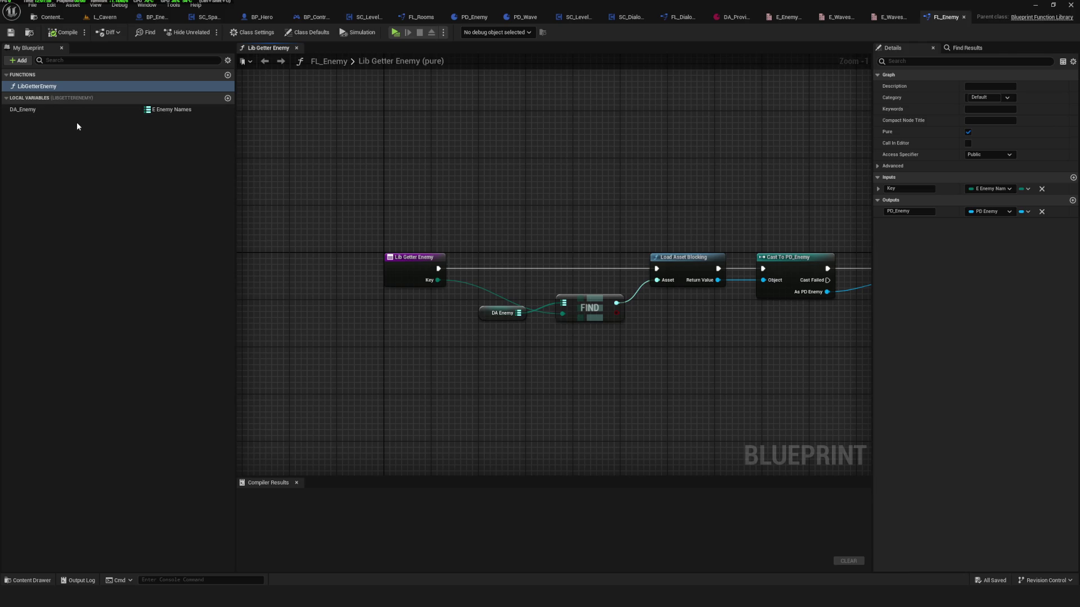
click(663, 18)
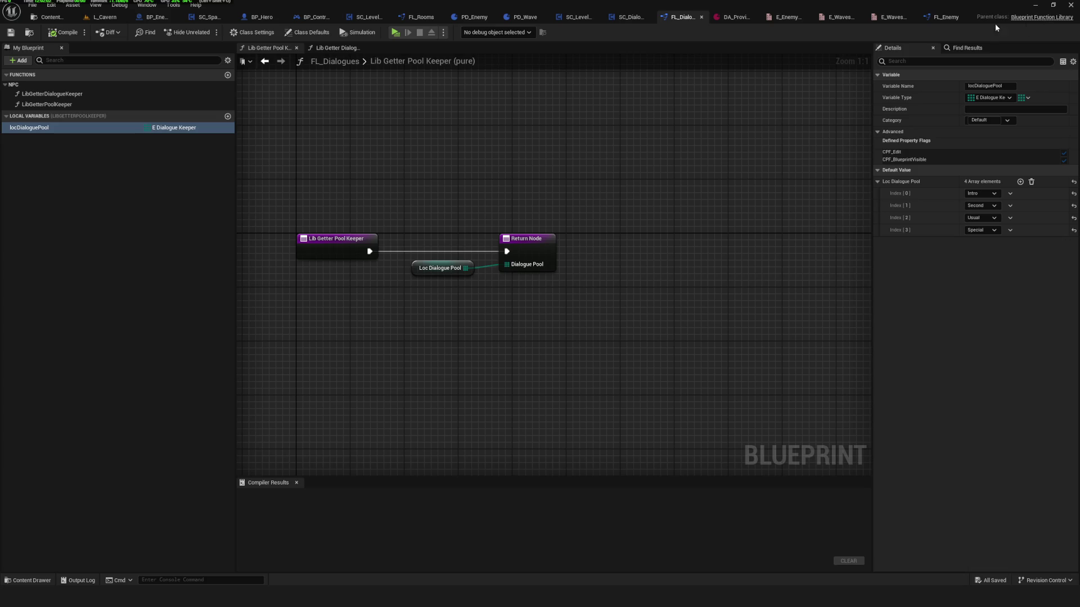
click(945, 17)
click(36, 89)
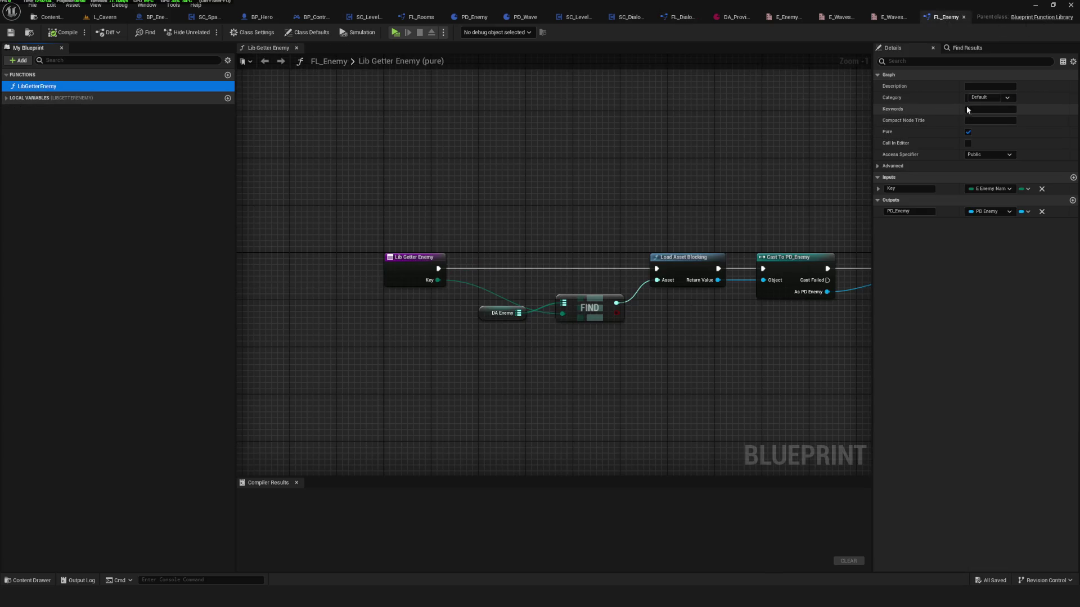
click(978, 97)
text(E)
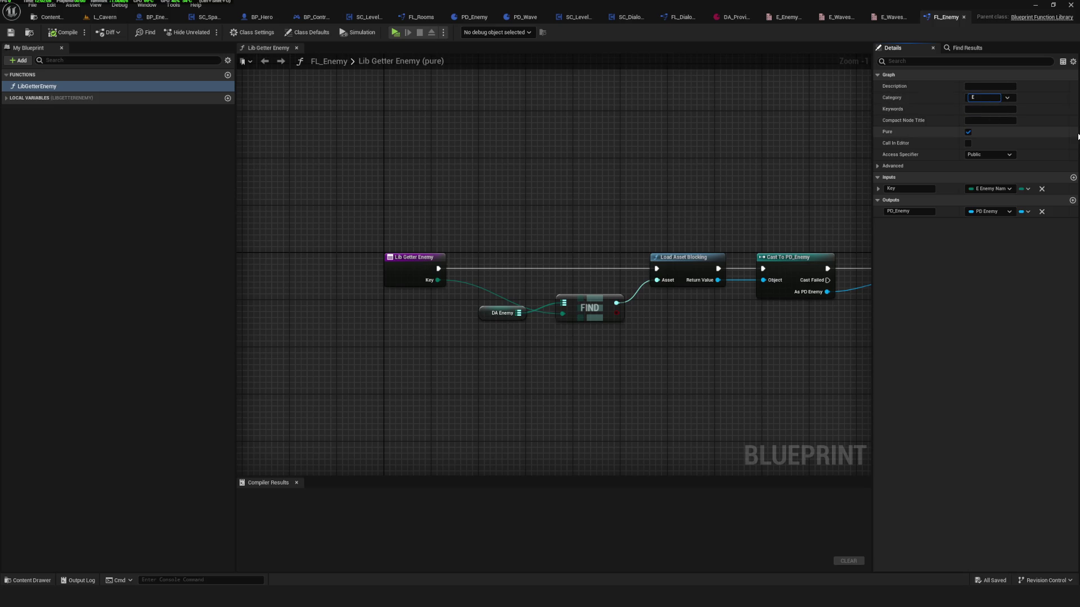
text(nemy)
key(Return)
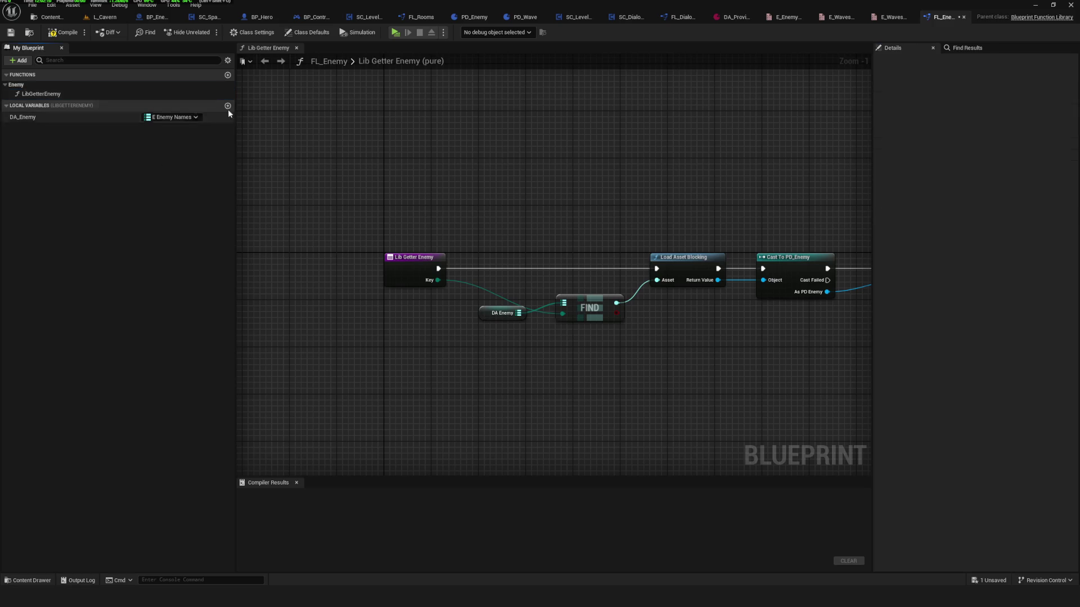
click(228, 74)
Name the new function LibGetterWave and file it under the Waves category.
text(LibGetterWave)
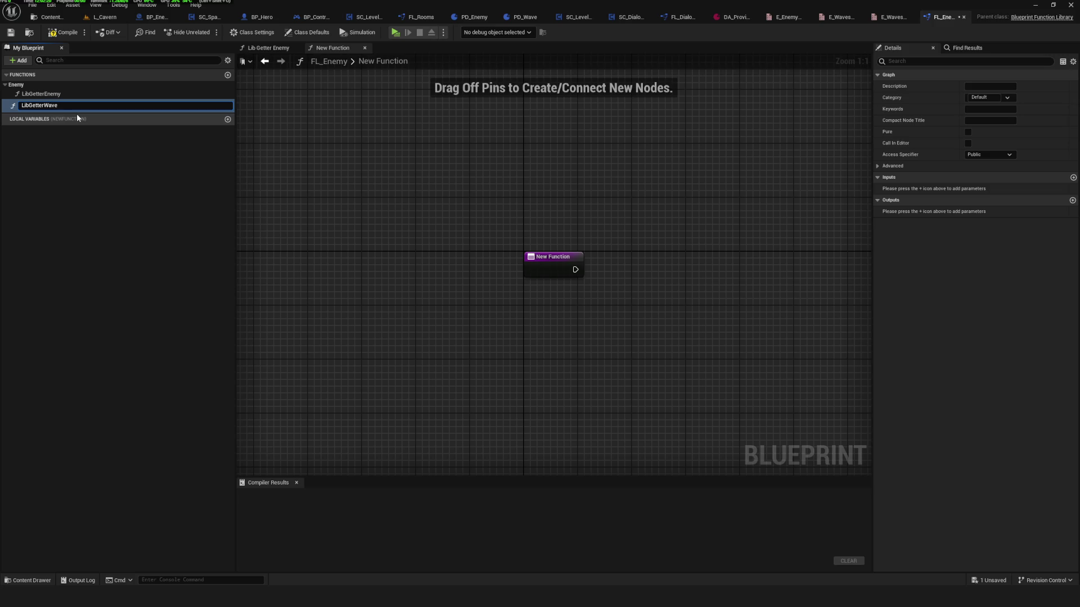
key(Return)
click(984, 98)
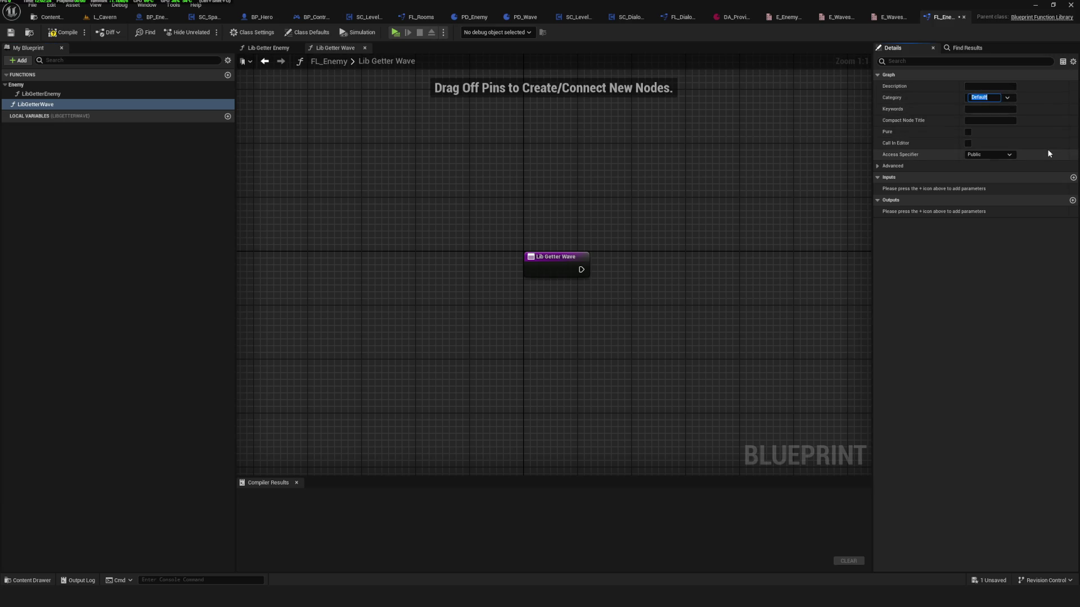
text(Wave)
key(Return)
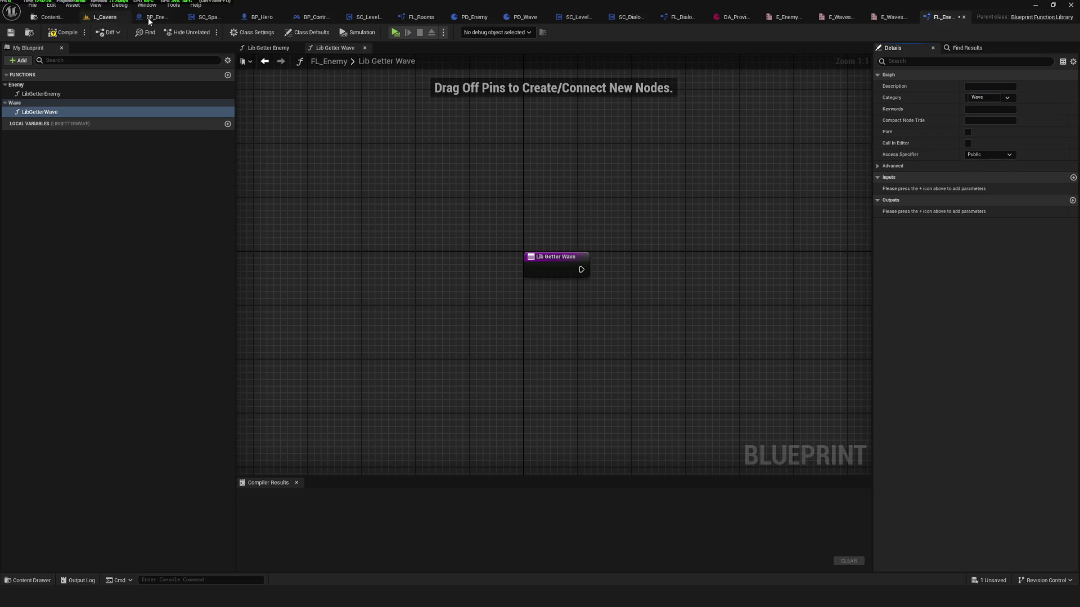
click(986, 97)
text(s)
key(Return)
Save and compile FL_Enemy, then switch to FL_Dialogues.
key(ctrl+s)
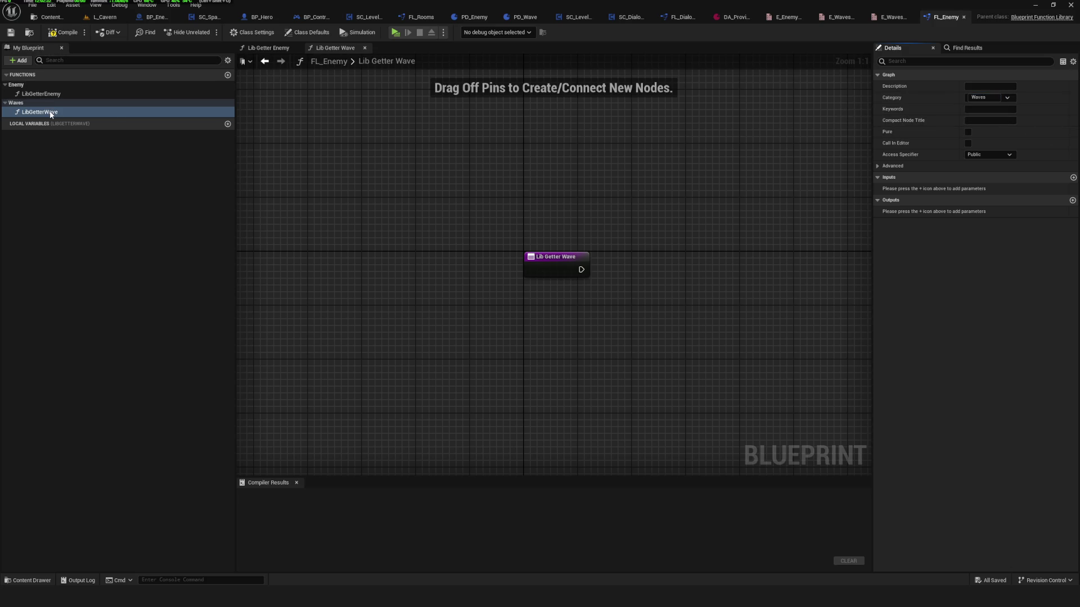
click(63, 32)
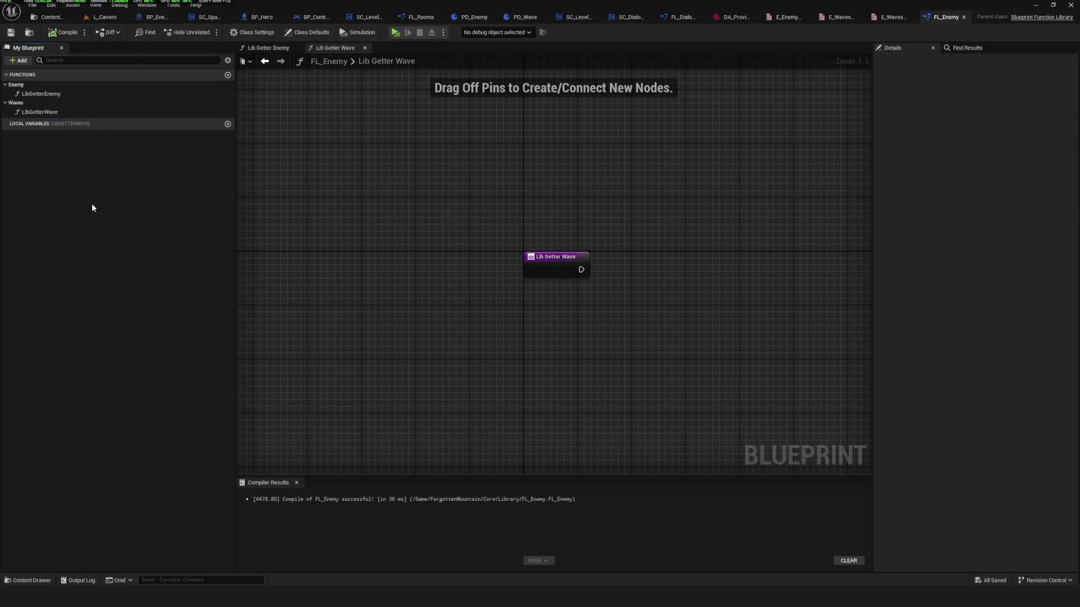
mouse_move(618, 266)
mouse_down()
mouse_move(508, 244)
mouse_move(491, 227)
mouse_move(559, 233)
mouse_up()
click(58, 34)
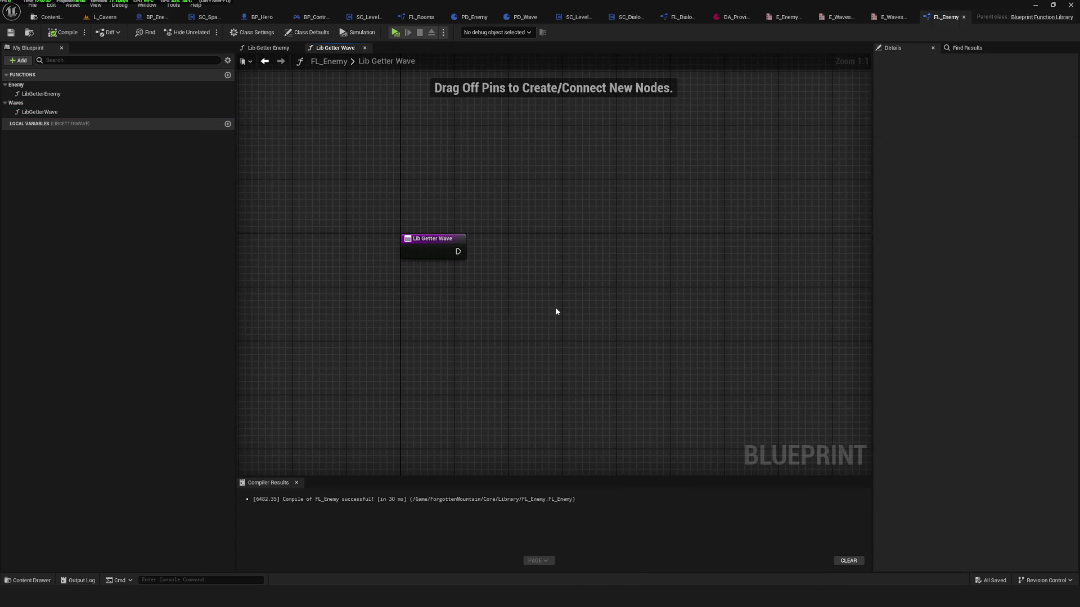
click(679, 17)
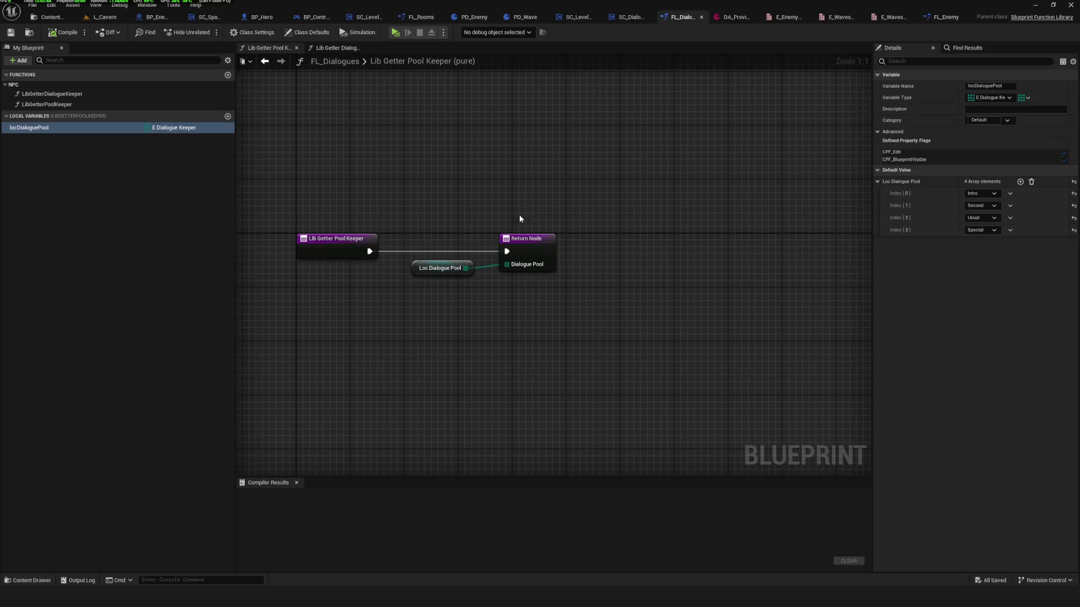
Inspect LibGetterDialogueKeeper's find, load and Cast To PD_Dialogue chain, then return to FL_Enemy.
click(54, 106)
double_click(73, 97)
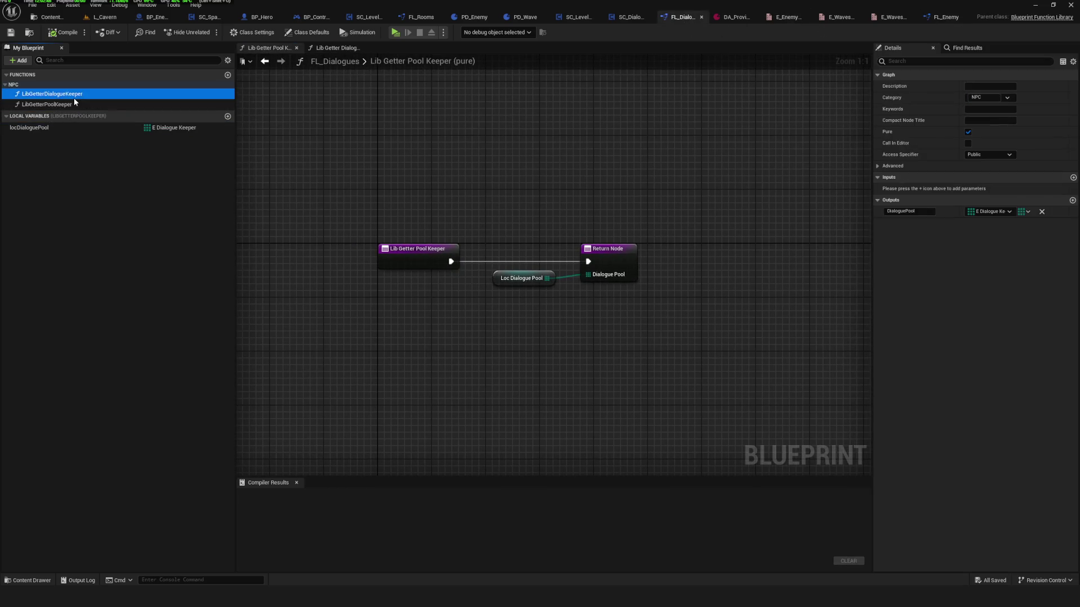
scroll(408, 342, up, 3)
click(388, 270)
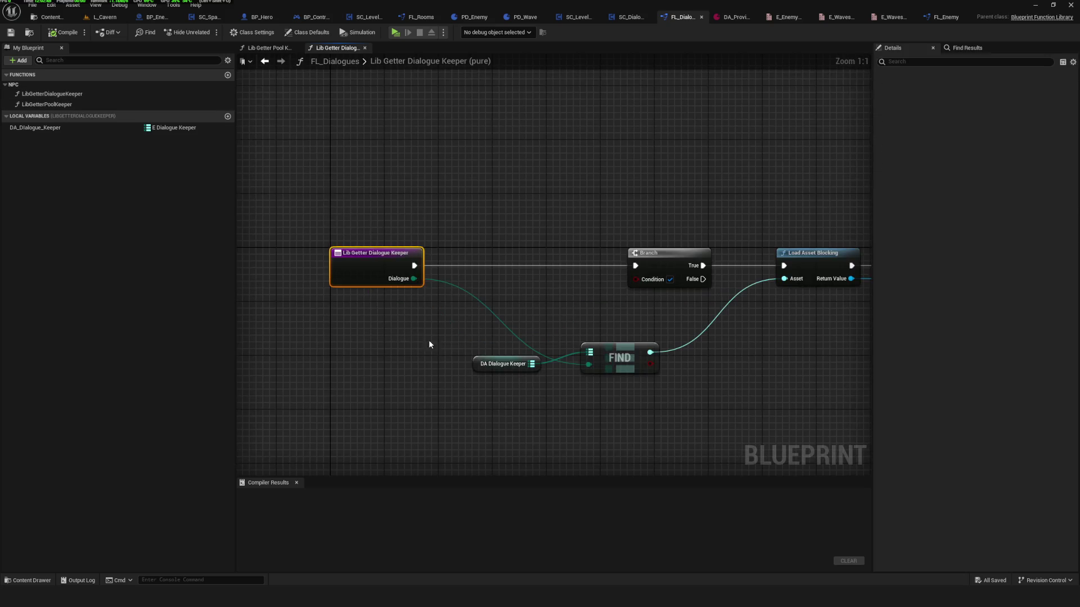
drag(429, 345, 255, 298)
mouse_move(352, 310)
mouse_down()
mouse_move(290, 300)
mouse_move(841, 310)
mouse_up()
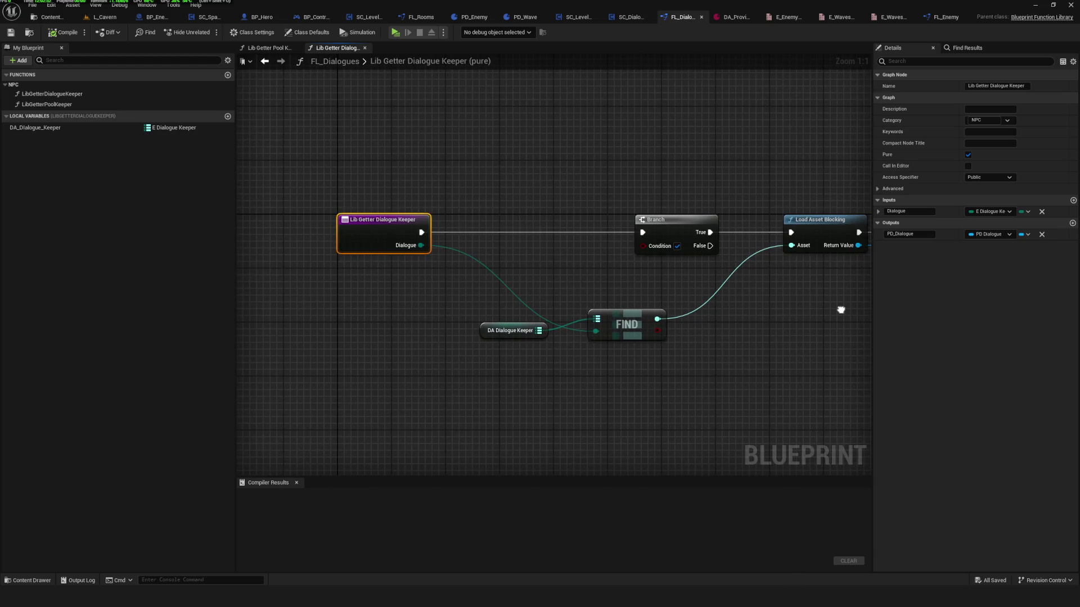
drag(841, 310, 779, 319)
drag(297, 146, 831, 403)
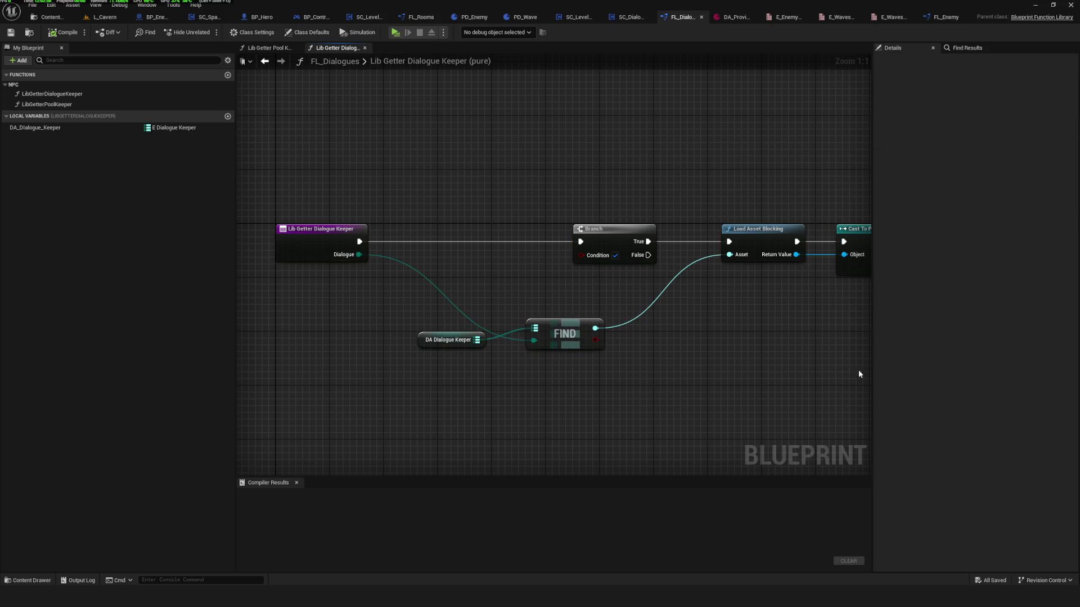
click(948, 18)
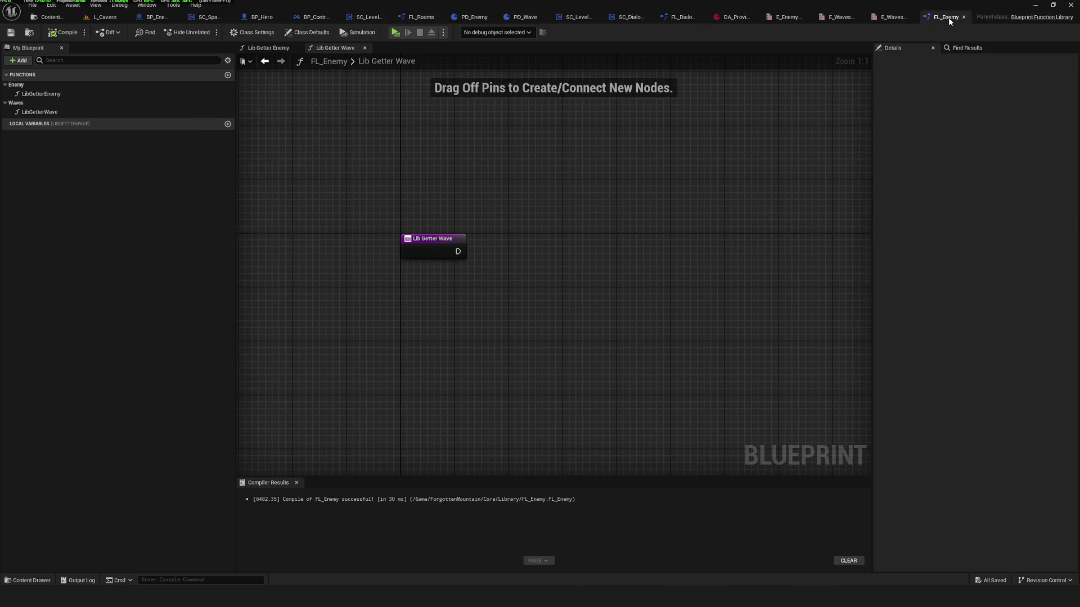
Add a new local variable and rename the function to LibGetterWaveCavern.
click(41, 93)
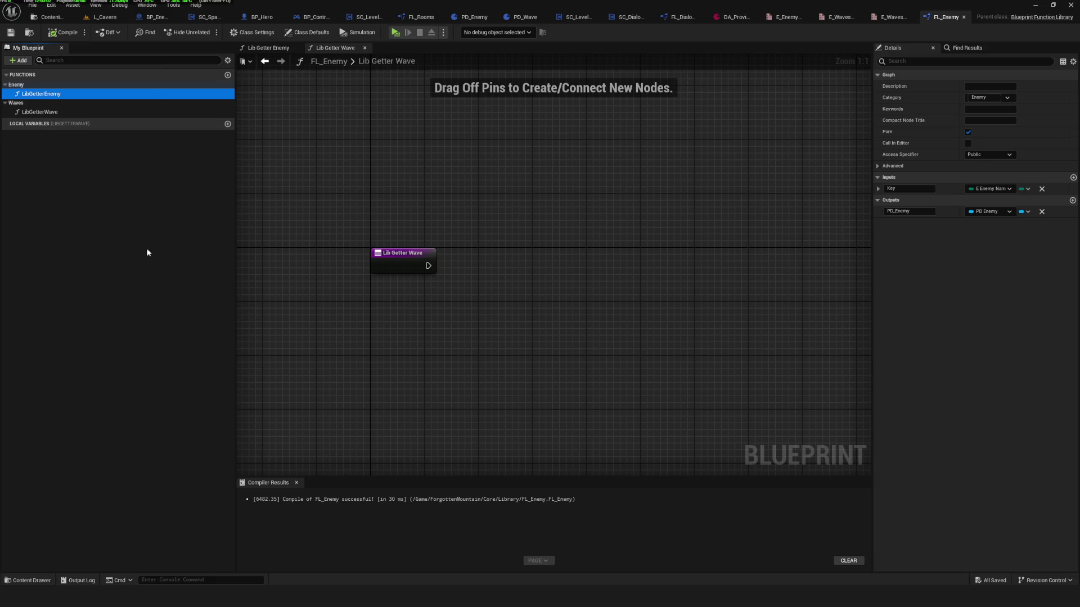
click(79, 118)
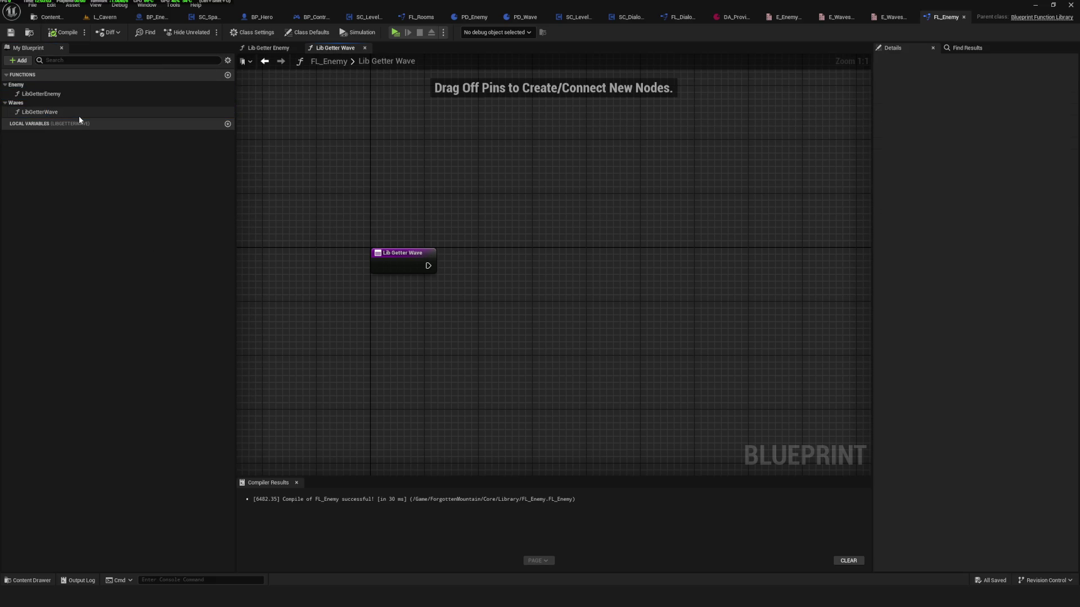
click(227, 124)
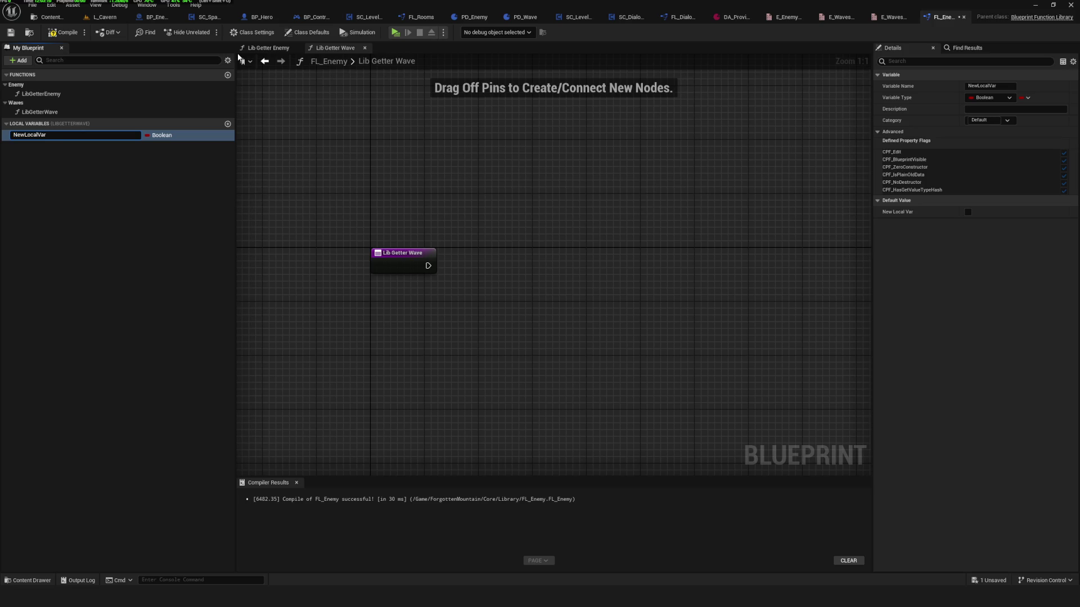
click(49, 113)
click(52, 113)
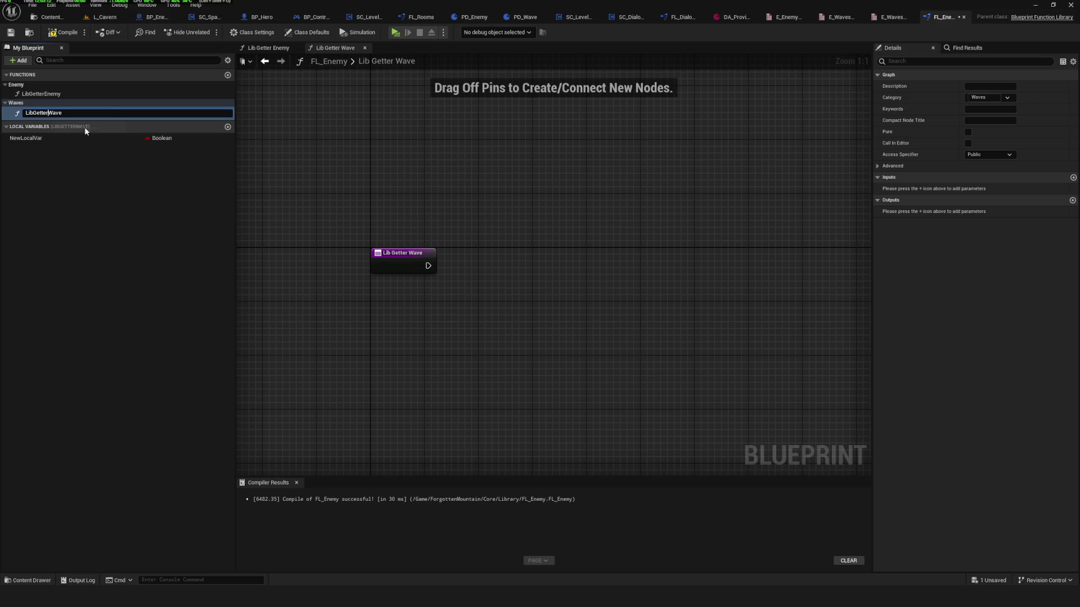
click(84, 115)
key(Return)
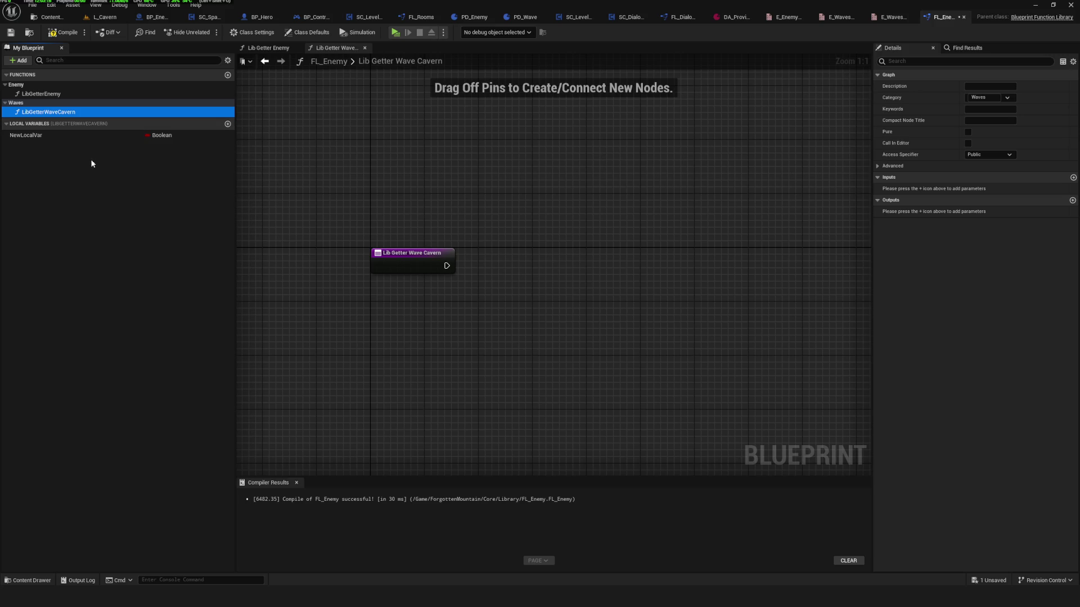
Rename the local variable to DA_Waves_Cavern, then save and compile FL_Enemy.
click(77, 136)
click(77, 136)
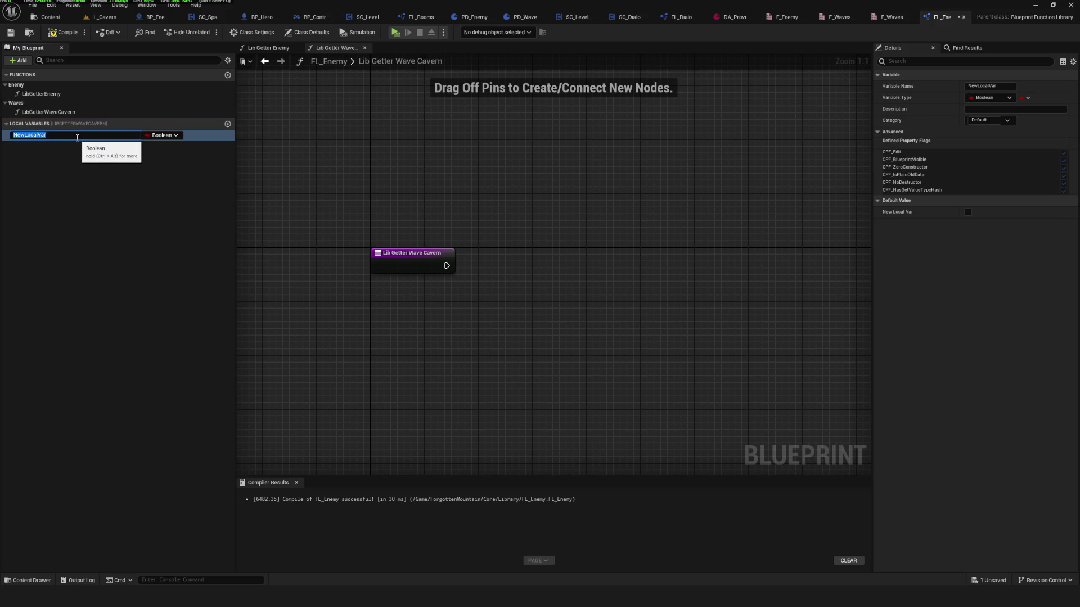
click(45, 111)
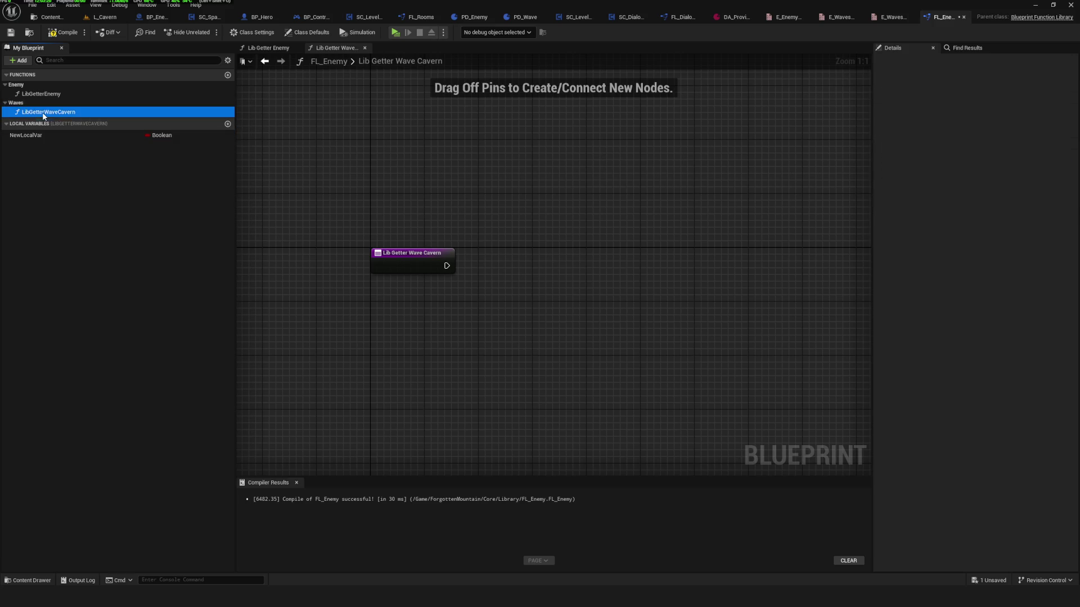
click(68, 136)
key(F2)
text(DA_)
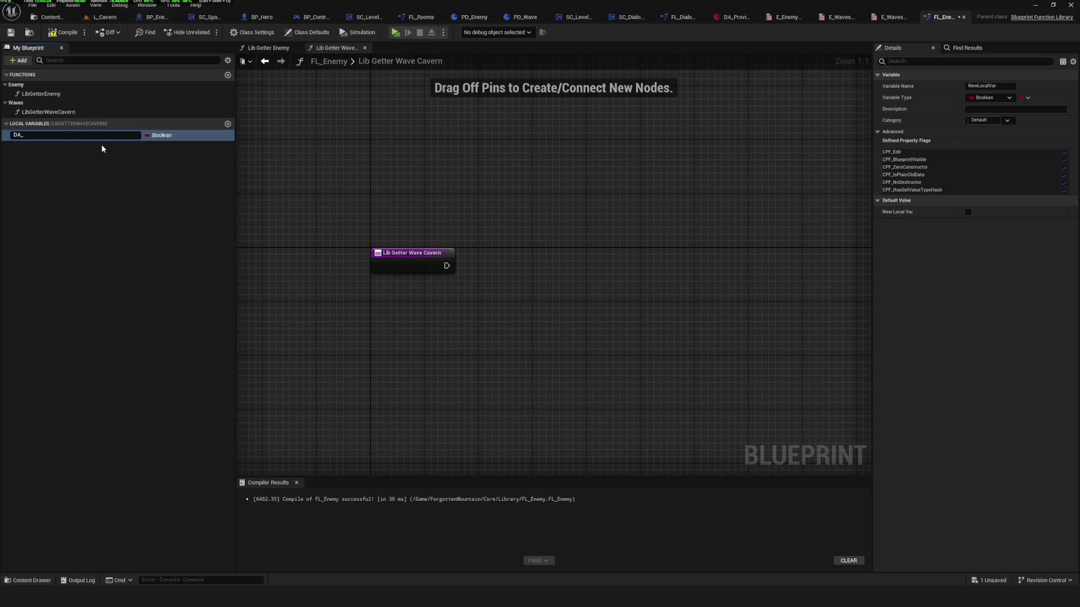
text(W)
text(aves_Cavern)
key(Return)
key(ctrl+s)
click(64, 32)
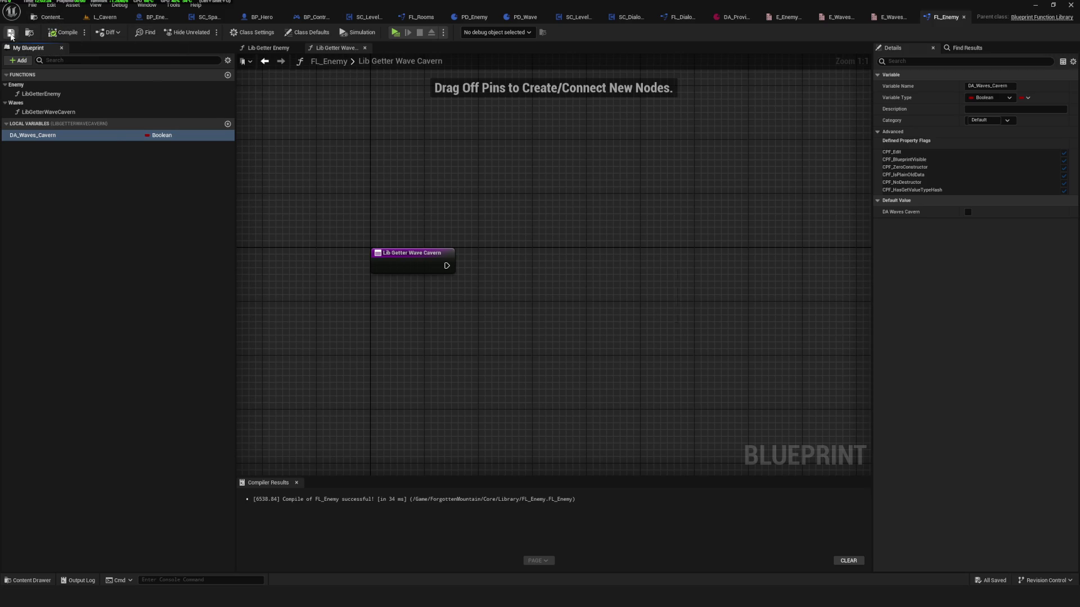
Set DA_Waves_Cavern's variable type to E Waves Cavern and save.
click(992, 97)
click(992, 98)
click(1006, 98)
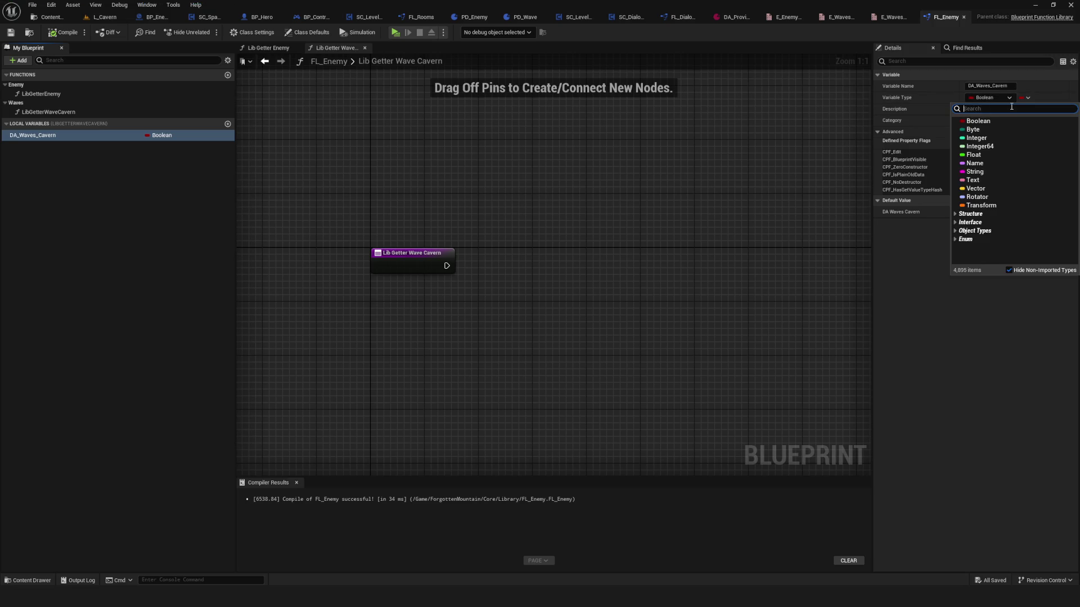
text(Waves)
mouse_move(989, 180)
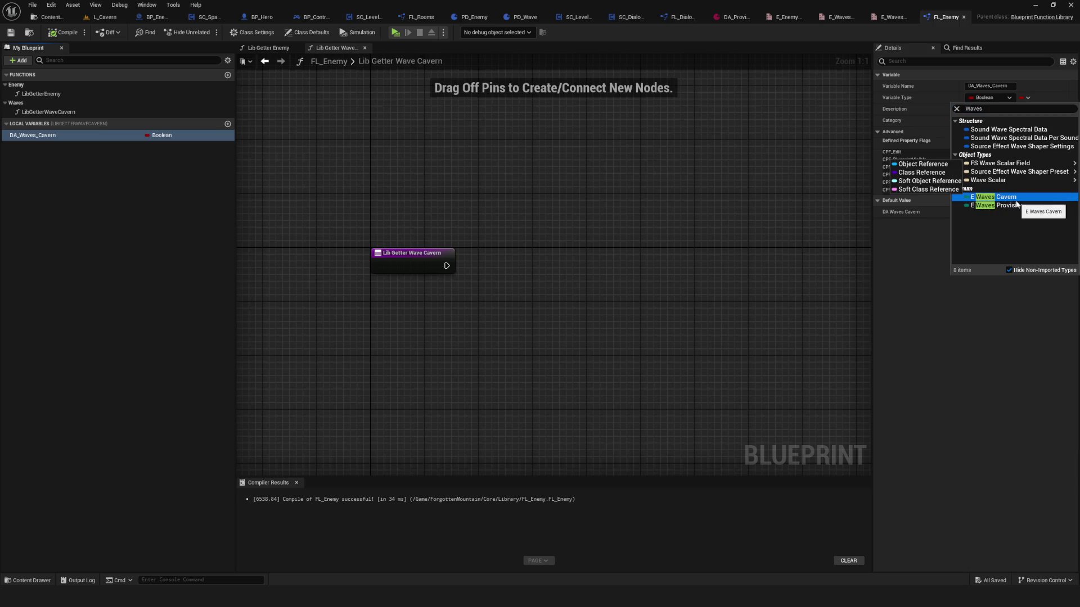
click(1015, 198)
key(ctrl+s)
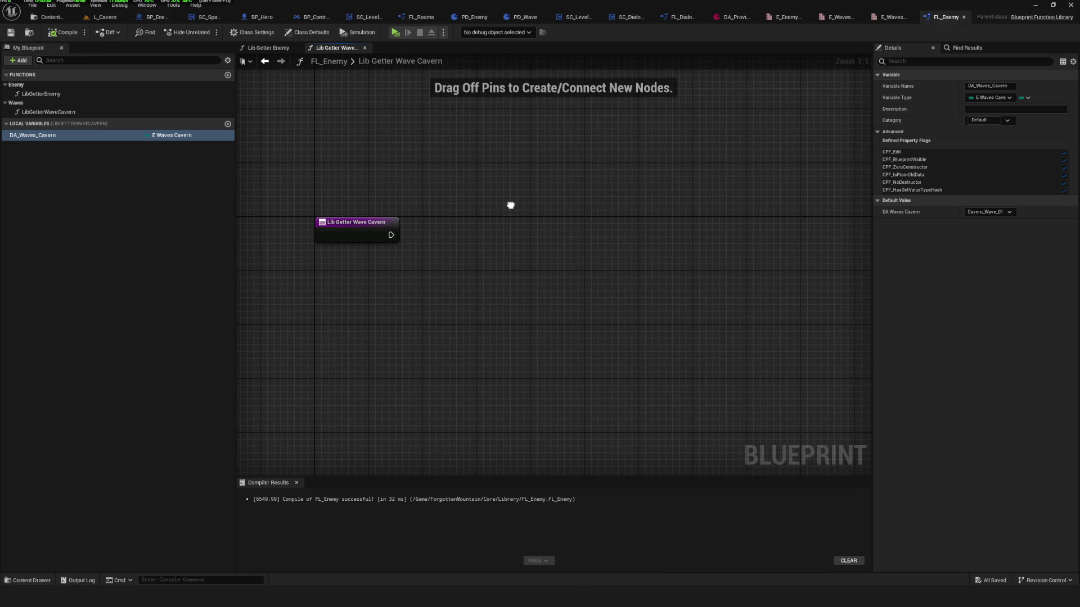
Make DA_Waves_Cavern a map with PD_Wave values and compile FL_Enemy.
click(1023, 98)
click(1024, 145)
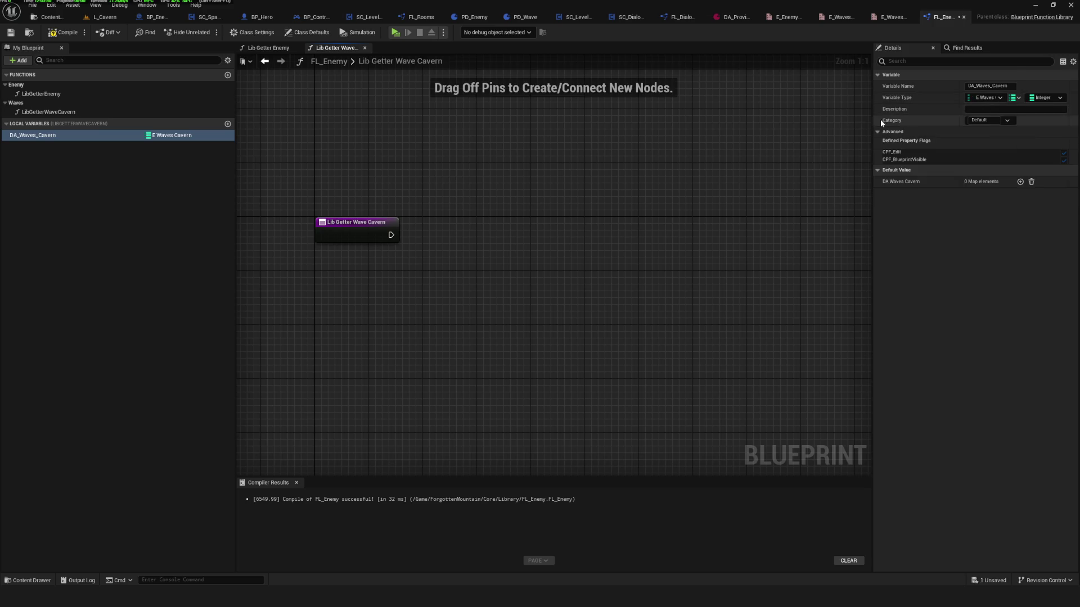
click(1041, 99)
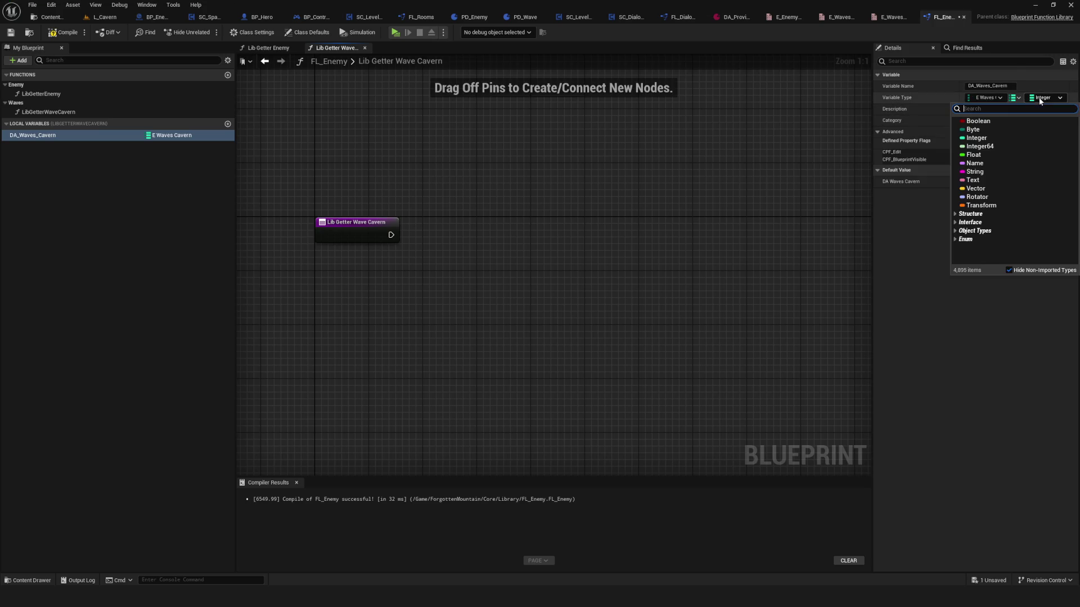
text(PD_)
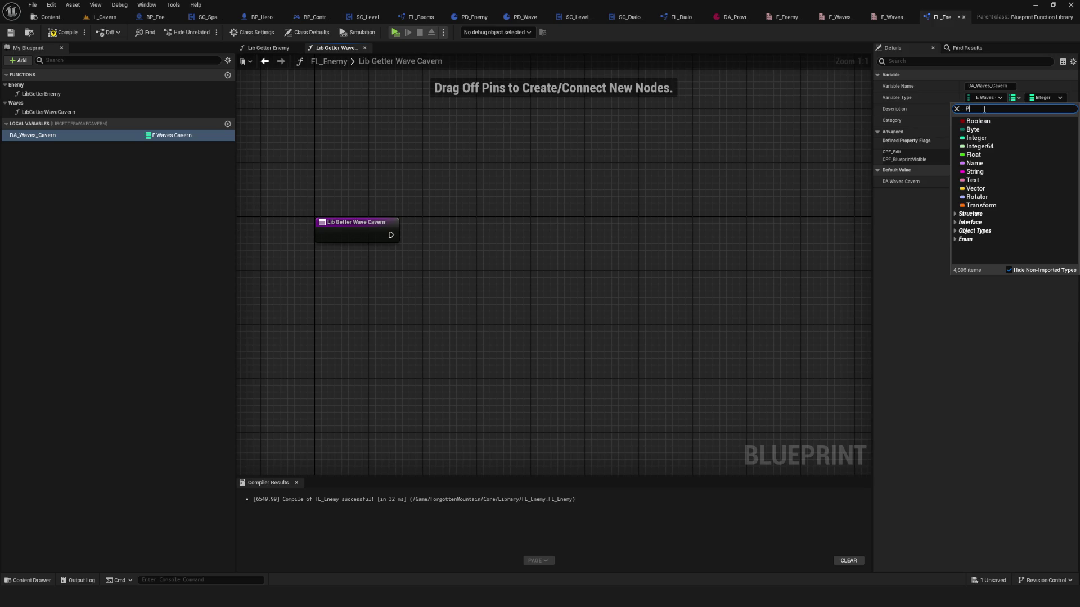
key(BackSpace)
key(BackSpace)
key(BackSpace)
text(PD_)
text(Wave)
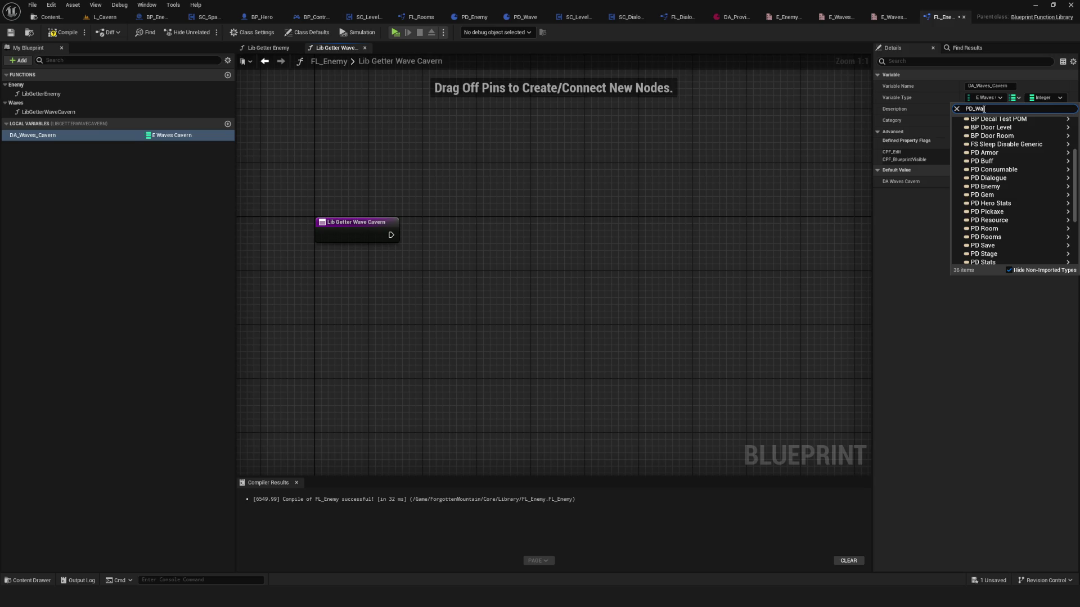
mouse_move(1034, 130)
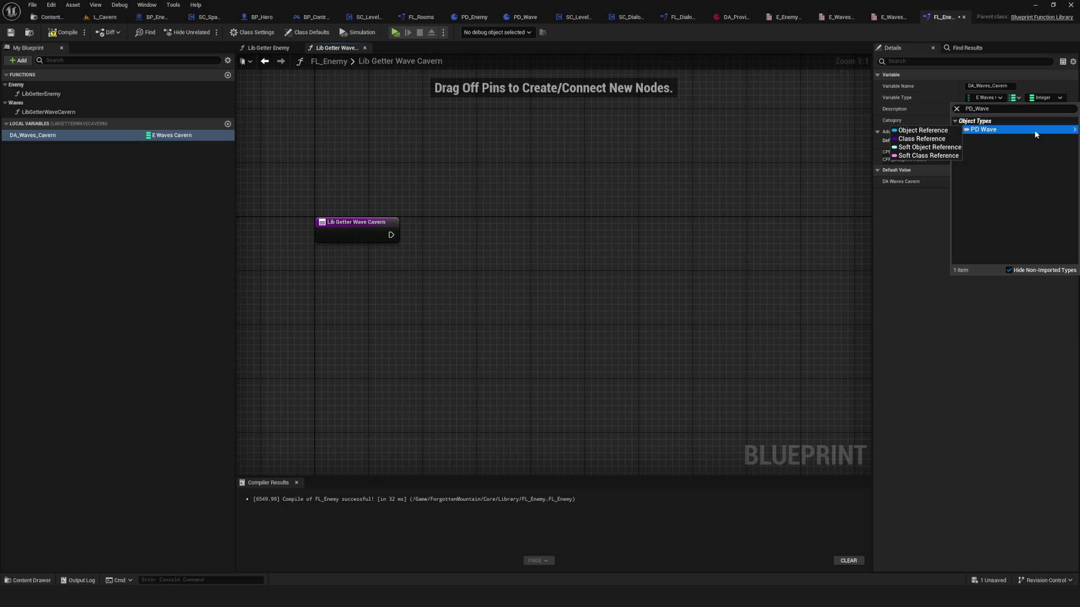
click(906, 147)
key(F7)
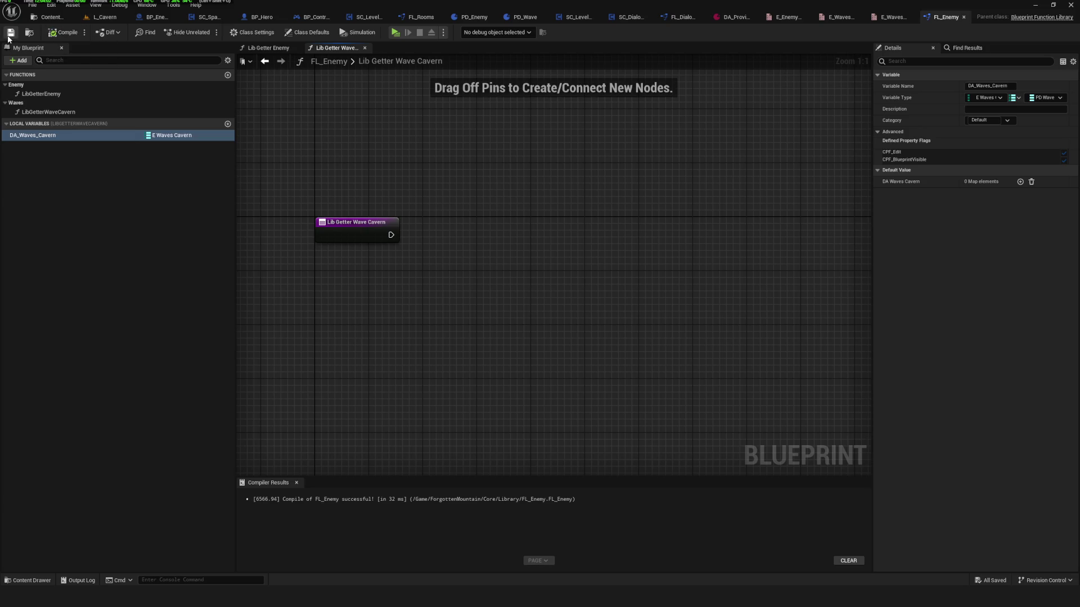
mouse_move(333, 285)
mouse_down()
mouse_move(289, 297)
mouse_move(355, 307)
mouse_up()
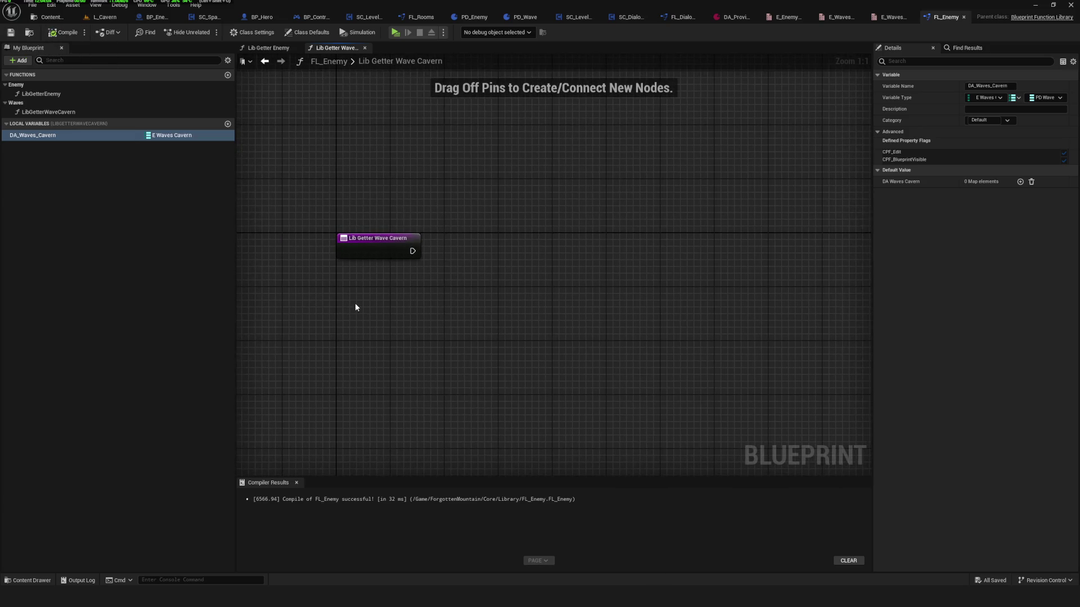
click(386, 255)
Add a Cavern_Wave_01 element to DA_Waves_Cavern's default map, then go to the Content Browser.
mouse_move(385, 255)
mouse_down()
mouse_move(474, 284)
mouse_move(451, 276)
mouse_up()
click(80, 135)
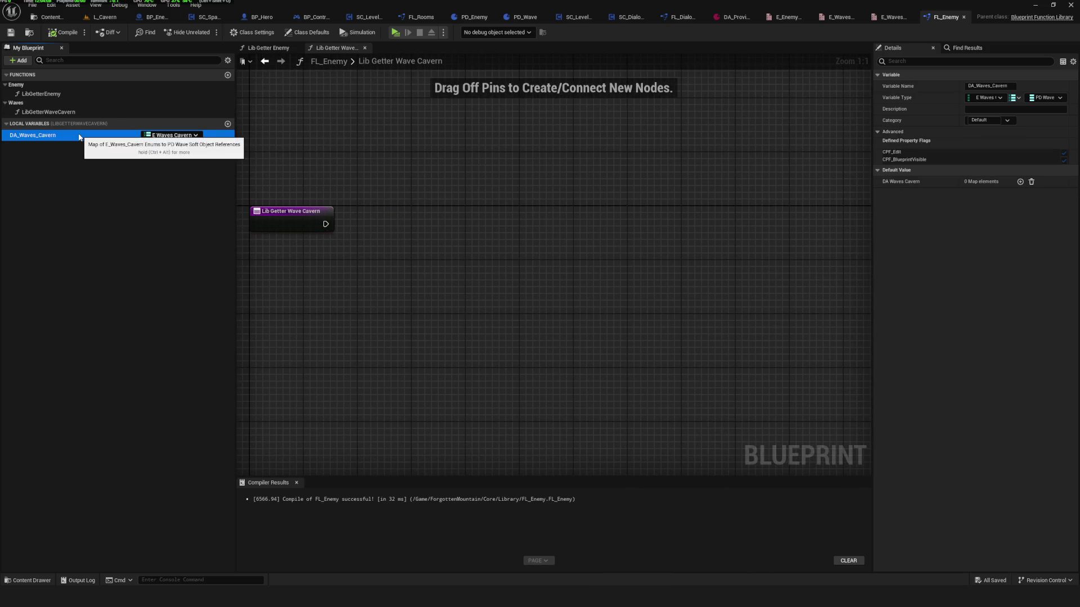
click(1019, 181)
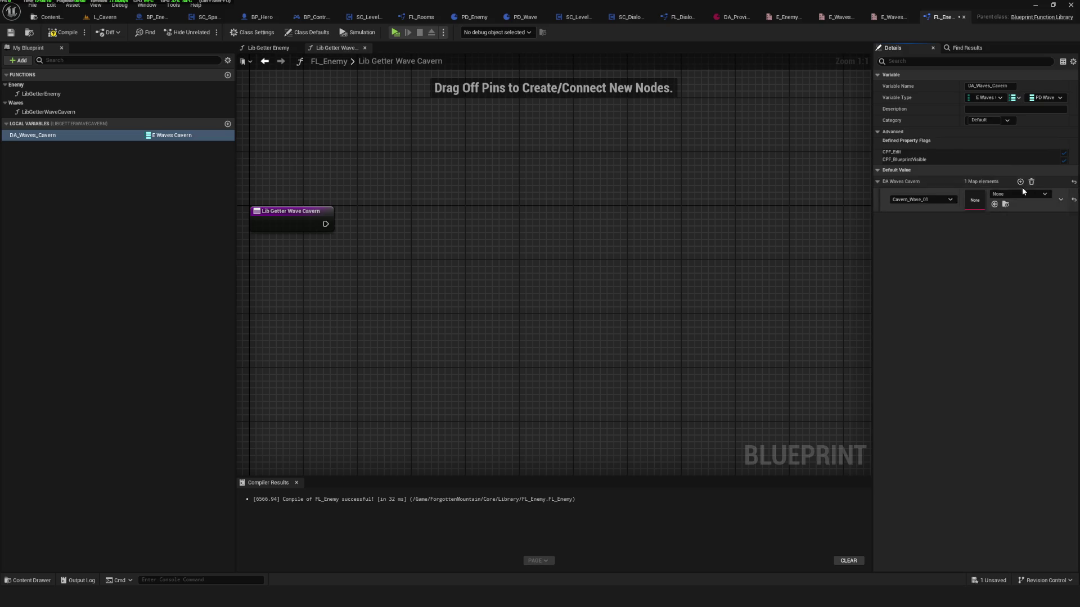
click(1020, 182)
click(922, 199)
click(909, 208)
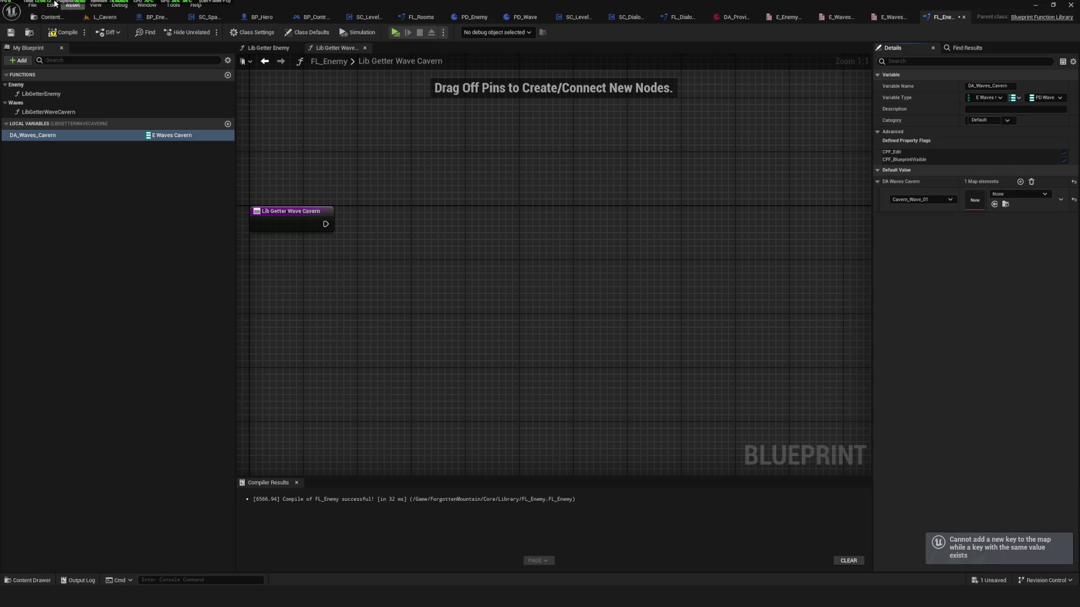
click(51, 17)
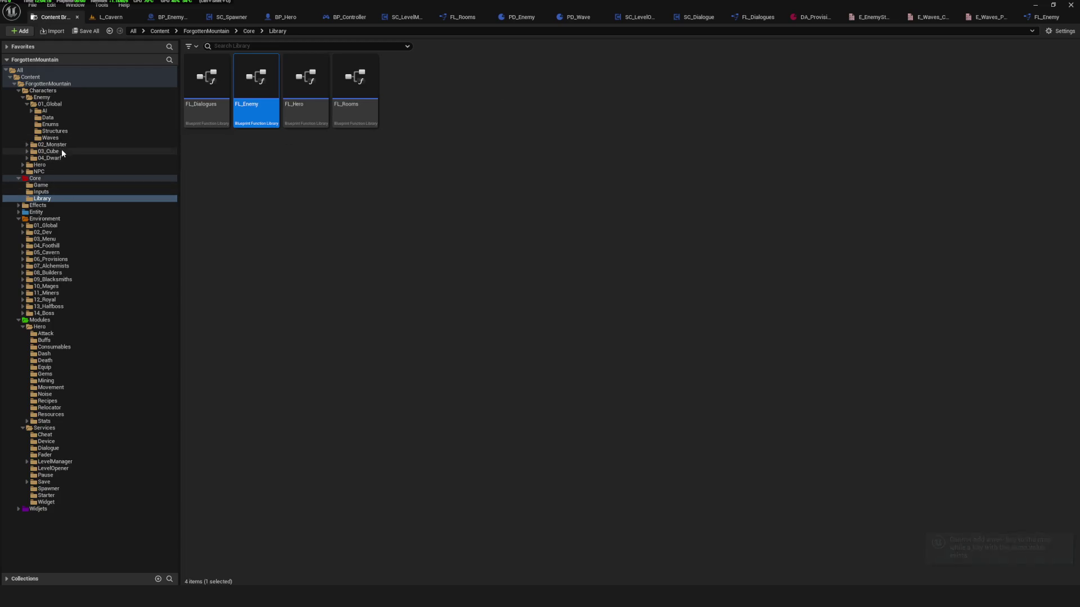
Add a None enumerator at the top of E_Waves_Cavern and save it.
click(62, 126)
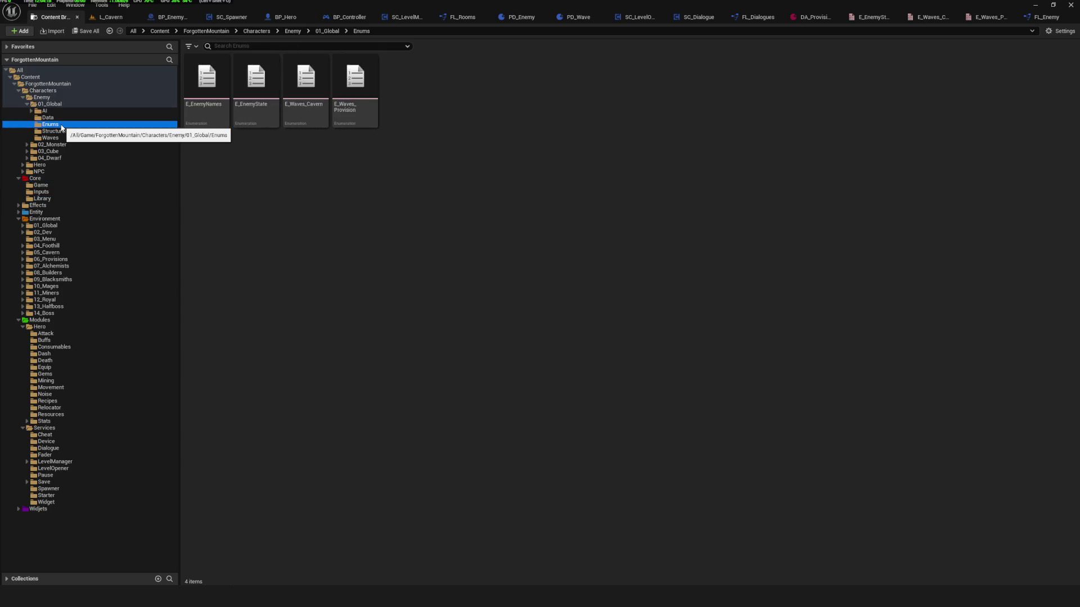
click(481, 167)
double_click(306, 111)
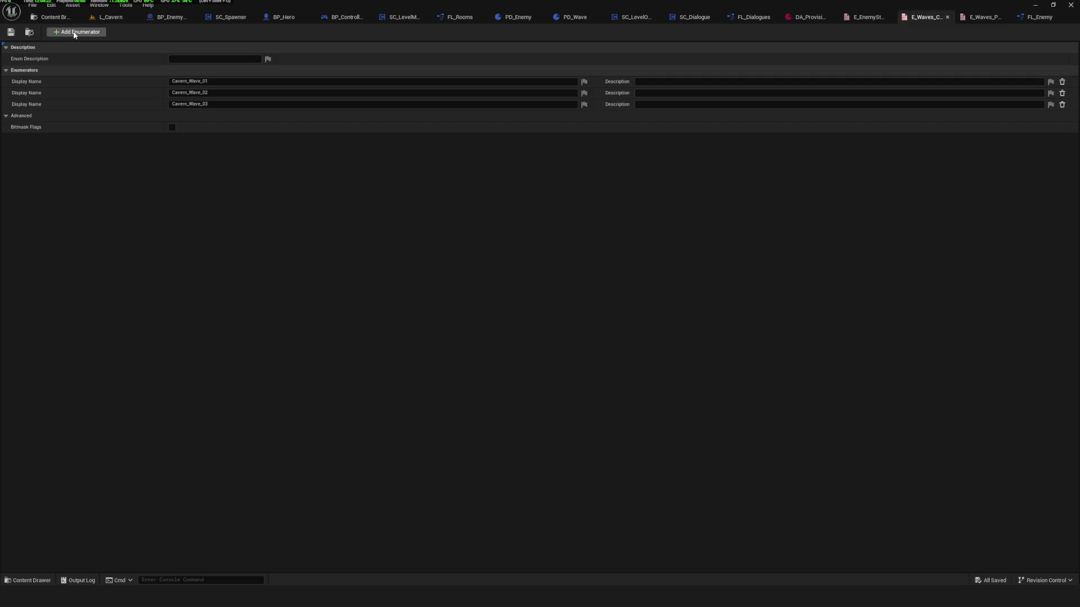
click(76, 32)
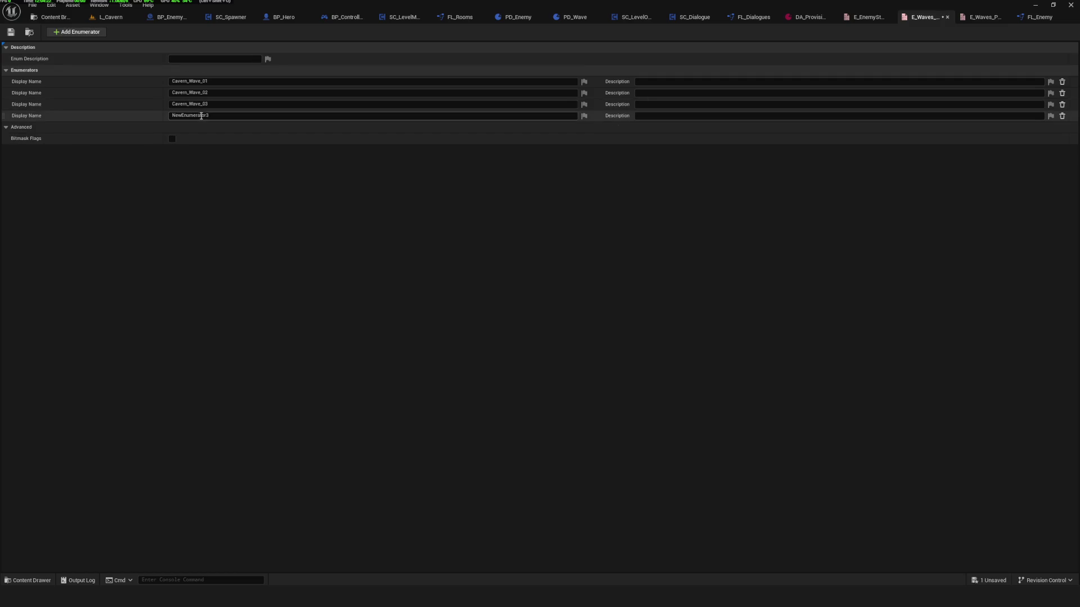
text(None)
key(Return)
drag(4, 115, 5, 79)
click(12, 32)
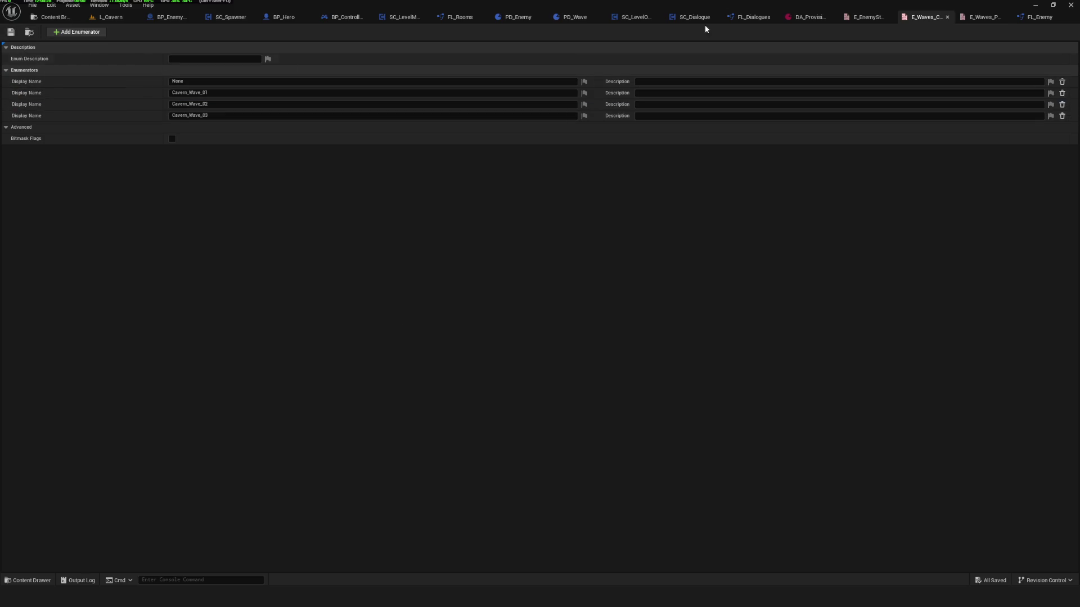
Add a None enumerator above Provision_Wave_01 in E_Waves_Provision, save, and close the enum editors.
click(984, 17)
click(77, 32)
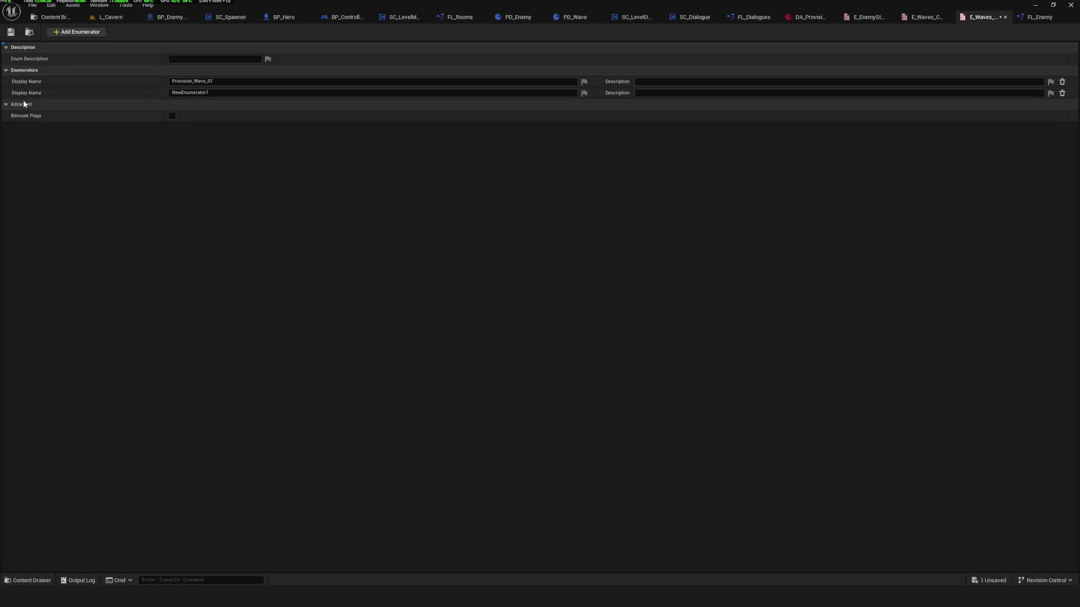
text(None)
key(Return)
drag(8, 95, 7, 80)
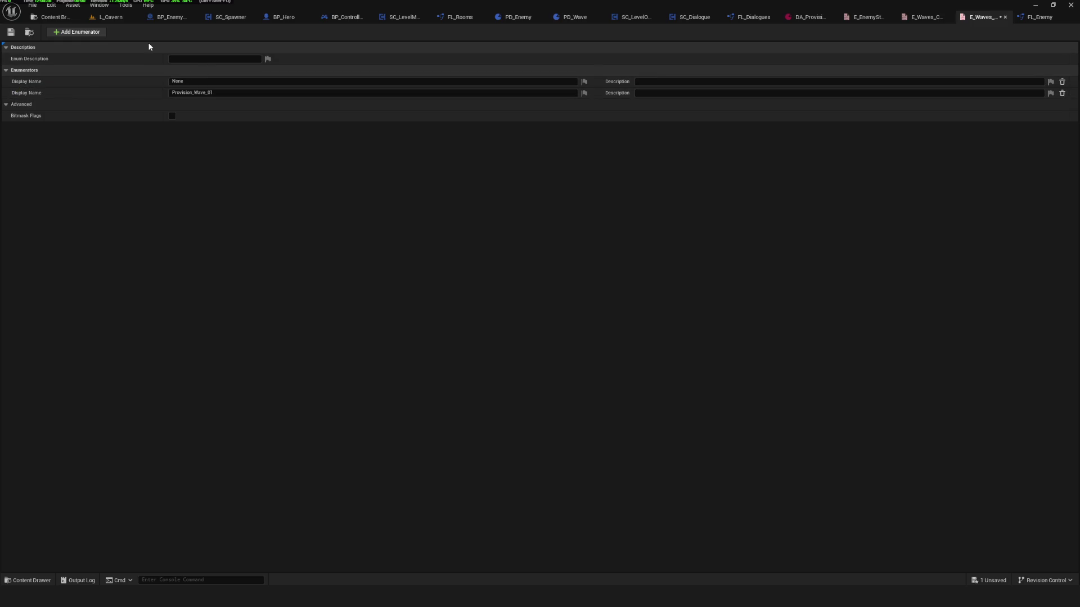
click(10, 33)
click(1004, 17)
click(1002, 19)
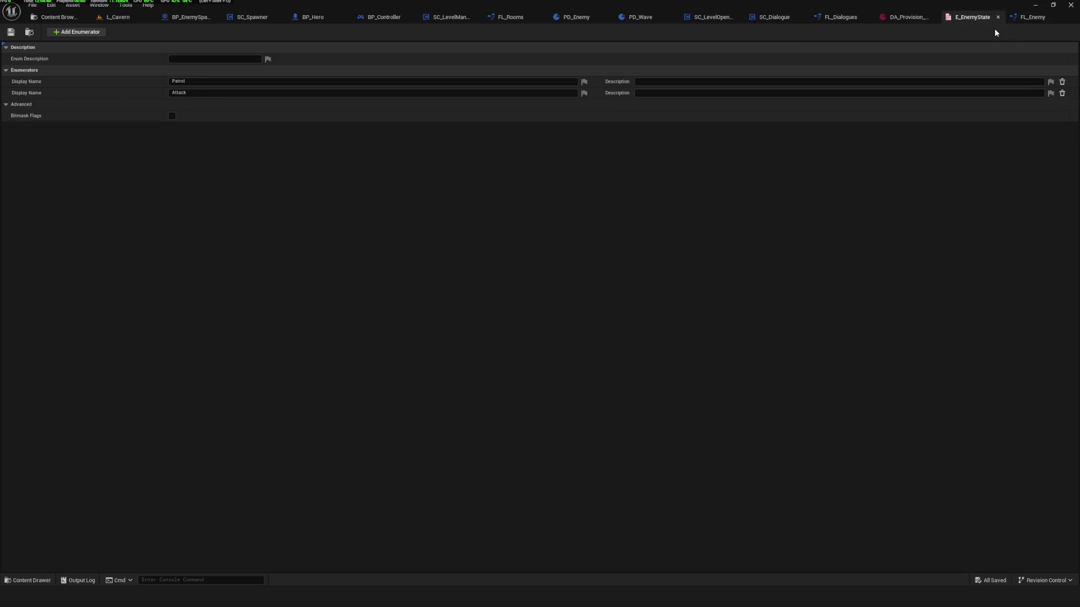
click(1002, 18)
click(947, 18)
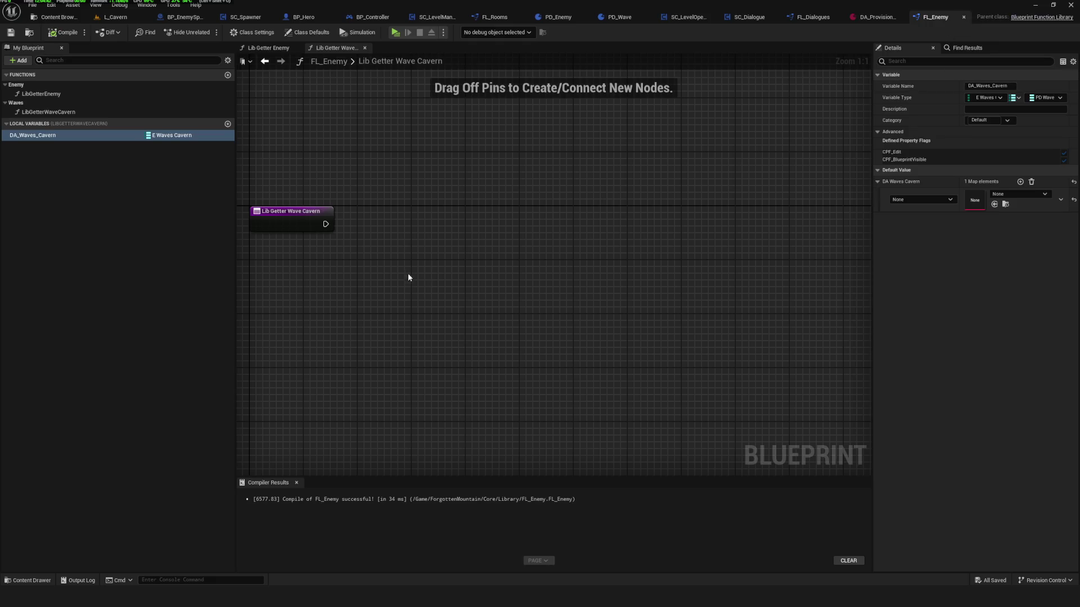
Map Cavern_Wave_01 to DA_Cavern_Wave_01 and Cavern_Wave_02 to DA_Cavern_Wave_02.
click(925, 200)
click(934, 215)
click(1010, 195)
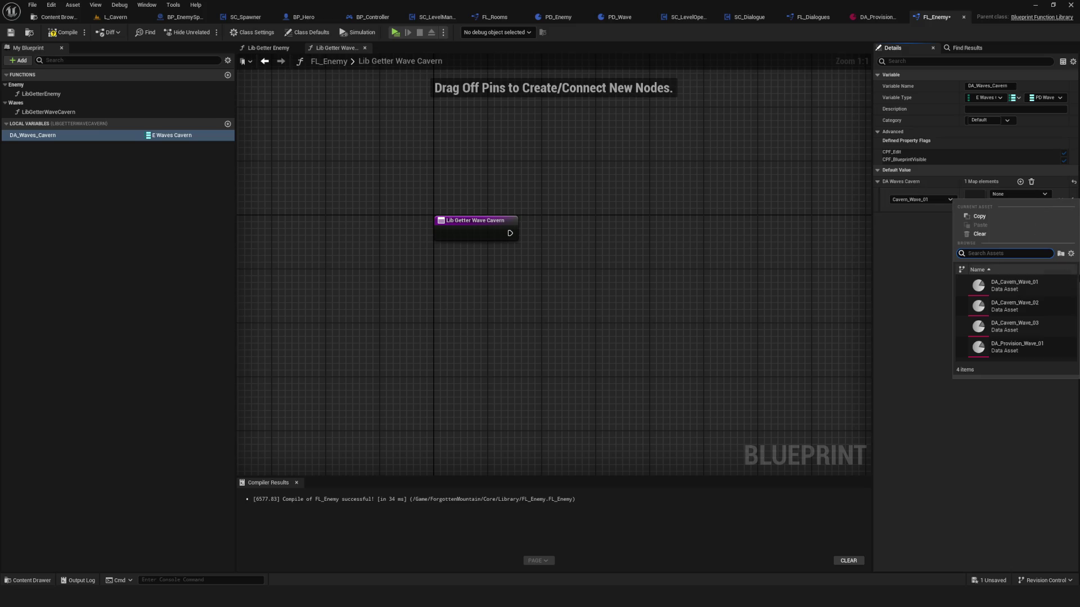
click(1014, 285)
click(1020, 181)
click(922, 223)
click(918, 249)
click(1023, 219)
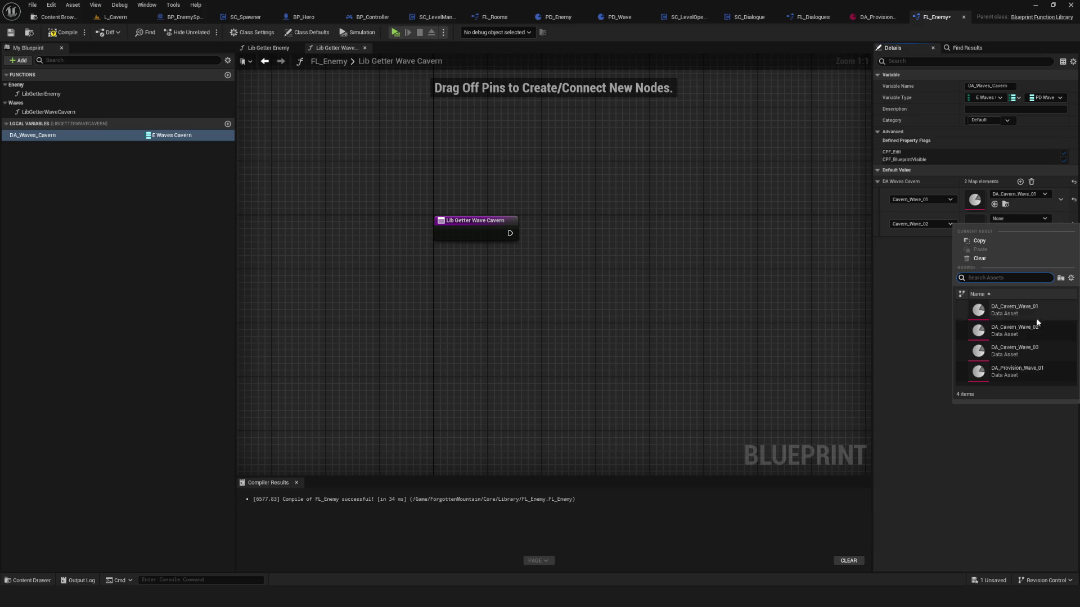
click(1015, 329)
Add Cavern_Wave_03 mapped to DA_Cavern_Wave_03, then save and compile FL_Enemy.
click(1020, 182)
click(922, 249)
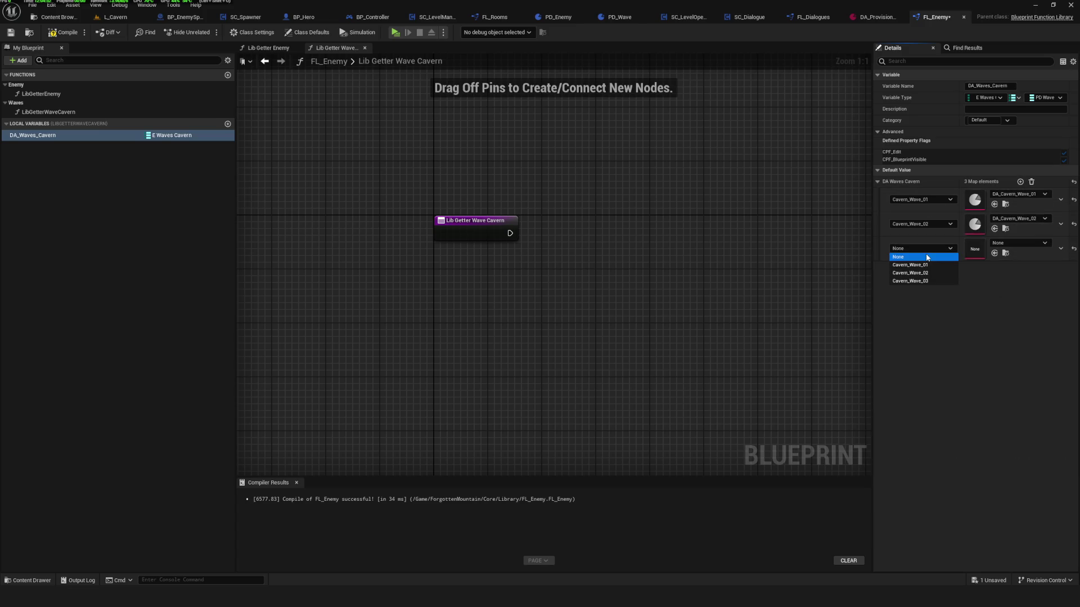
click(906, 280)
click(1020, 243)
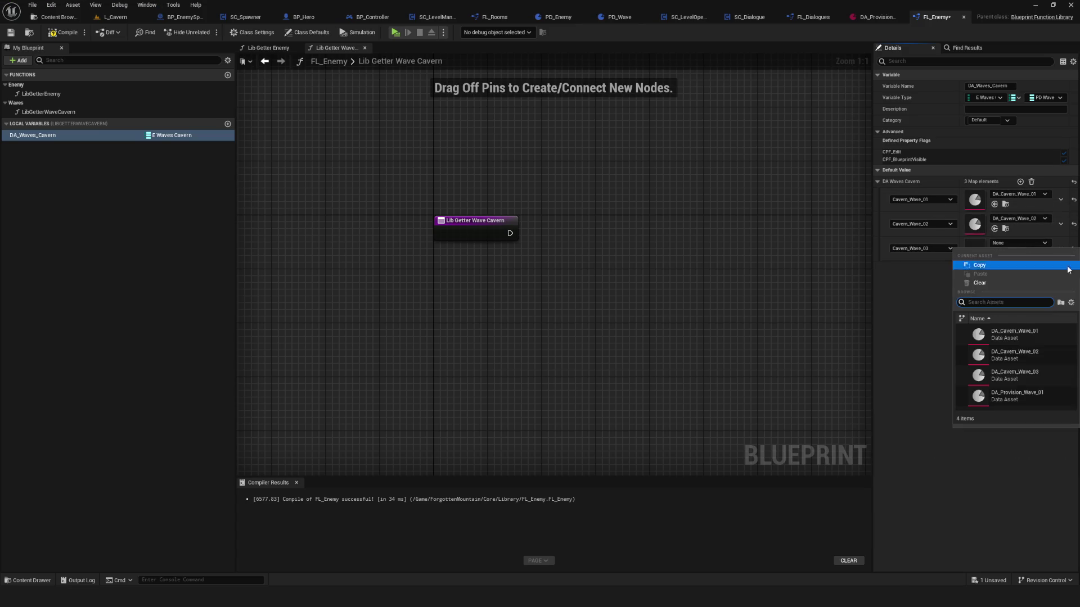
click(1050, 371)
key(ctrl+s)
click(63, 32)
drag(464, 230, 410, 255)
click(411, 255)
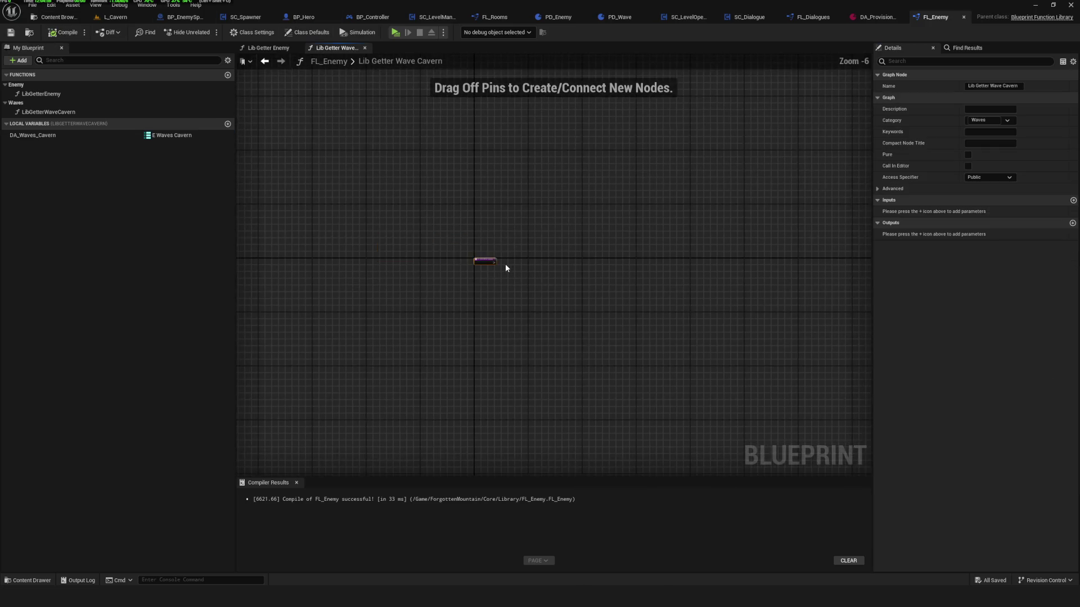
Add a DA_Waves_Cavern Find node keyed by a new Wave function input.
drag(543, 304, 446, 241)
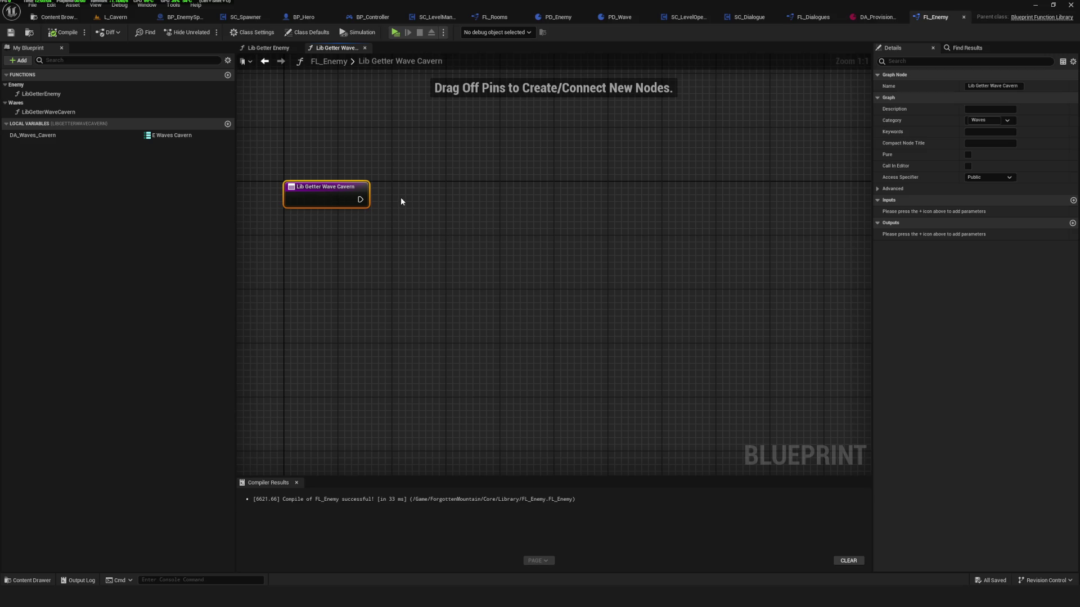
mouse_move(32, 140)
mouse_down()
mouse_move(422, 261)
mouse_move(393, 244)
mouse_move(495, 243)
mouse_up()
text(find)
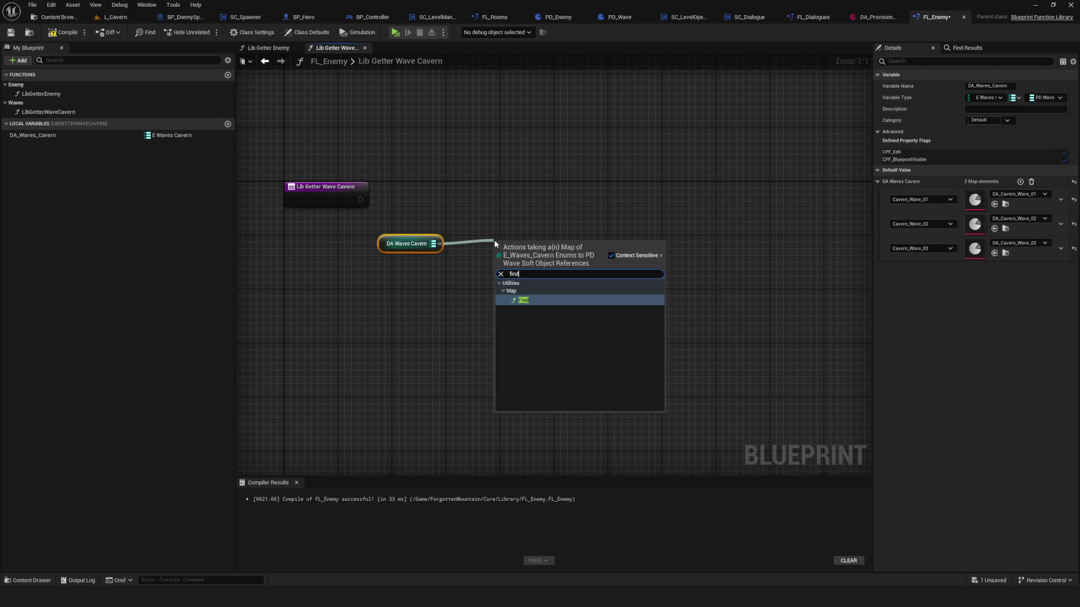
click(539, 285)
drag(571, 268, 584, 316)
drag(515, 307, 337, 199)
click(368, 186)
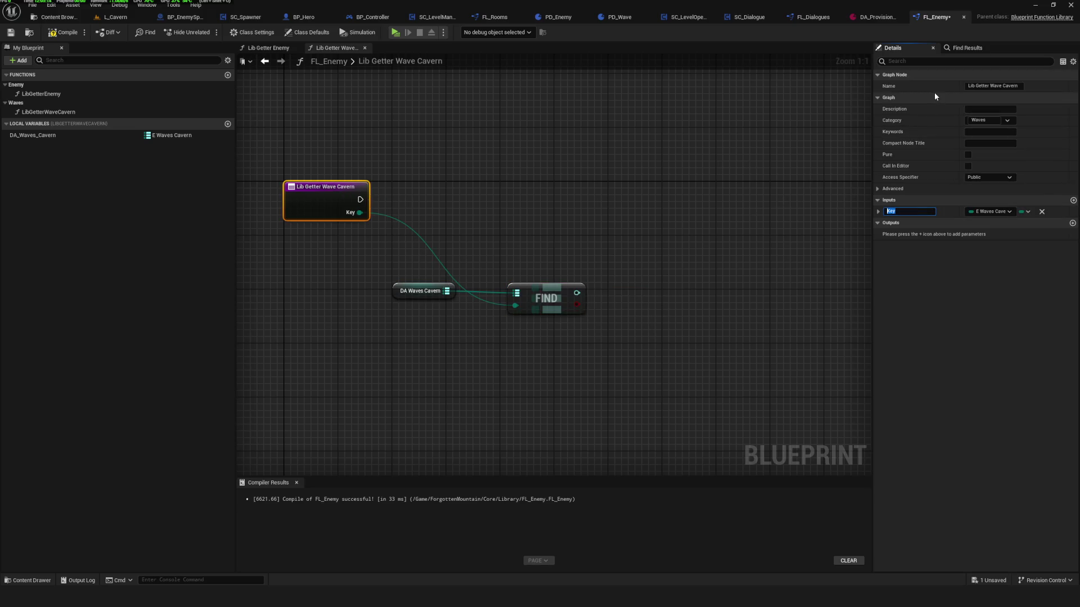
text(Wave)
key(Return)
Branch on Find's success and load the found value with Load Asset Blocking.
drag(547, 285, 491, 282)
key(ctrl+v)
drag(305, 197, 593, 203)
mouse_move(522, 302)
mouse_down()
mouse_move(594, 218)
mouse_move(478, 231)
mouse_up()
drag(414, 278, 610, 225)
text(load)
click(655, 269)
drag(673, 244, 665, 190)
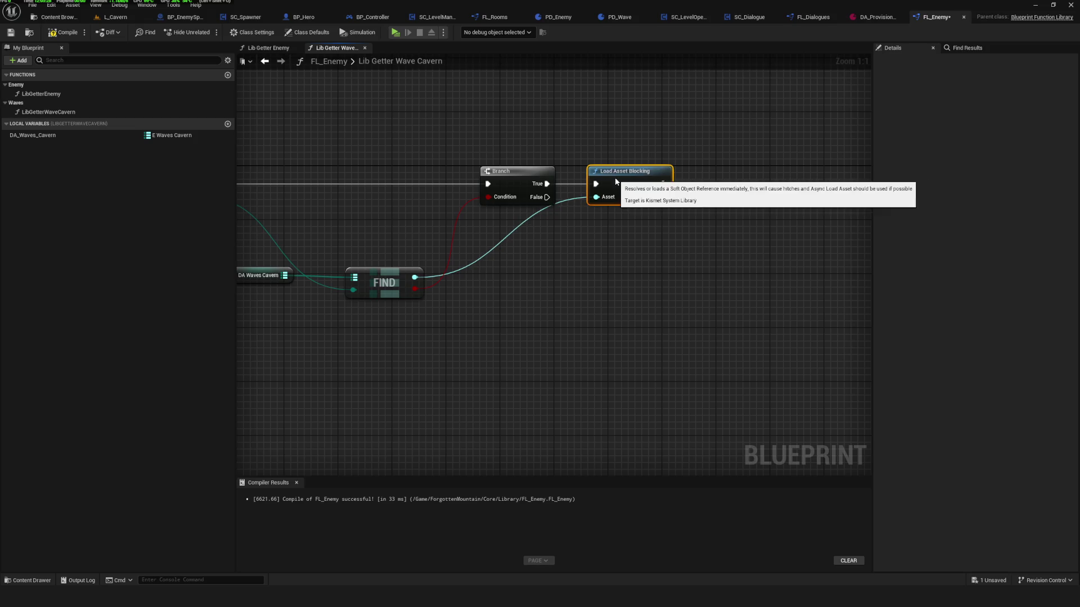
Cast the loaded asset to PD_Wave.
drag(754, 202, 640, 200)
drag(550, 195, 607, 195)
text(cas)
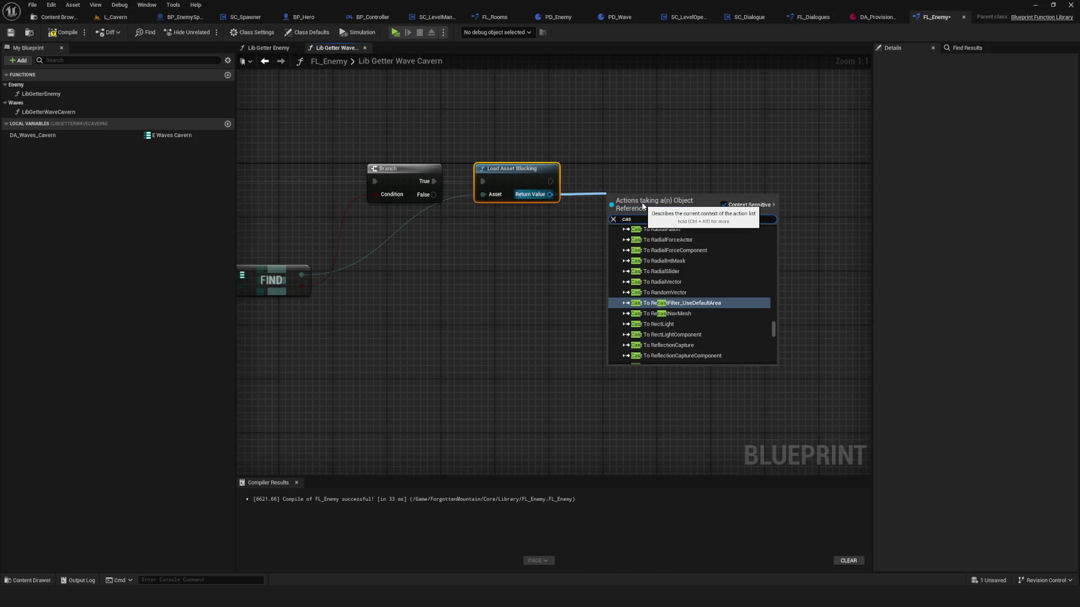
text(t_tpd)
key(BackSpace)
text(pd)
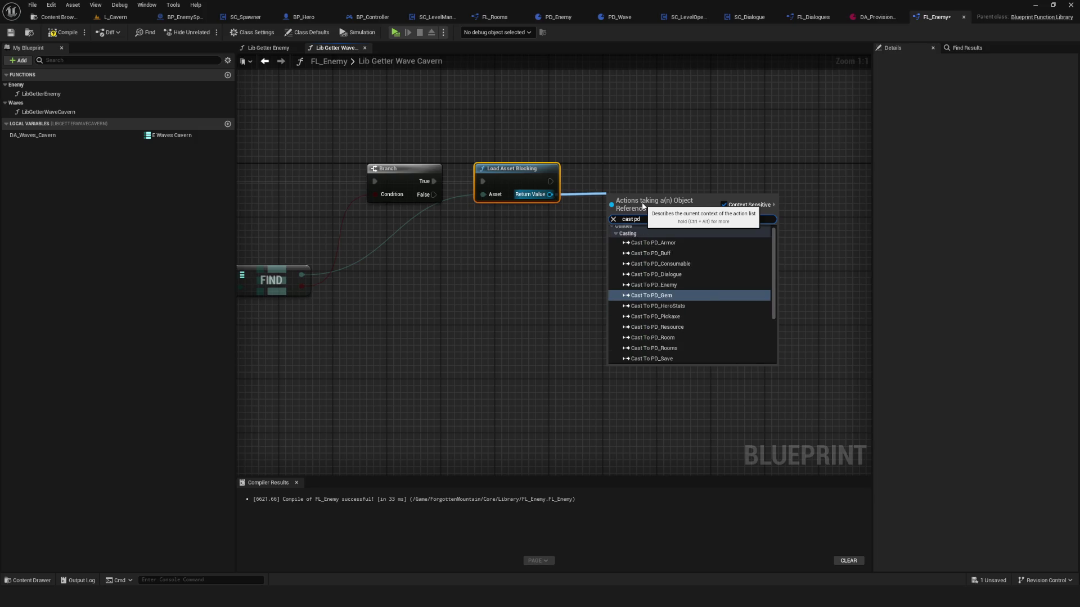
scroll(730, 283, down, 3)
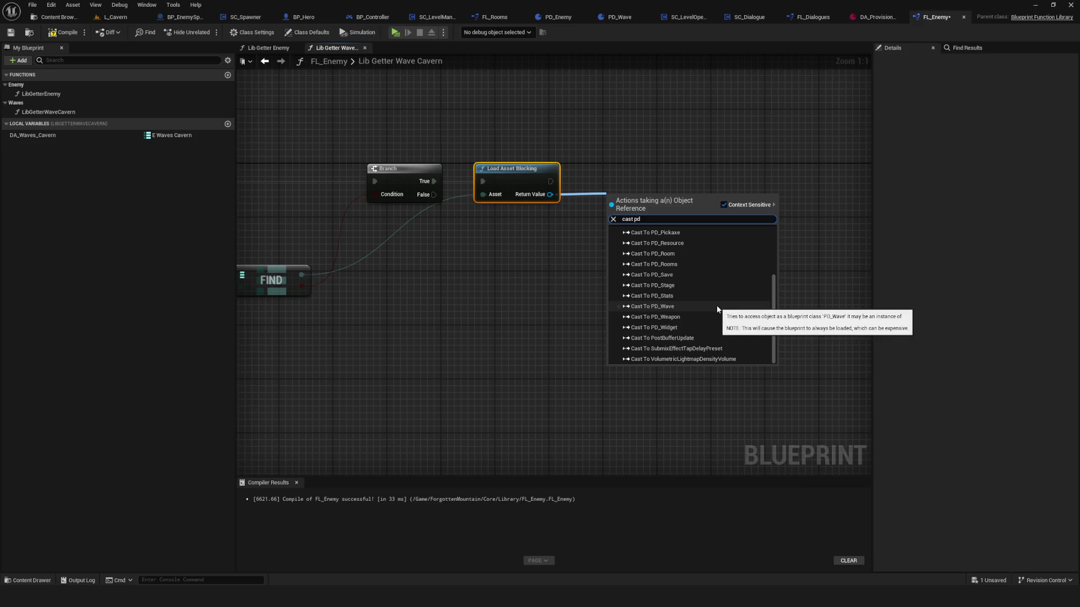
click(718, 306)
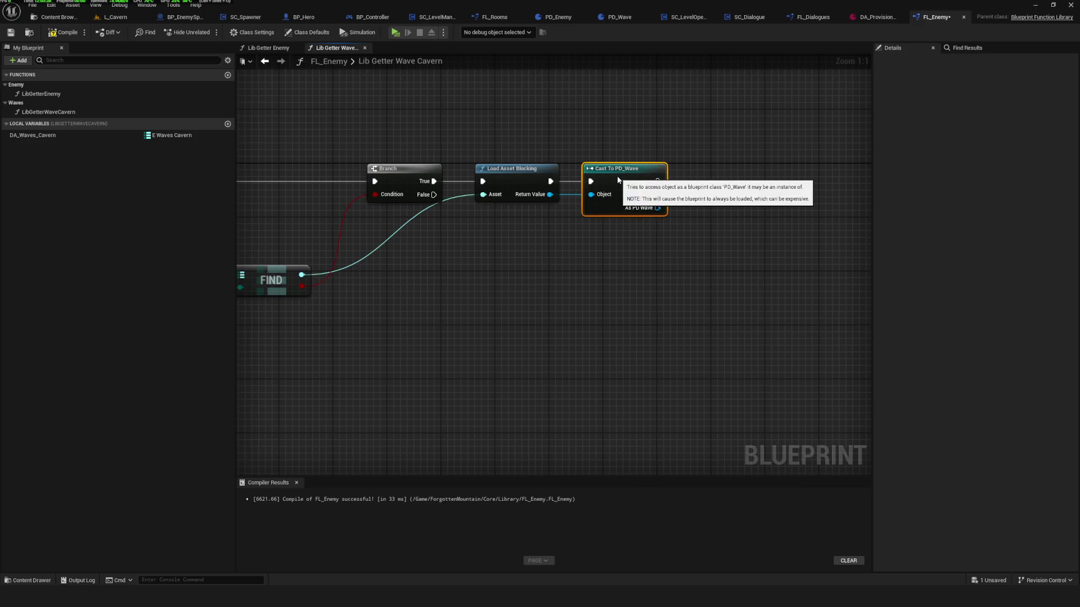
scroll(650, 218, down, 4)
click(364, 209)
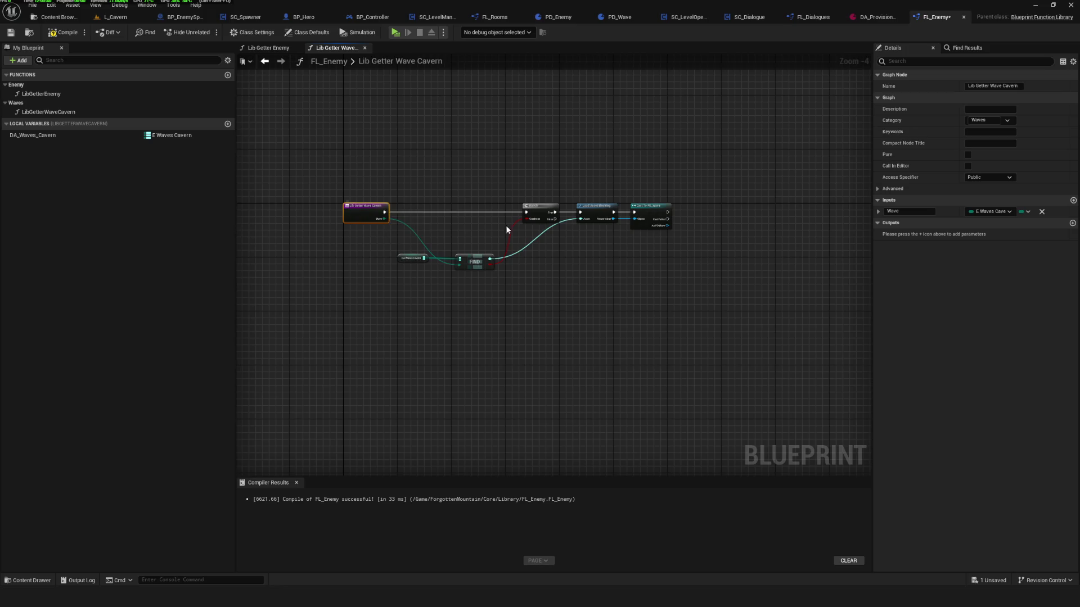
Add a PD Wave object reference output to the function and name it PD_Wave.
click(1073, 223)
click(989, 235)
click(992, 234)
click(992, 234)
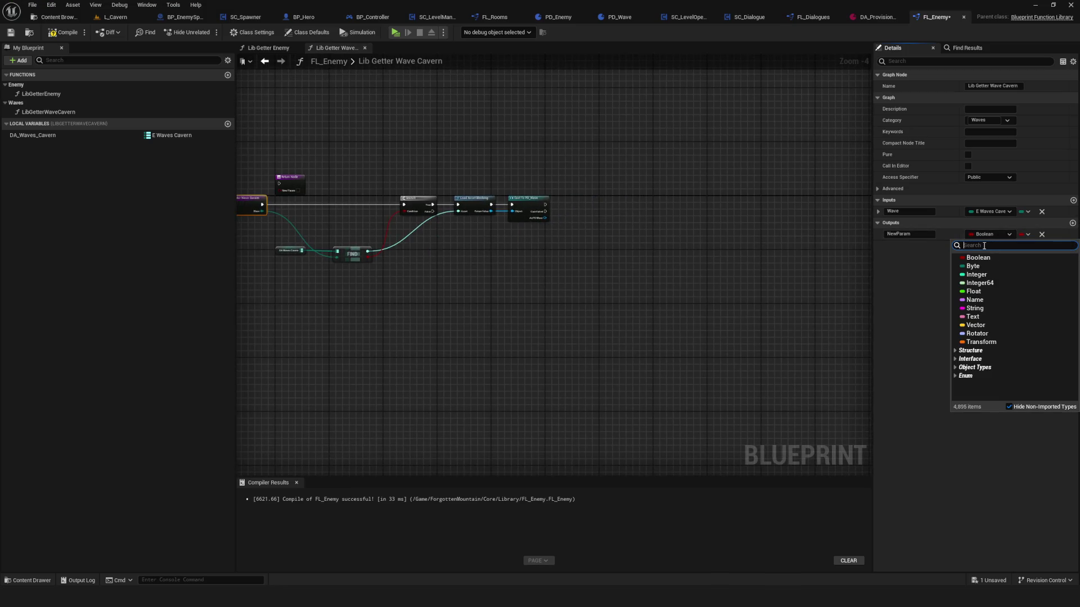
text(PD Wave)
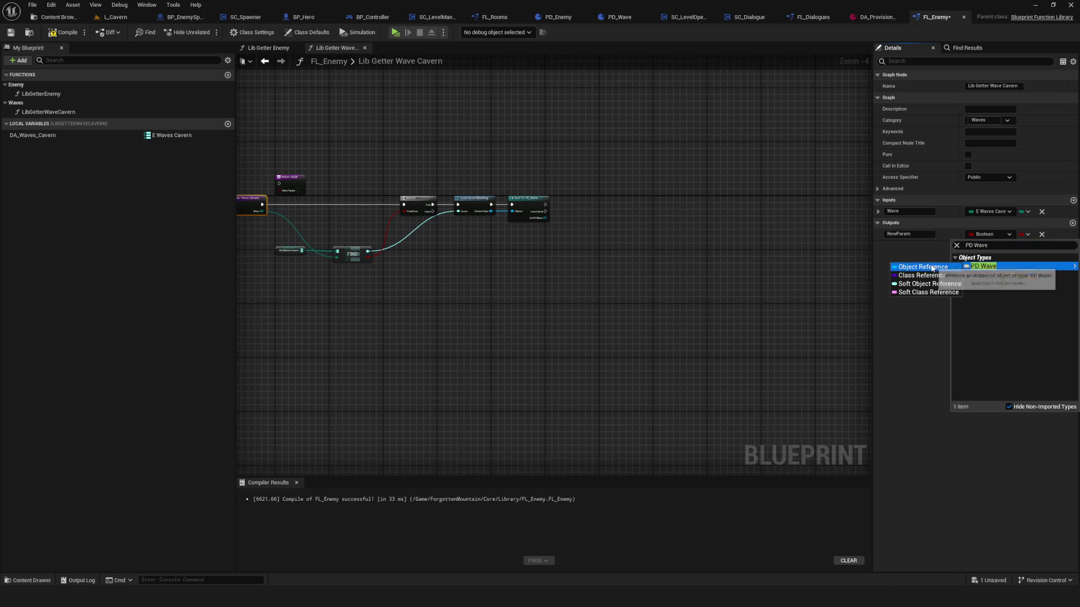
click(981, 271)
scroll(539, 187, up, 4)
click(906, 234)
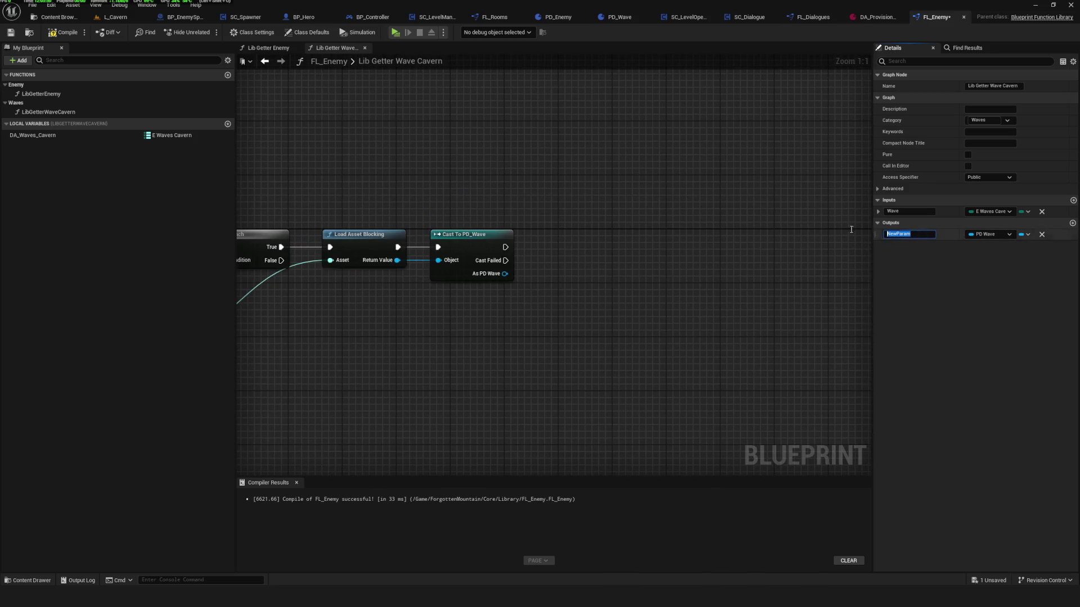
text(PD_)
text(Wave)
key(Return)
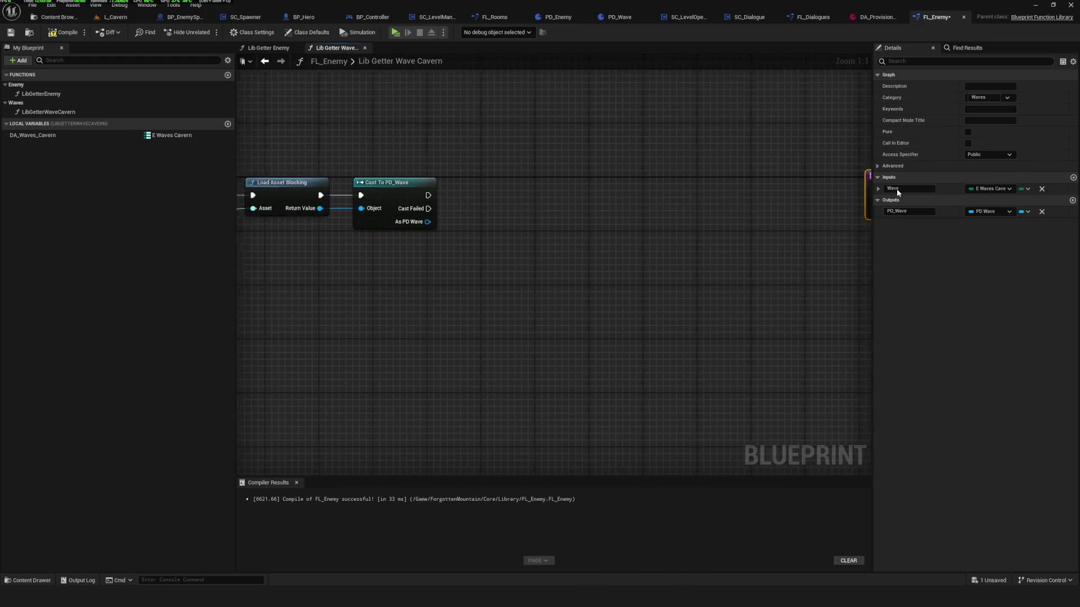
Wire the cast's execution and As PD Wave result into the Return Node, then save and compile.
drag(406, 195, 460, 189)
drag(406, 223, 460, 207)
key(ctrl+s)
click(65, 34)
Frame the Find, Branch, Load, Cast and Return chain, select every node, and recompile.
drag(405, 217, 588, 236)
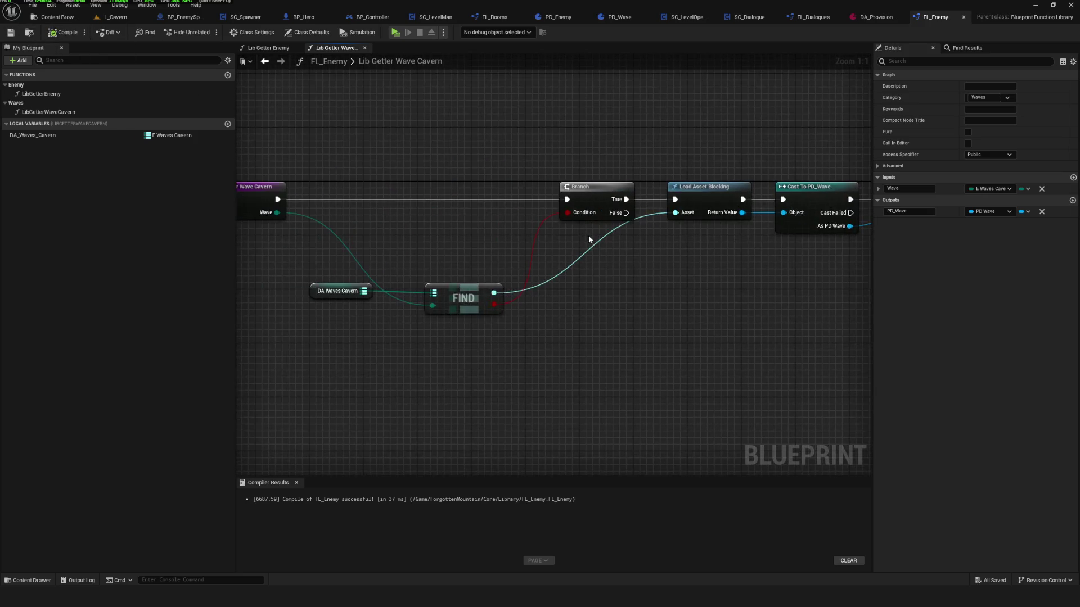
scroll(593, 221, down, 5)
scroll(568, 207, up, 3)
mouse_move(351, 110)
mouse_down()
mouse_move(453, 242)
mouse_move(807, 331)
mouse_up()
mouse_move(366, 130)
mouse_down()
mouse_move(662, 294)
mouse_move(607, 266)
mouse_move(795, 314)
mouse_up()
mouse_move(860, 344)
mouse_down()
mouse_move(793, 330)
mouse_move(275, 121)
mouse_up()
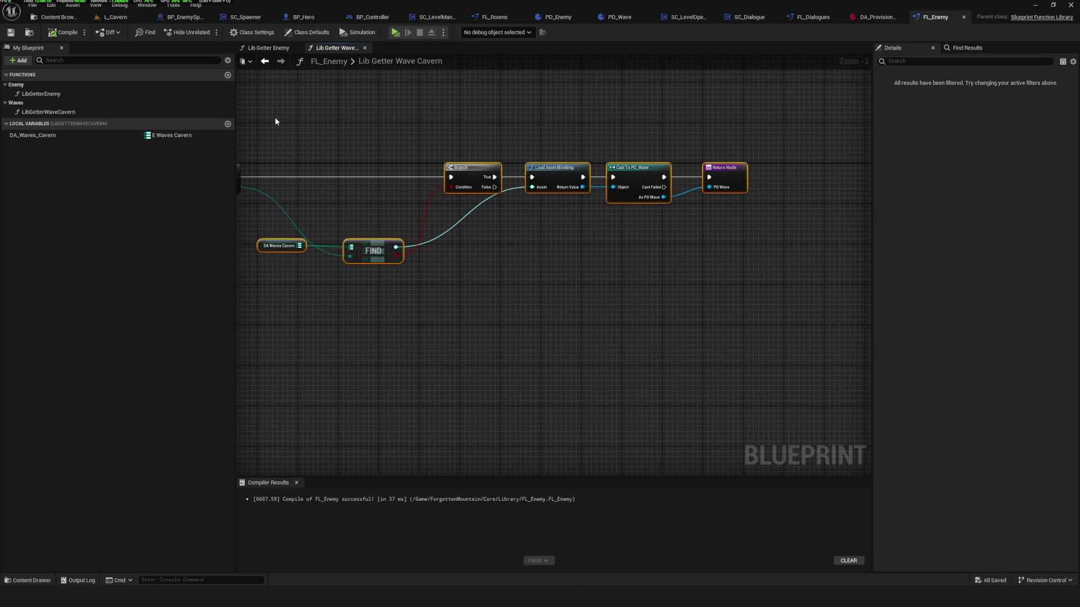
click(63, 32)
click(687, 263)
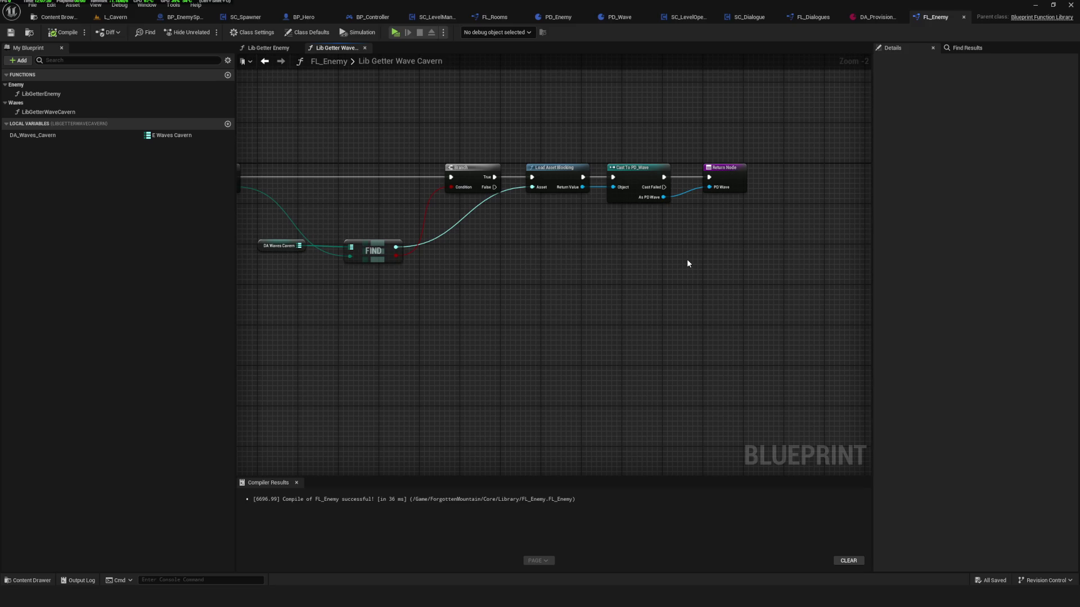
Place a DA_Waves_Cavern getter in the graph, searching 'append' in its actions without adding anything.
mouse_move(80, 136)
mouse_down()
mouse_move(624, 275)
mouse_move(704, 278)
mouse_up()
scroll(788, 289, up, 2)
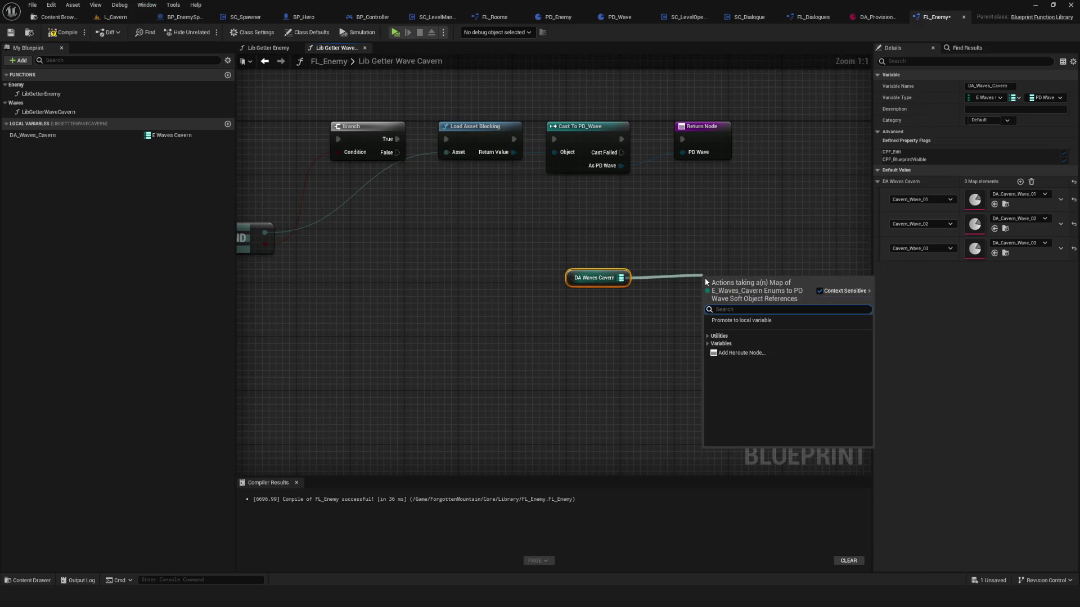
text(append)
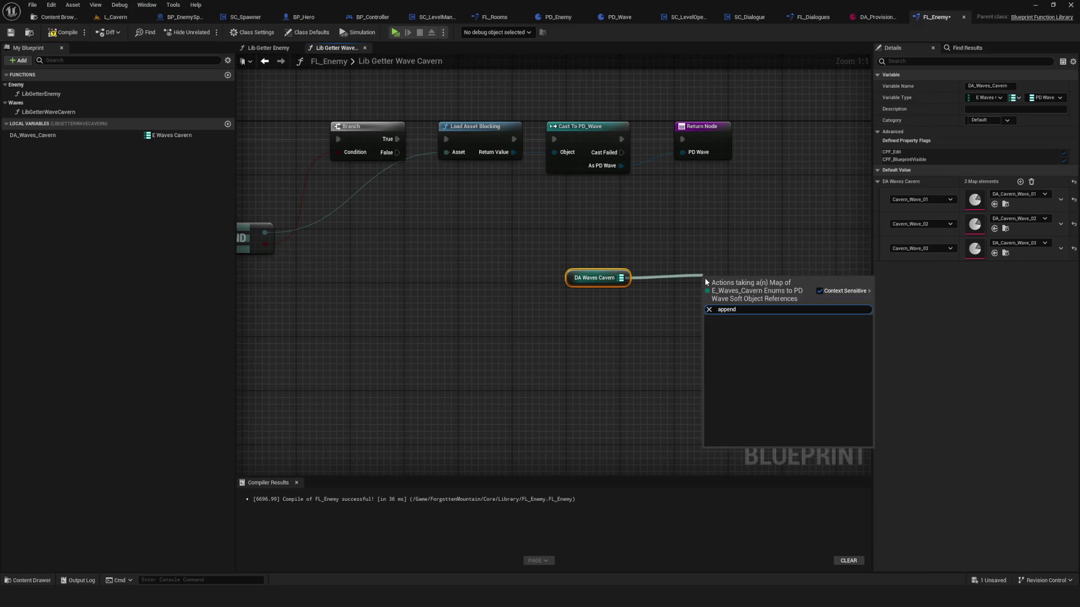
key(BackSpace)
key(BackSpace)
key(BackSpace)
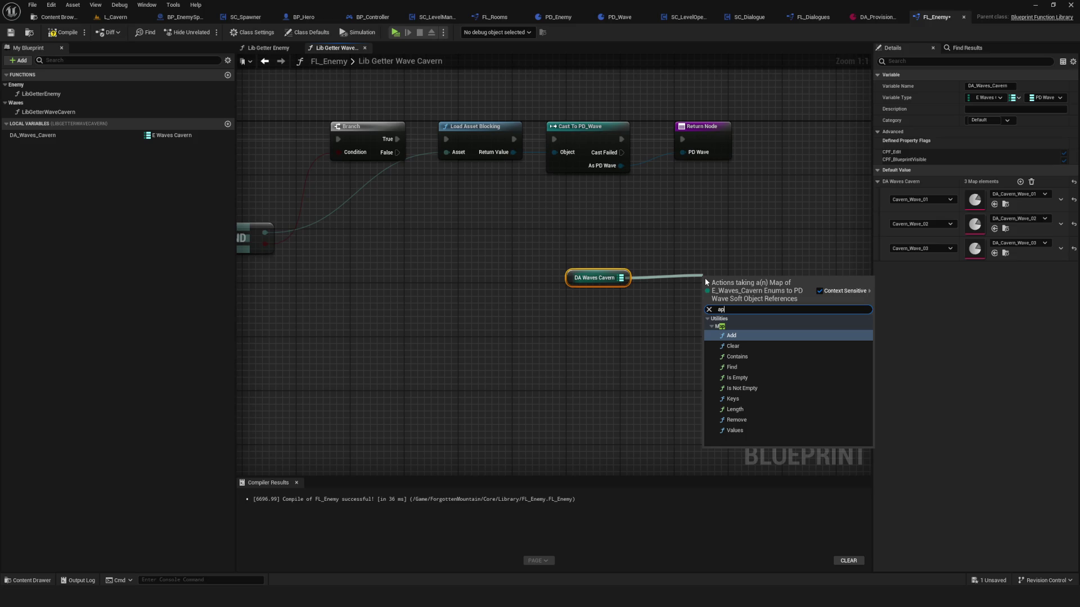
key(Escape)
Add a SET DA_Waves_Cavern node, feed it a three-pair Make Map, then delete the Make Map.
drag(33, 135, 785, 284)
mouse_move(751, 294)
mouse_down()
mouse_move(653, 360)
mouse_move(607, 353)
mouse_up()
text(ap)
click(749, 421)
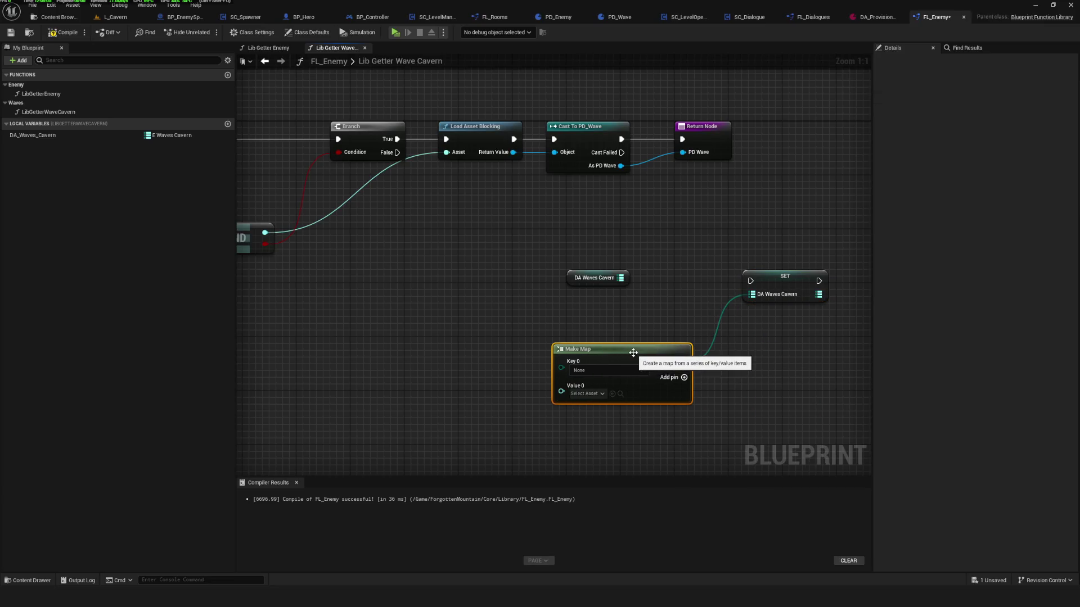
click(684, 378)
click(684, 377)
mouse_move(661, 435)
mouse_down()
mouse_move(677, 353)
mouse_move(719, 349)
mouse_up()
scroll(703, 353, down, 1)
scroll(729, 352, up, 1)
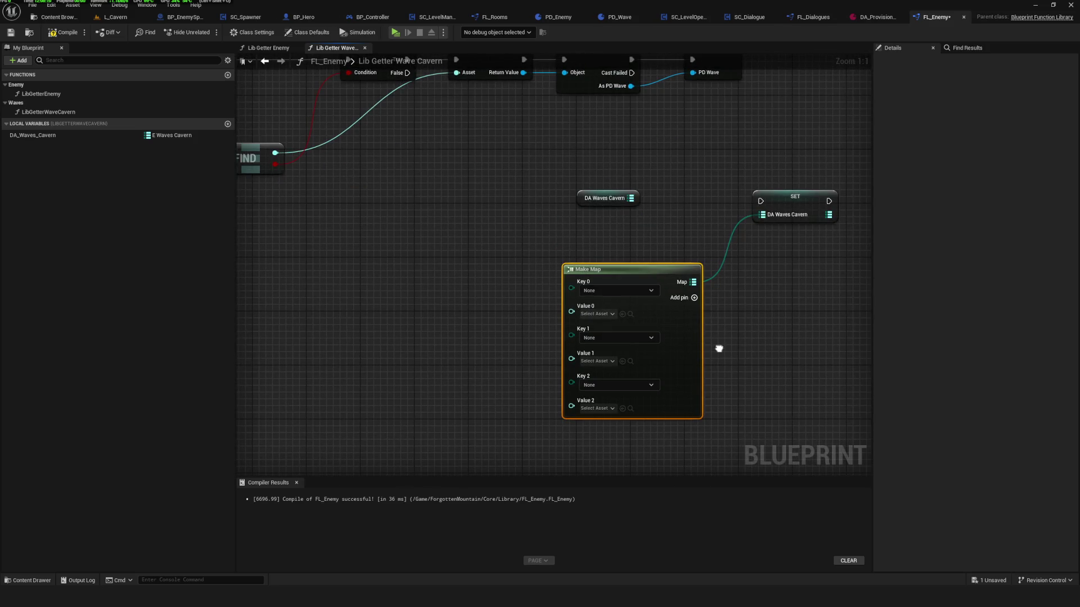
click(667, 271)
key(Delete)
Pull a wire from the SET node and browse its action menu without choosing anything.
drag(762, 214, 630, 331)
scroll(693, 441, down, 2)
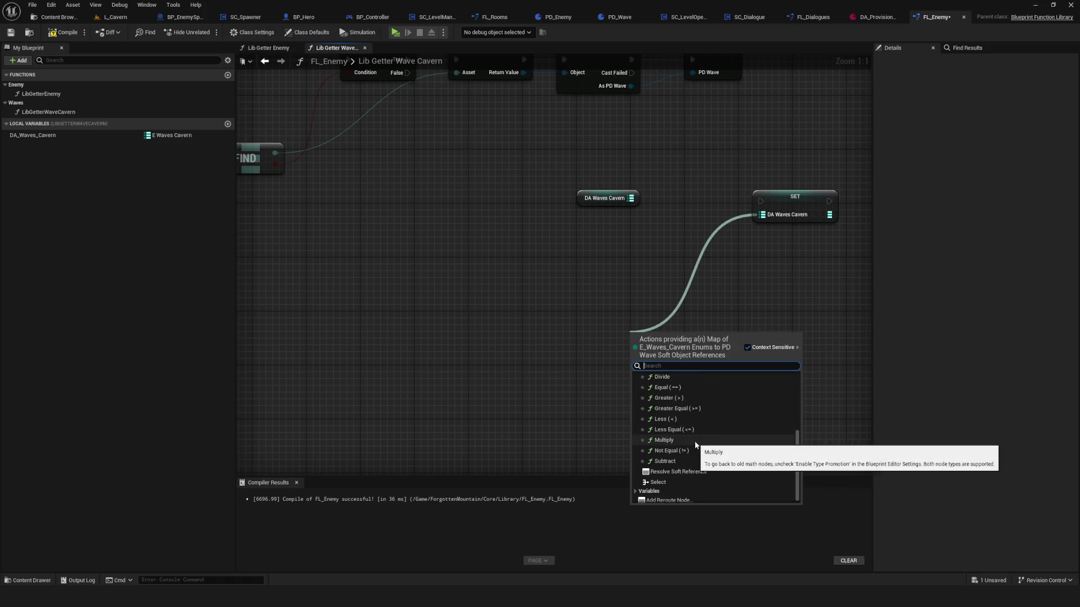
scroll(700, 439, up, 2)
scroll(699, 438, down, 4)
scroll(701, 442, down, 2)
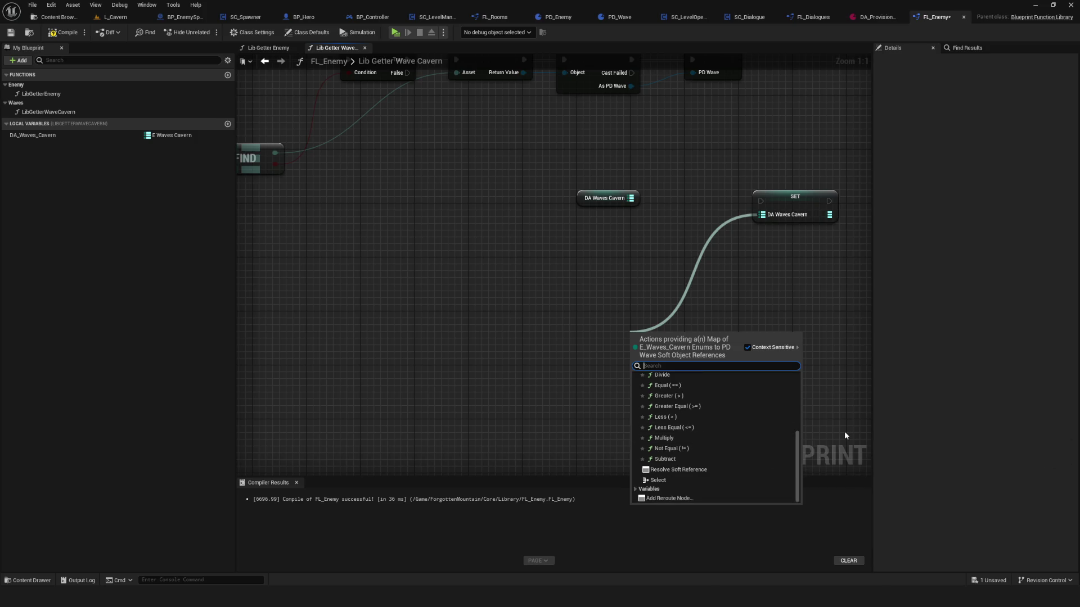
scroll(765, 430, up, 2)
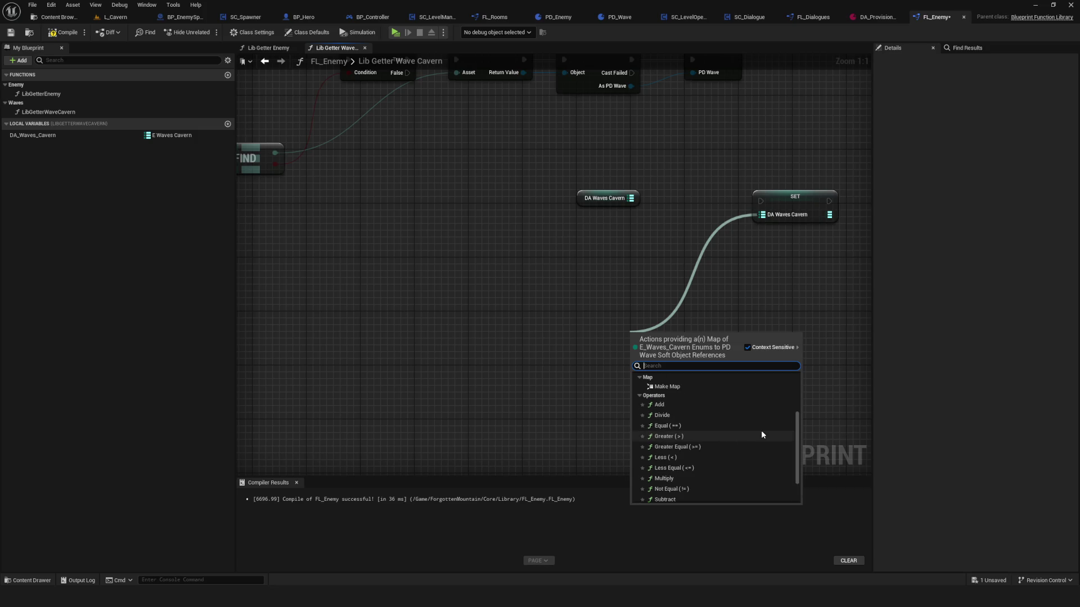
scroll(761, 432, up, 4)
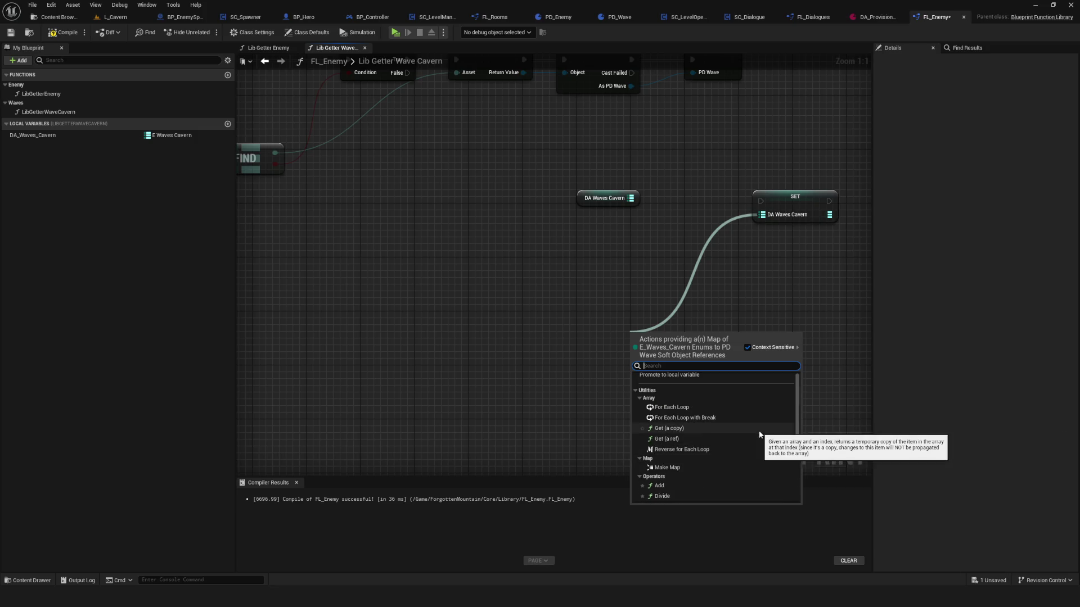
scroll(759, 433, down, 5)
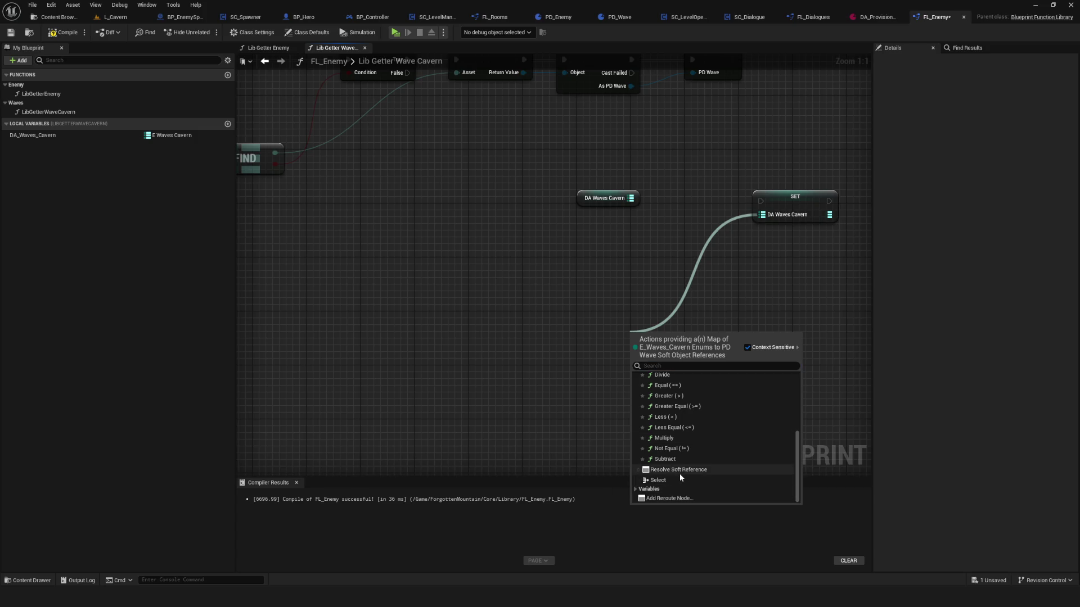
scroll(562, 357, down, 4)
scroll(627, 335, up, 3)
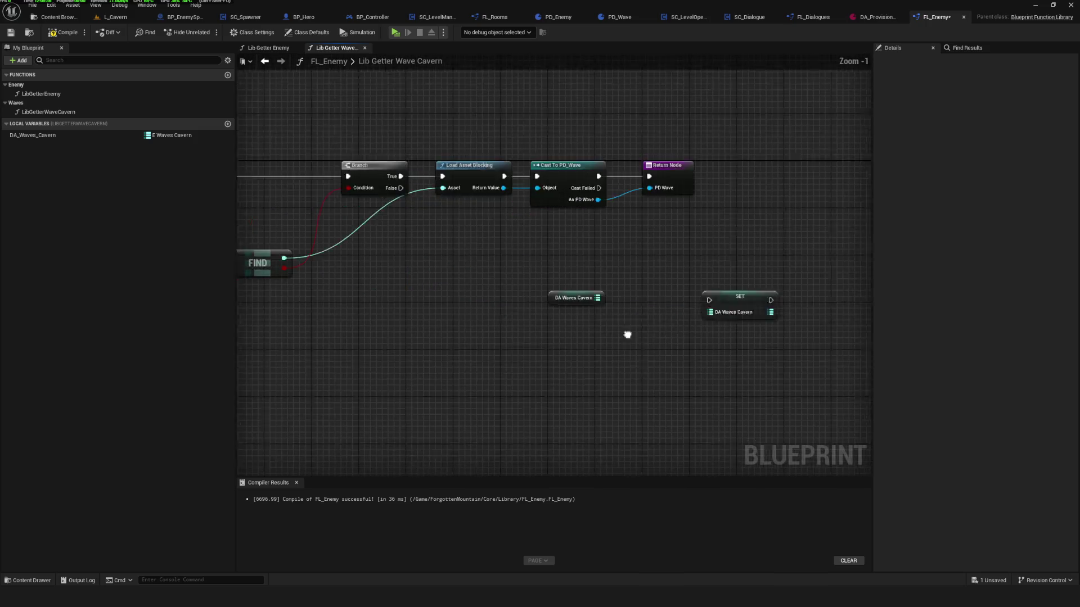
Zoom out and select DA_Waves_Cavern in Local Variables to view its Cavern_Wave_01–03 map defaults.
scroll(625, 298, down, 2)
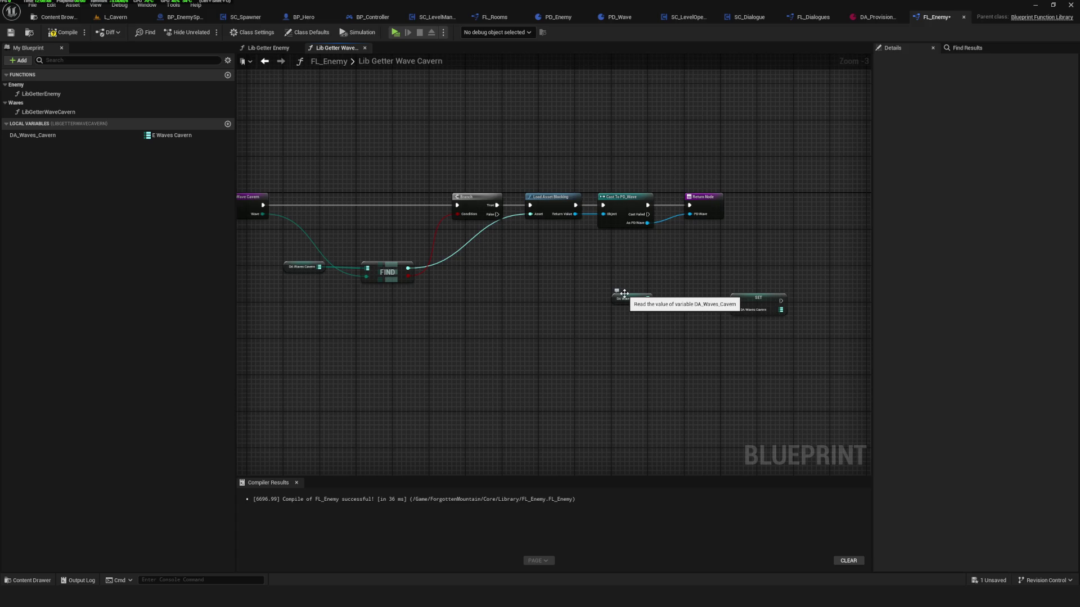
click(73, 135)
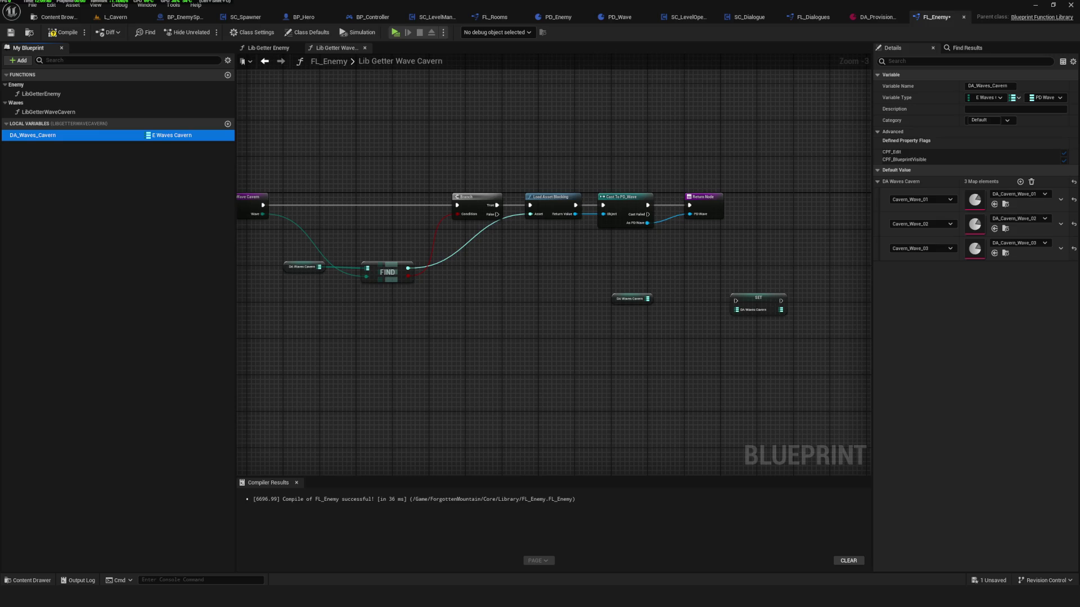
Compile and save FL_Enemy, and widen the Details area to fit the map values.
click(63, 32)
click(10, 32)
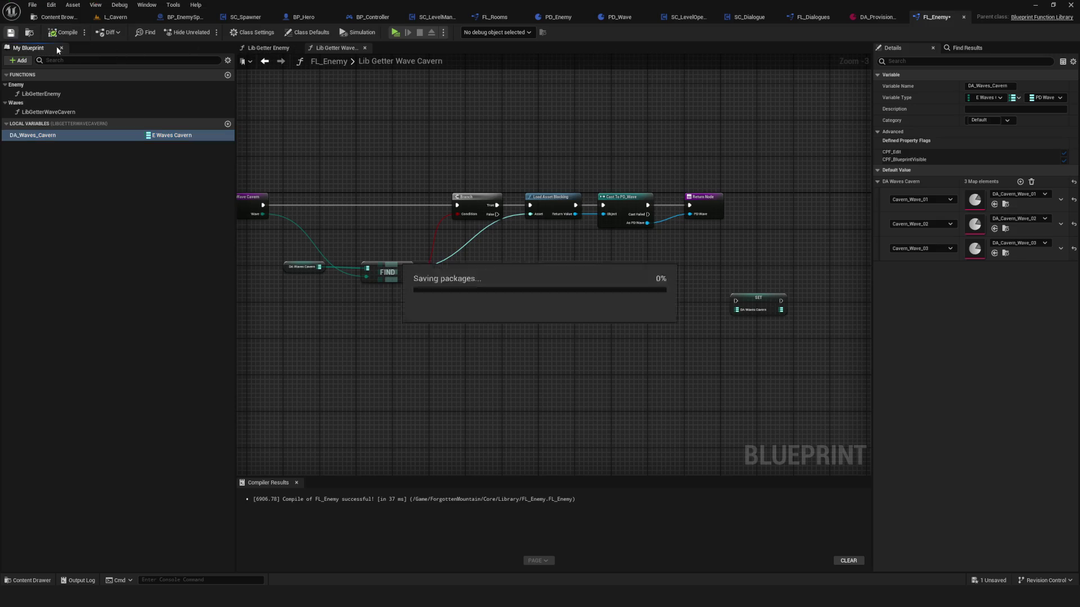
mouse_move(874, 308)
mouse_down()
mouse_move(768, 320)
mouse_move(816, 327)
mouse_up()
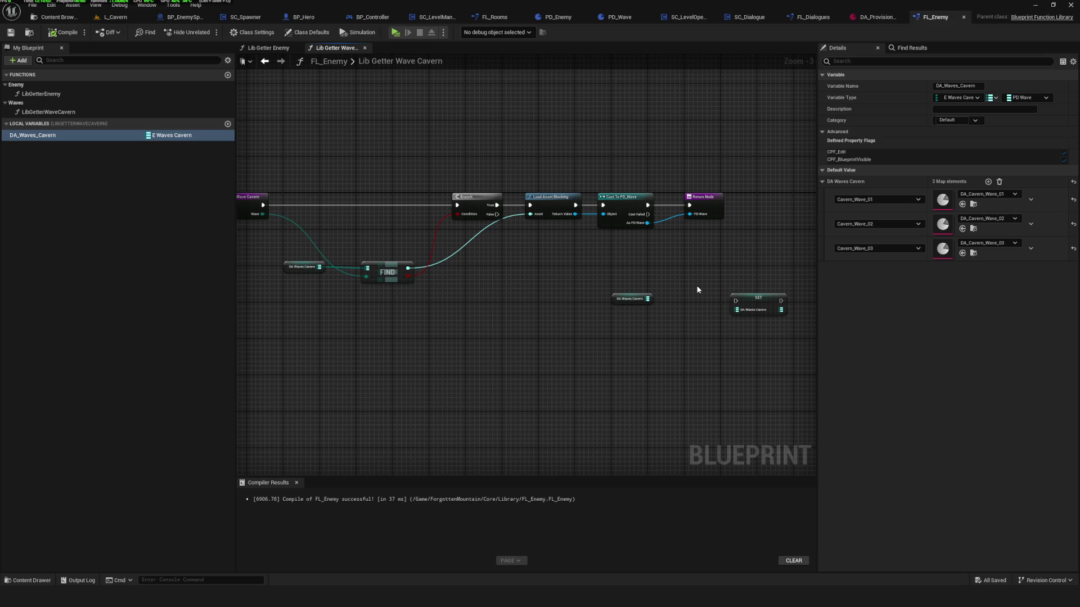
Pan over the node chain and select the entry node and DA Waves Cavern getter.
scroll(385, 229, up, 3)
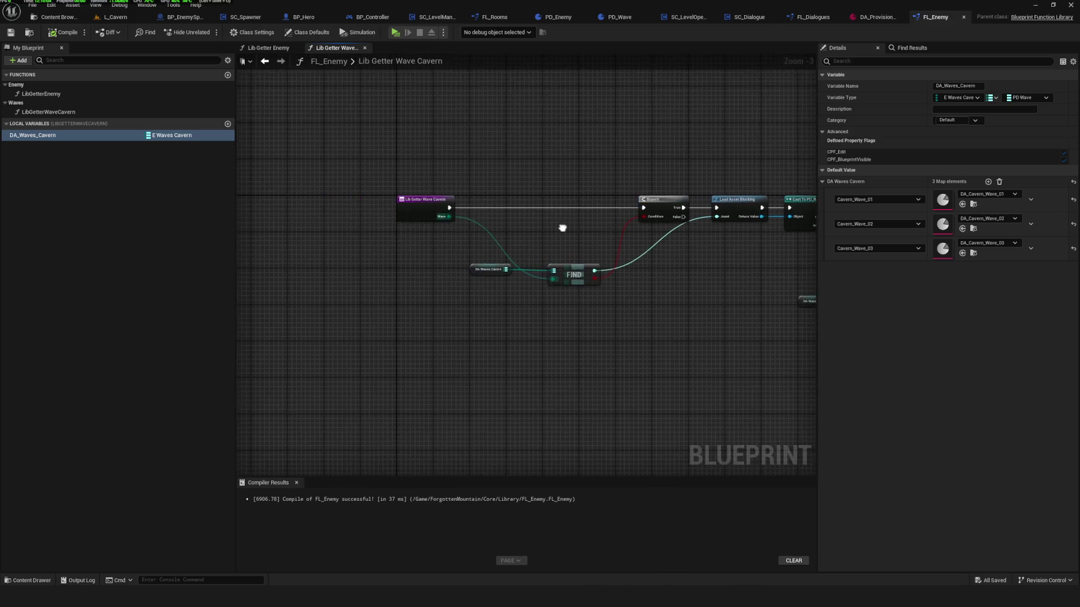
drag(641, 227, 657, 228)
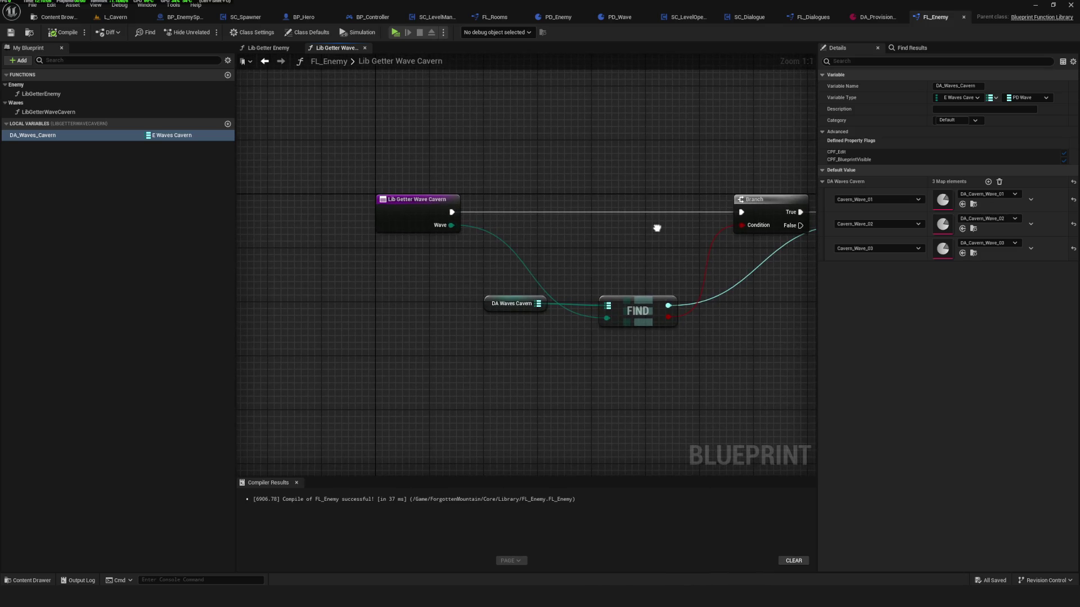
scroll(399, 229, down, 5)
scroll(477, 233, up, 2)
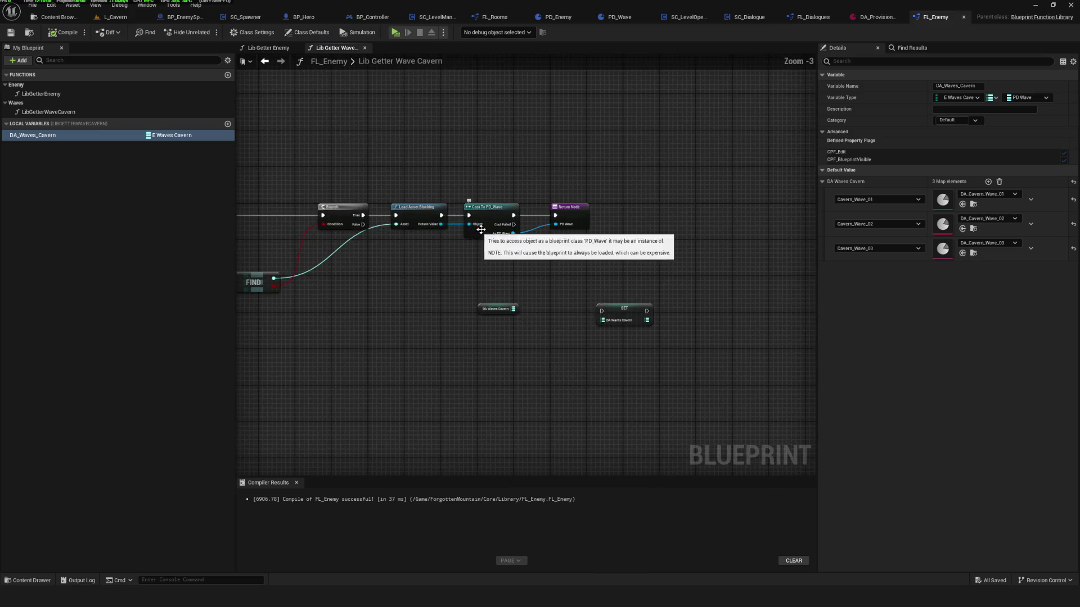
drag(403, 241, 489, 251)
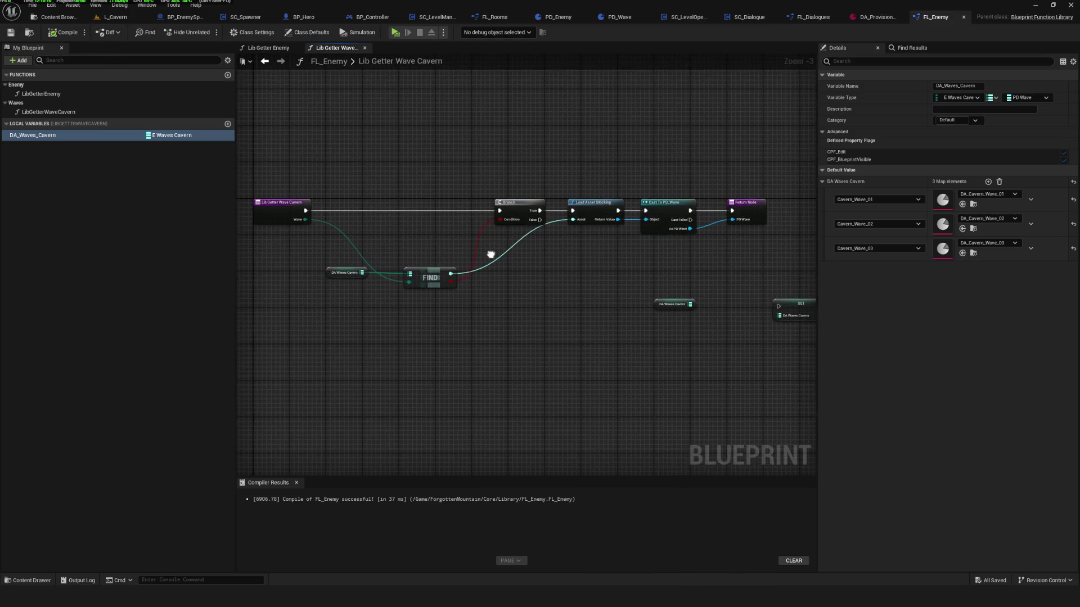
scroll(494, 269, down, 4)
scroll(483, 223, up, 3)
drag(456, 244, 635, 224)
scroll(635, 224, up, 2)
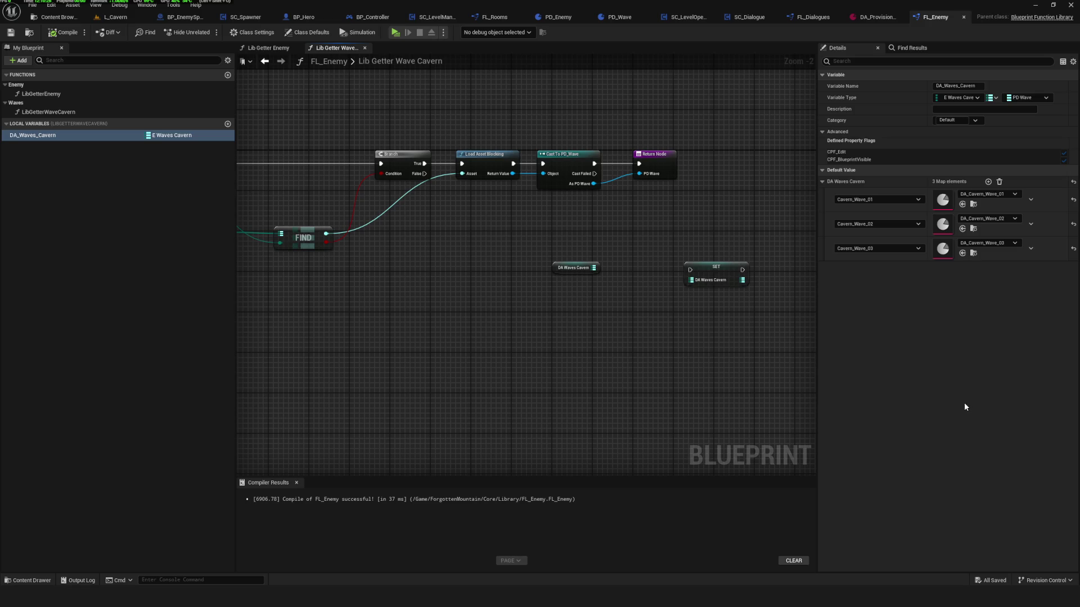
drag(521, 168, 641, 164)
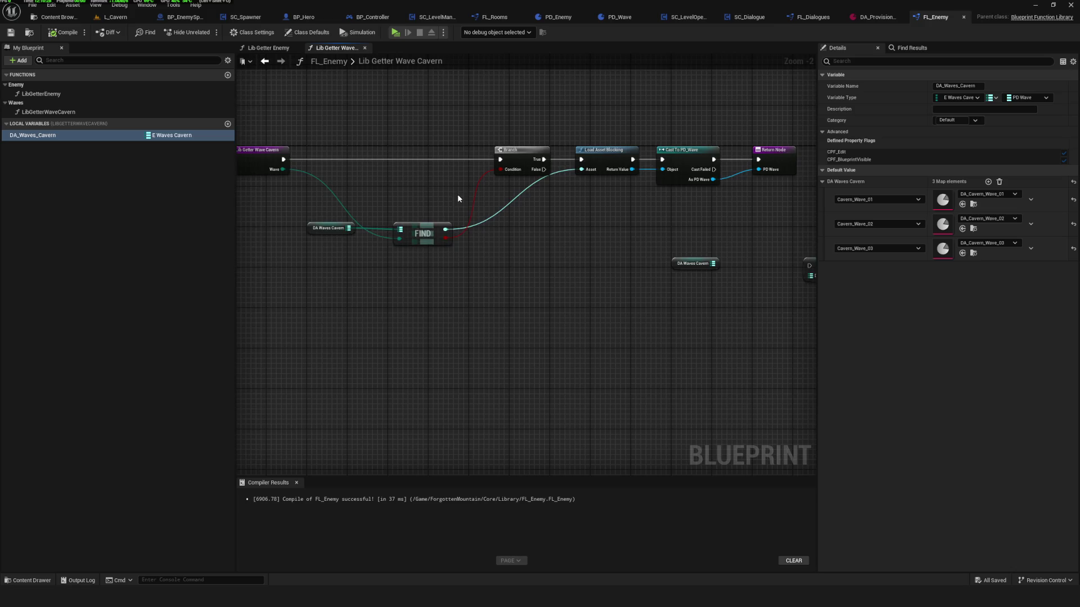
drag(457, 194, 455, 284)
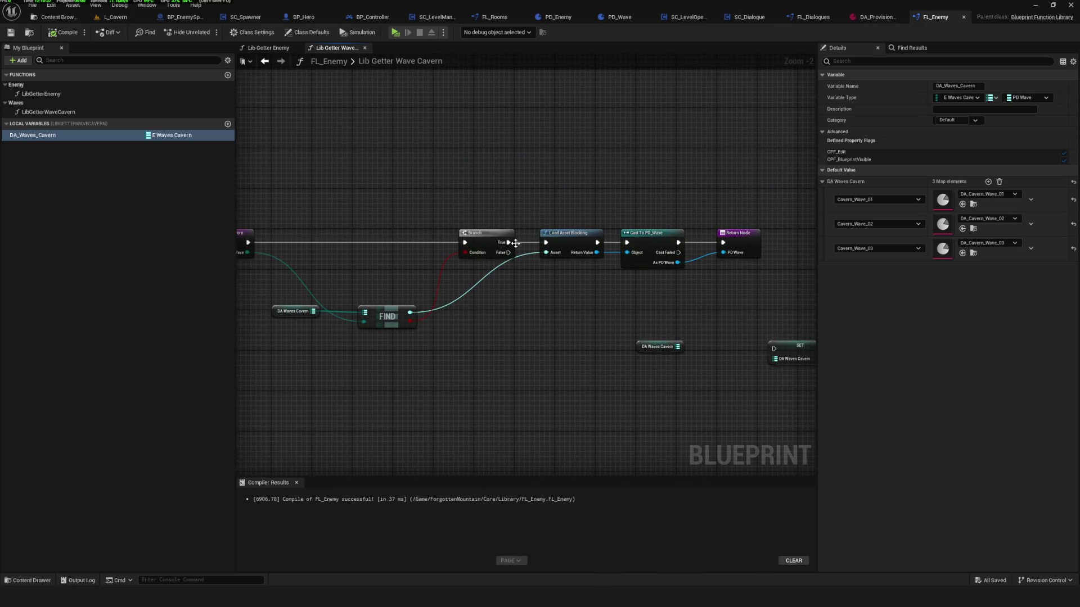
drag(415, 277, 535, 281)
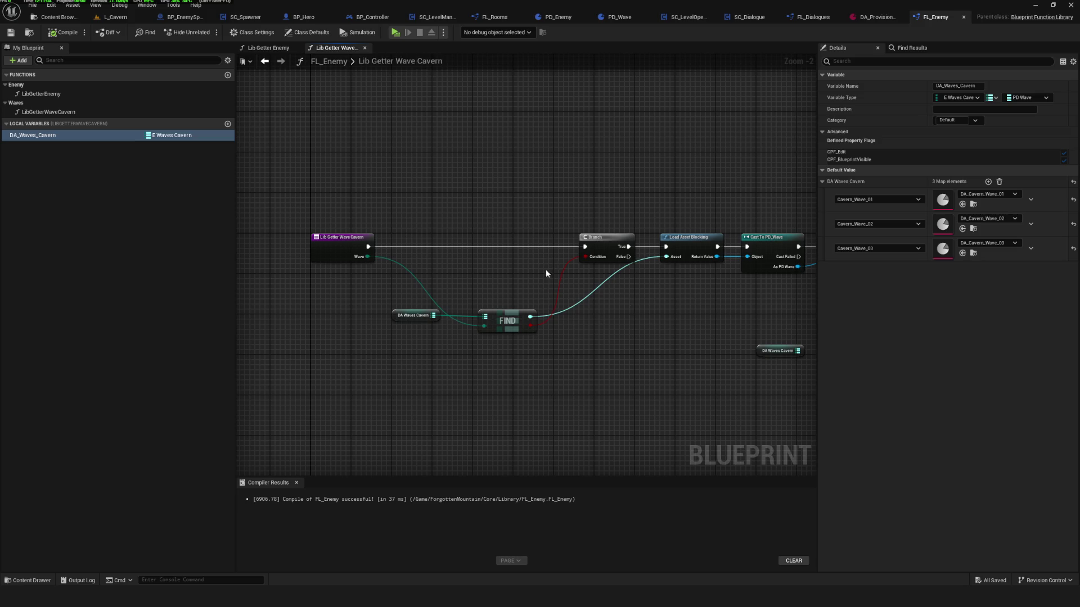
drag(319, 188, 437, 404)
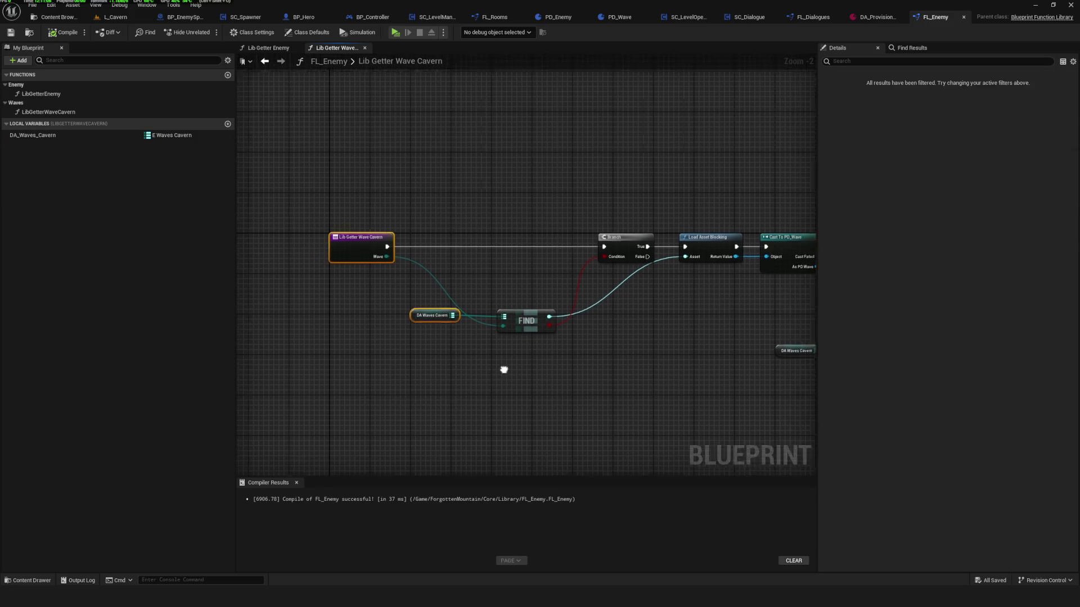
click(804, 18)
double_click(56, 105)
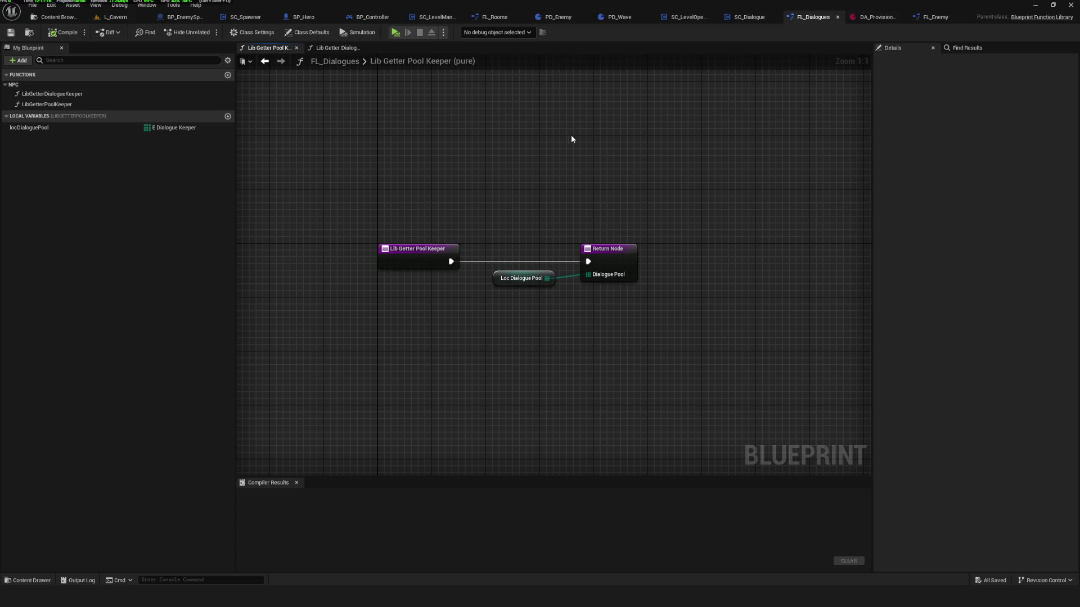
click(936, 19)
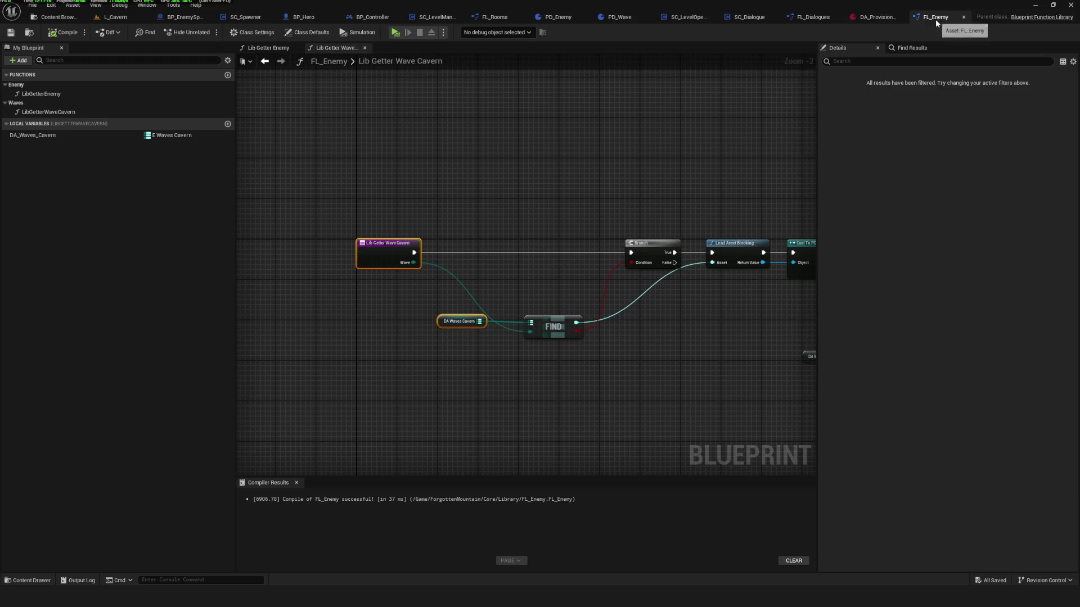
scroll(636, 229, down, 6)
scroll(634, 231, up, 3)
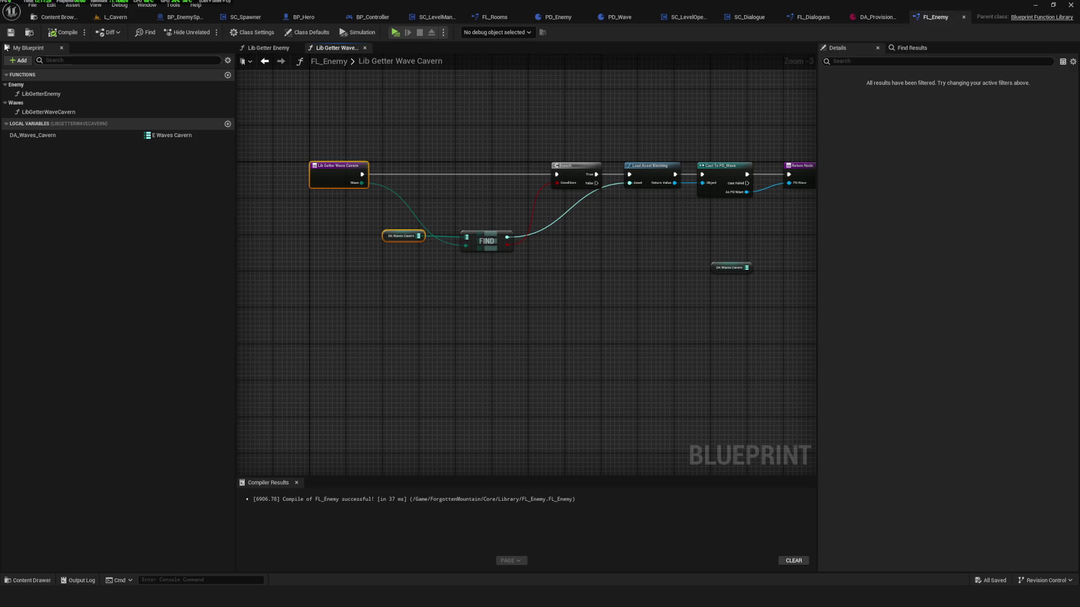
click(33, 135)
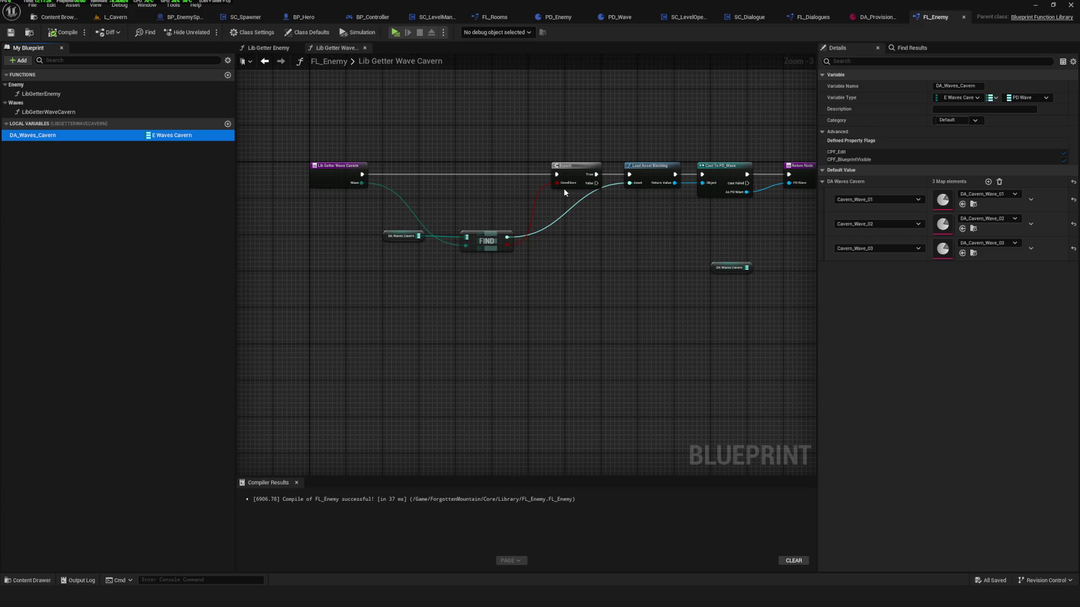
Place a second DA_Waves_Cavern getter and expand its Utilities and Map actions.
mouse_move(77, 139)
mouse_down()
mouse_move(573, 368)
mouse_move(509, 343)
mouse_move(594, 333)
mouse_up()
scroll(512, 341, up, 1)
scroll(512, 341, up, 2)
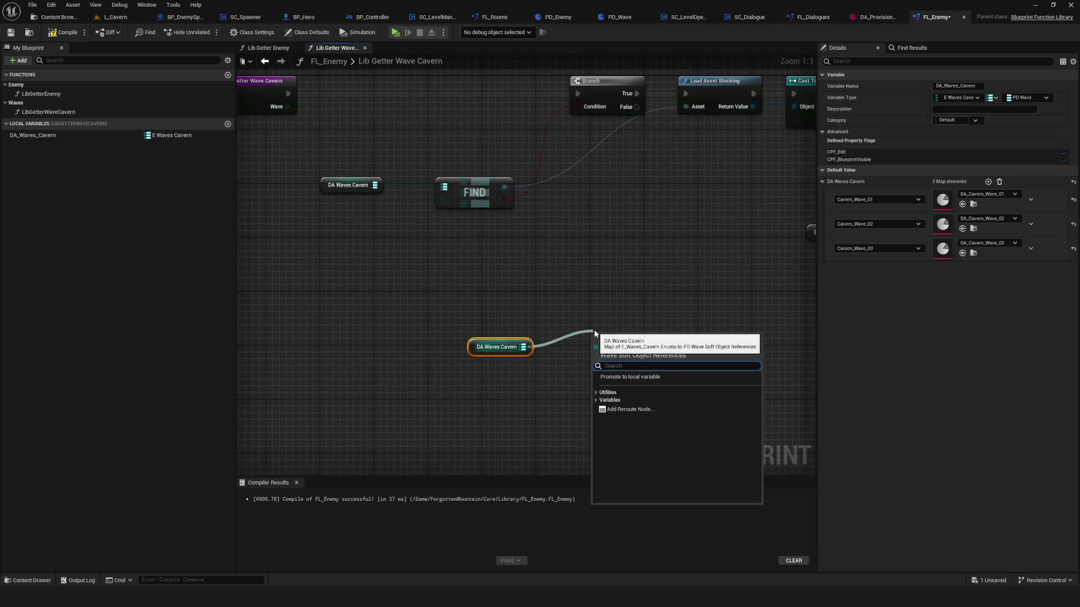
click(597, 392)
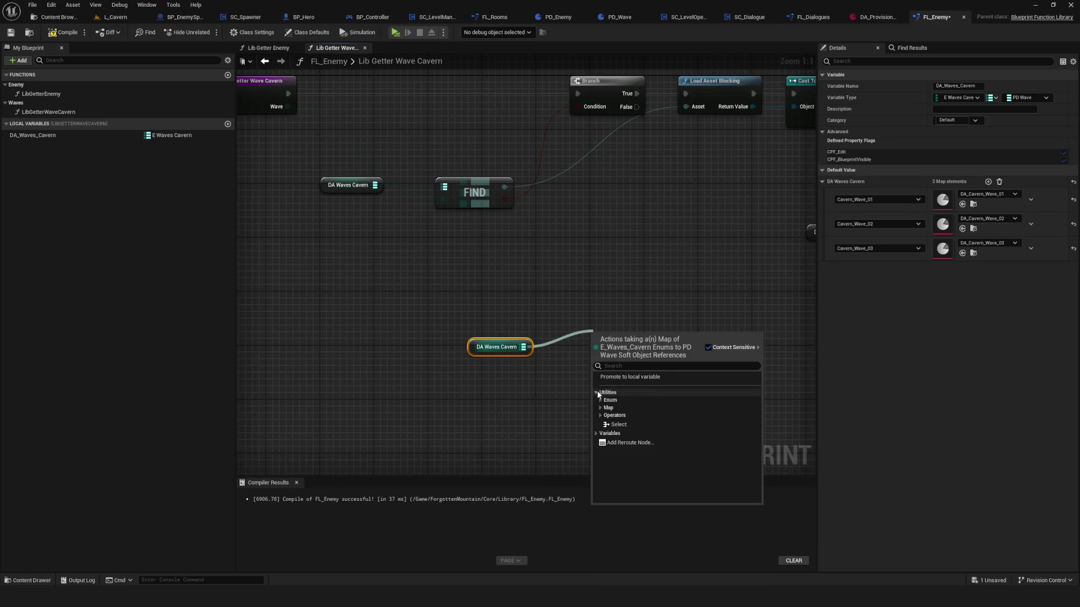
click(598, 409)
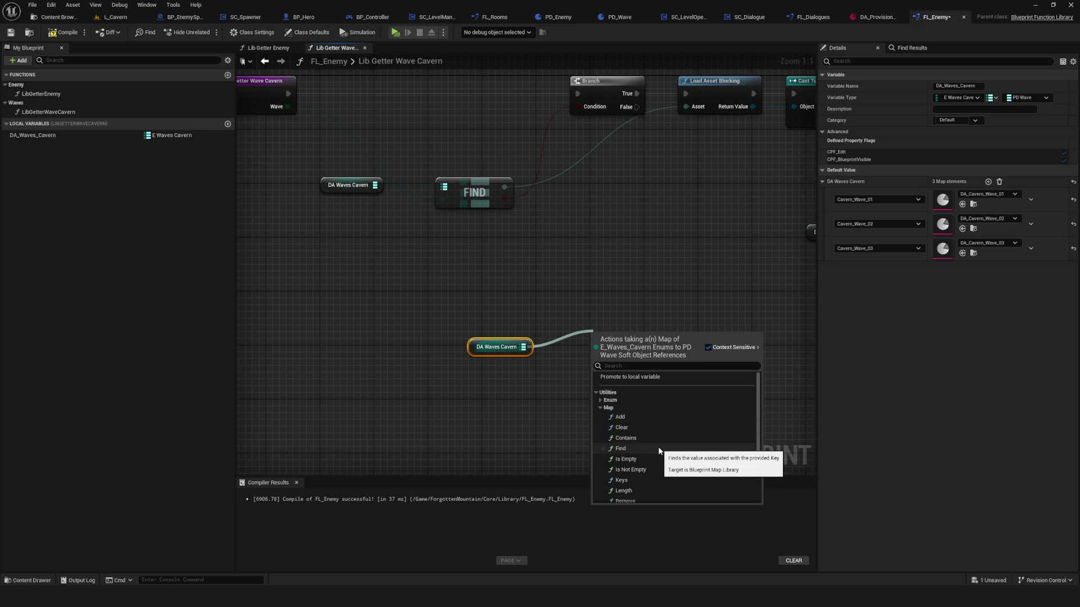
scroll(658, 446, down, 2)
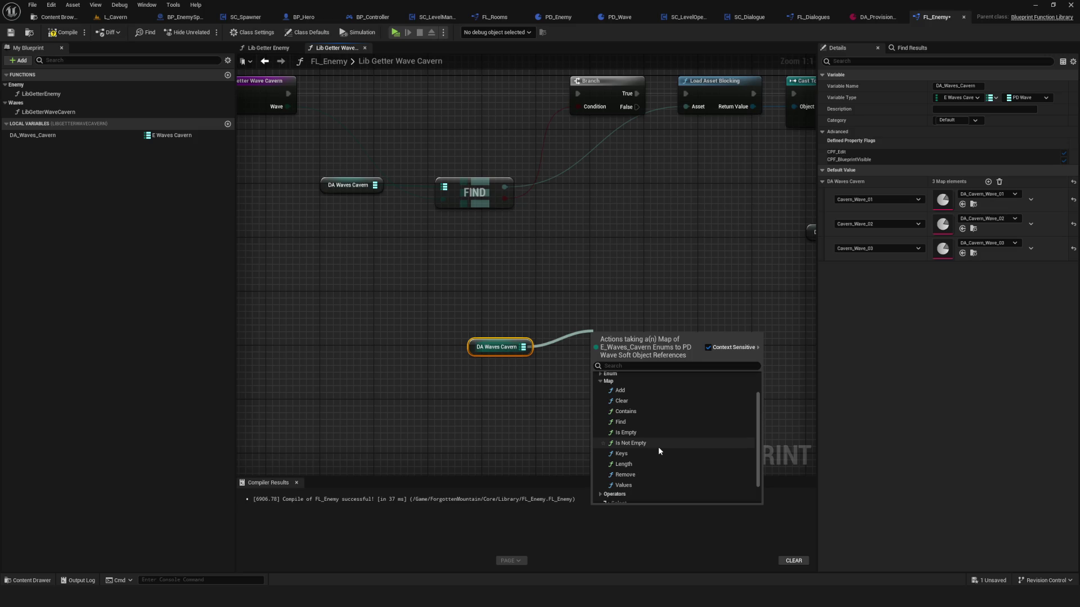
scroll(658, 446, down, 2)
Browse the operator actions without choosing one, then drag in a SET DA_Waves_Cavern node.
click(601, 471)
scroll(647, 467, down, 4)
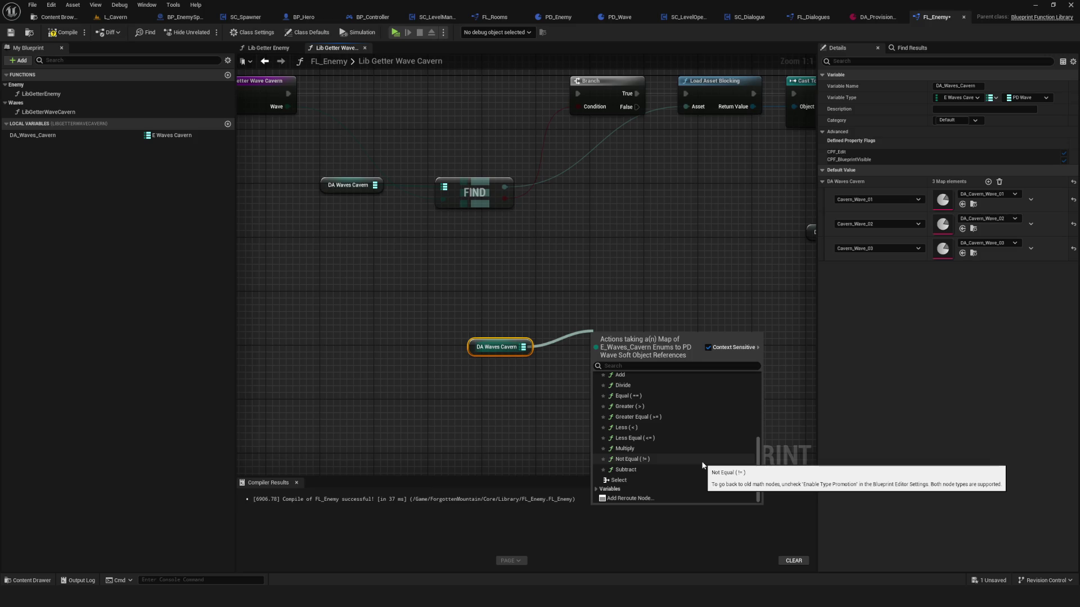
scroll(703, 464, up, 5)
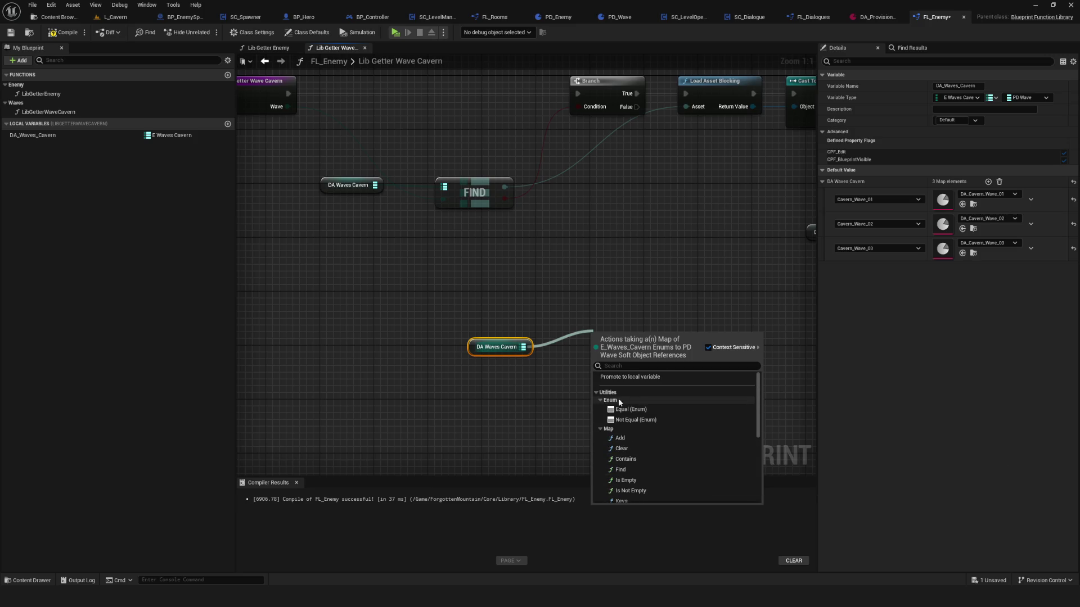
scroll(692, 416, down, 5)
scroll(693, 420, down, 1)
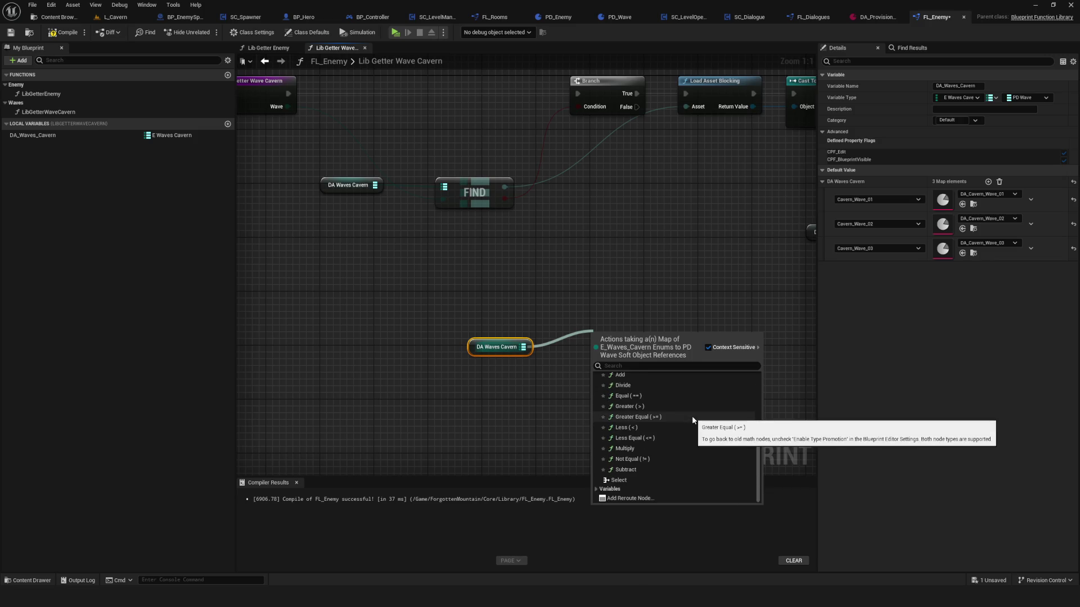
key(Escape)
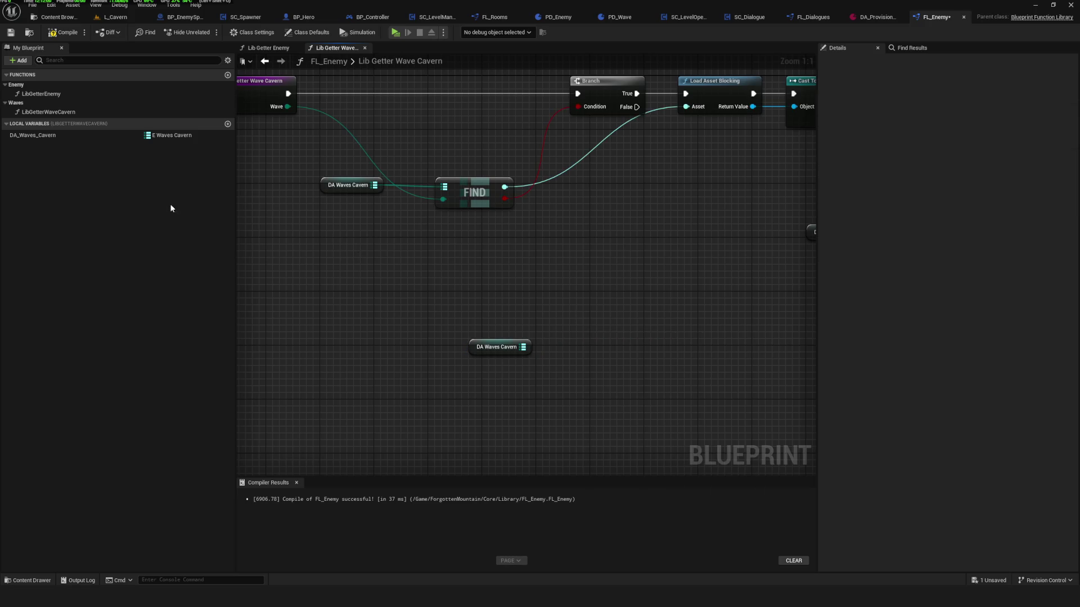
mouse_move(52, 139)
mouse_down()
mouse_move(655, 307)
mouse_move(610, 400)
mouse_up()
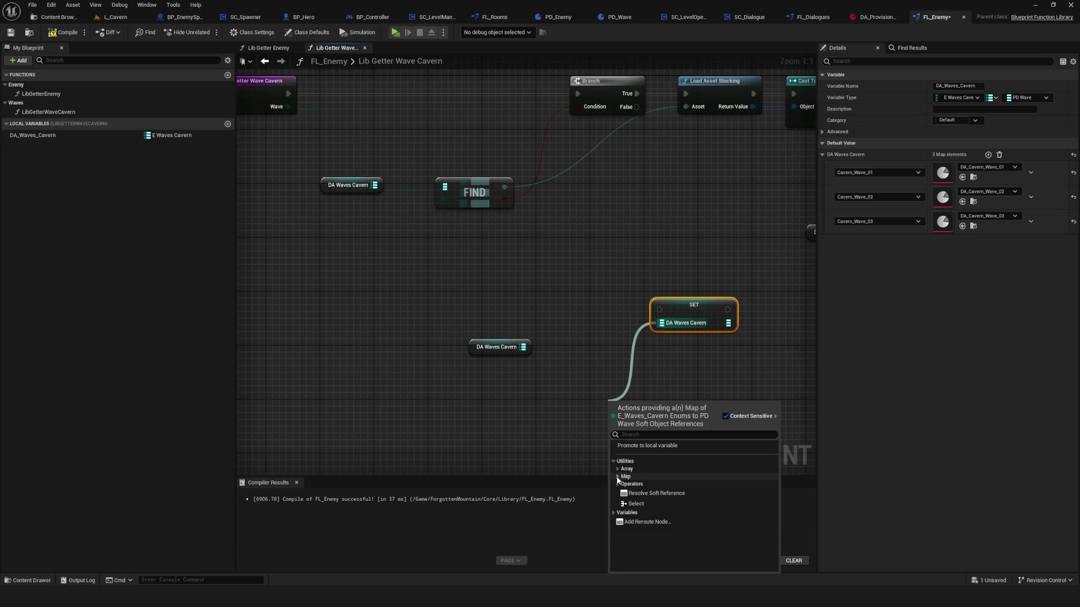
Feed the SET DA_Waves_Cavern node a Make Map, delete it again, and save FL_Enemy with Ctrl+S.
click(618, 477)
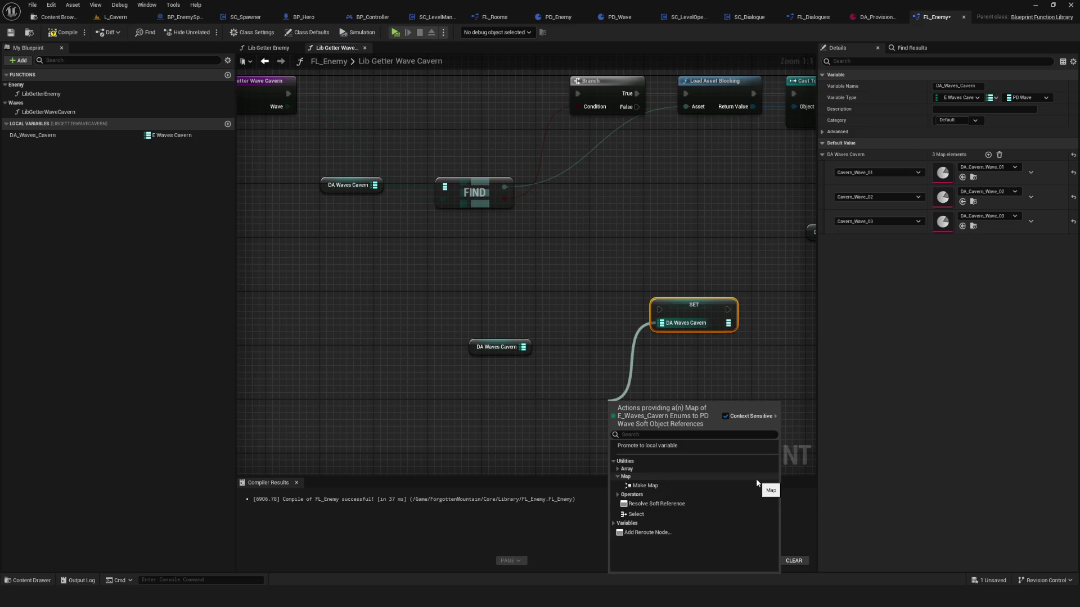
click(652, 485)
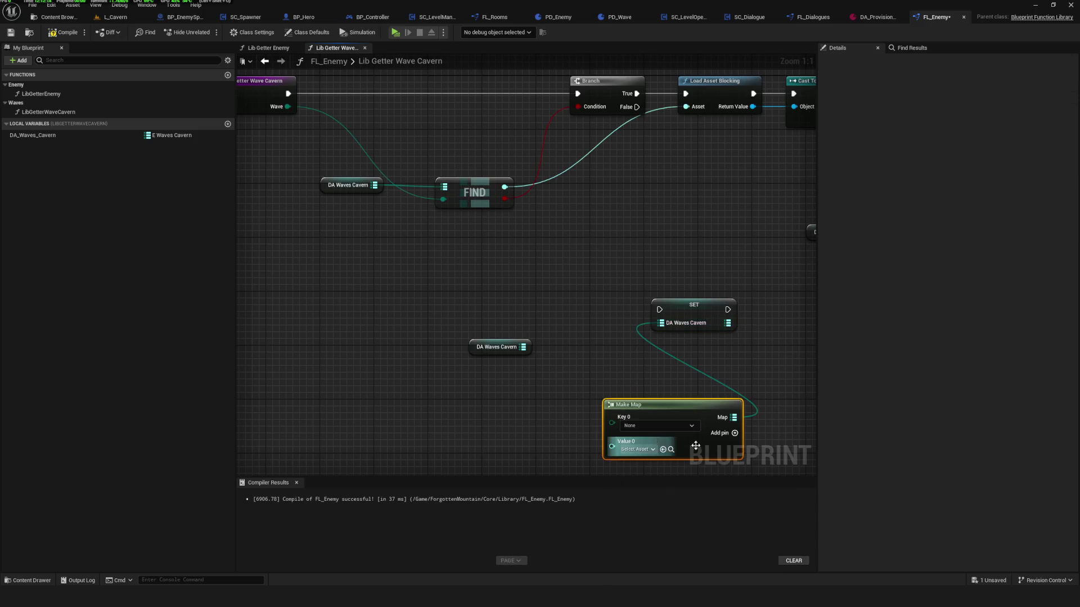
drag(572, 412, 552, 405)
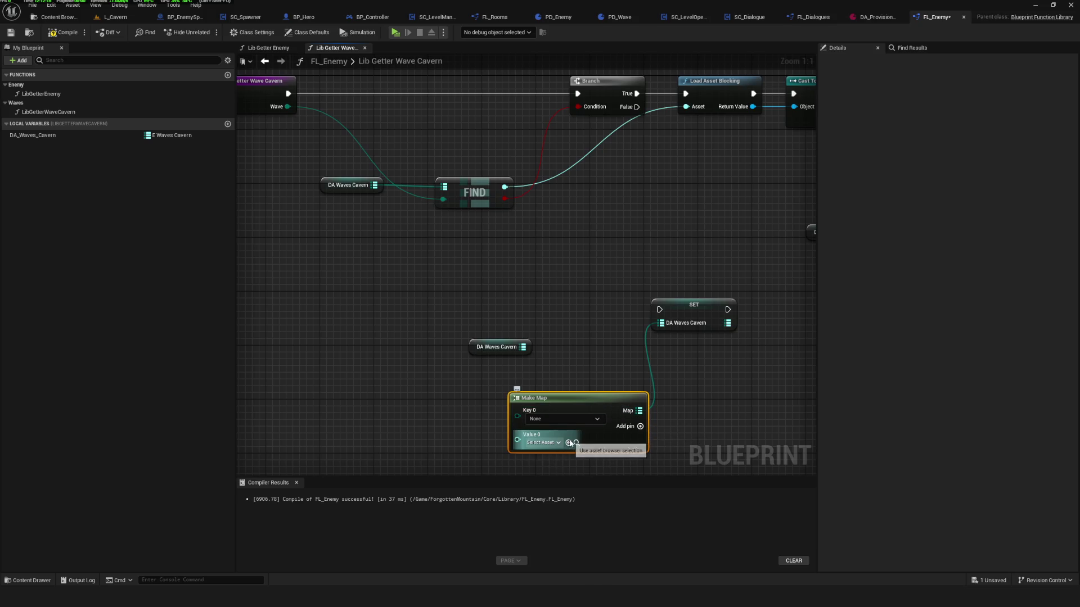
key(Delete)
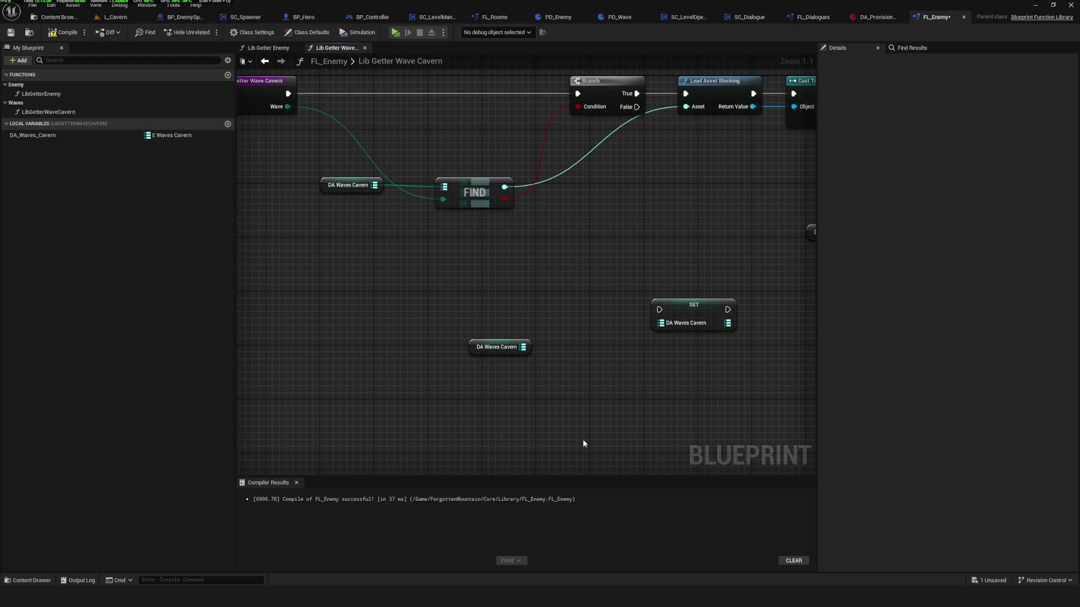
key(ctrl+s)
Select DA_Waves_Cavern, widen Details to read its Cavern_Wave_01–03 entries, then resize back and save.
click(169, 135)
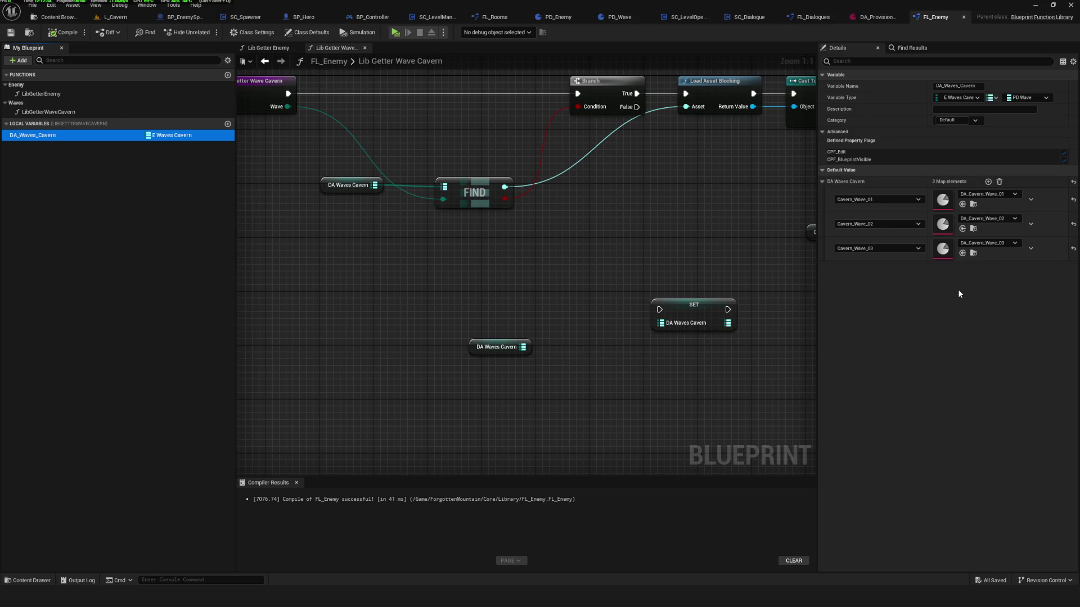
mouse_move(817, 261)
mouse_down()
mouse_move(426, 268)
mouse_move(503, 279)
mouse_up()
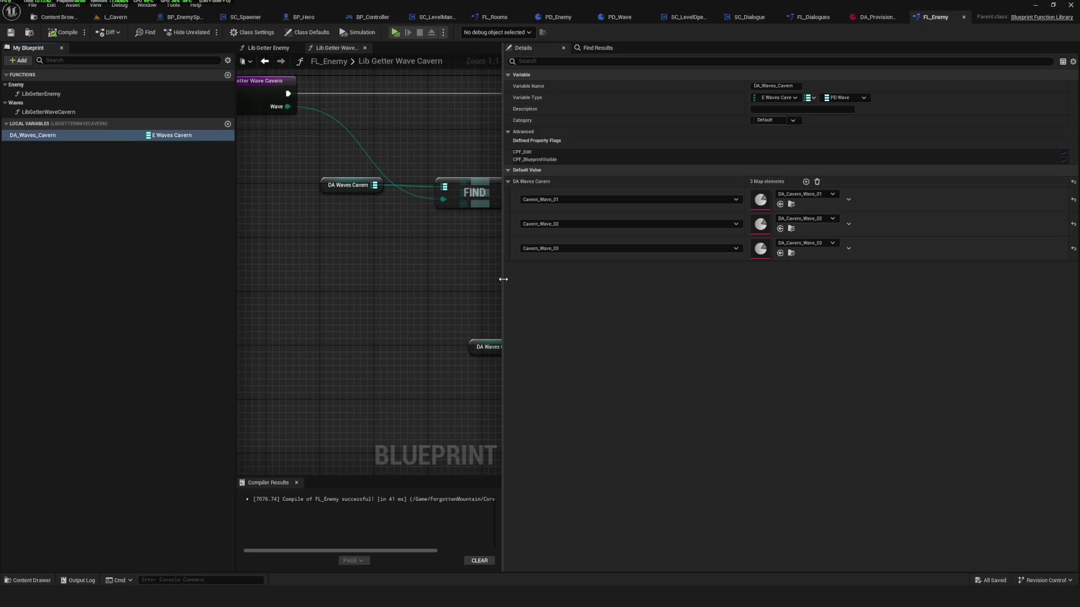
drag(504, 280, 630, 314)
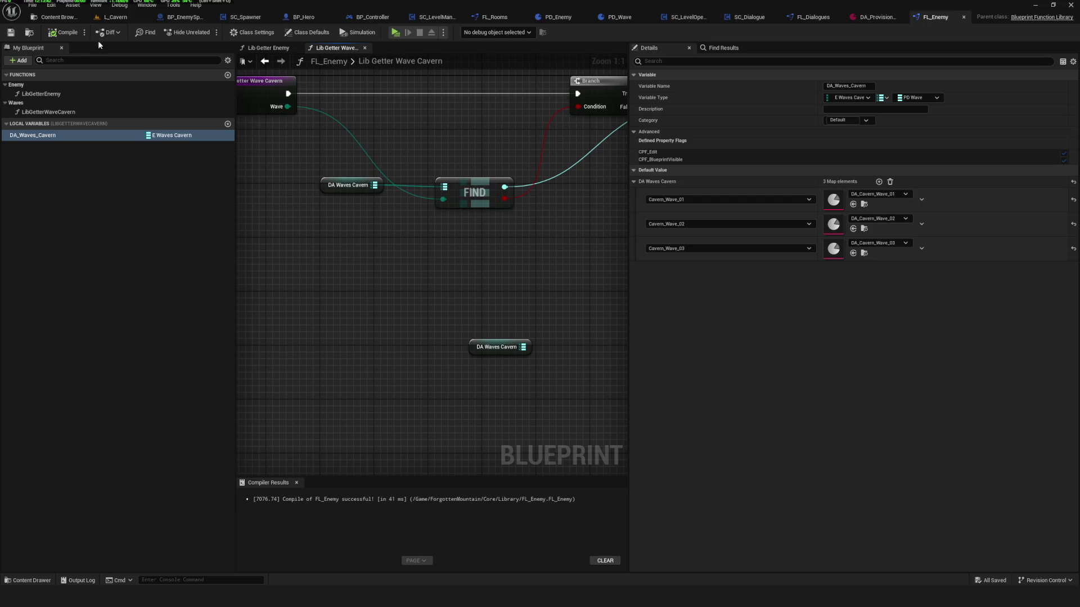
click(17, 33)
Narrow the Details panel, select the stray DA Waves Cavern getter and SET nodes, and delete them.
drag(629, 199, 878, 199)
scroll(554, 306, down, 4)
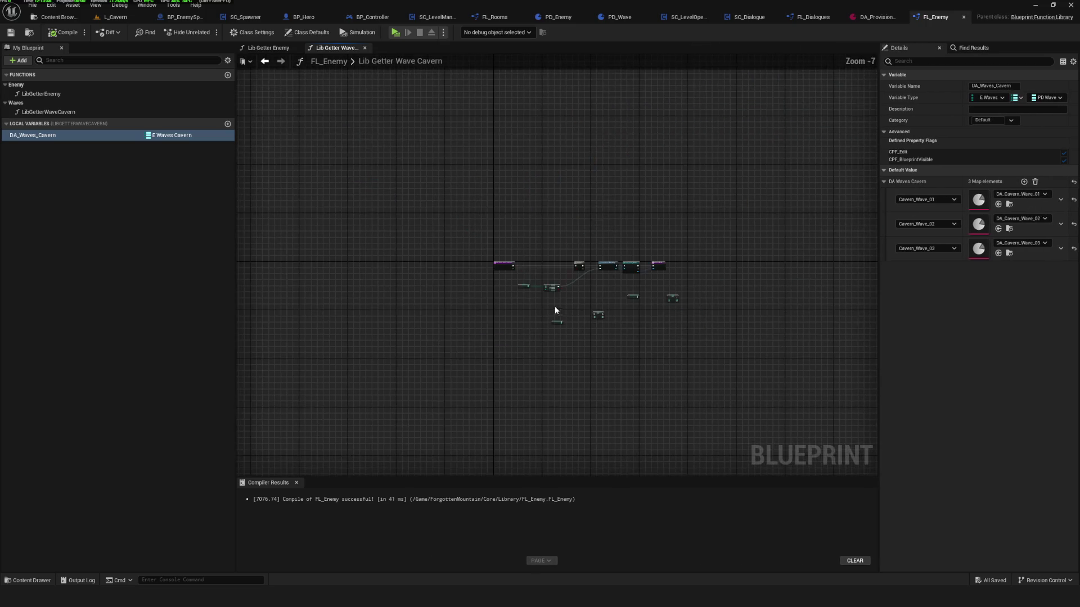
scroll(589, 295, up, 1)
mouse_move(605, 251)
mouse_down()
mouse_move(507, 242)
mouse_move(501, 254)
mouse_up()
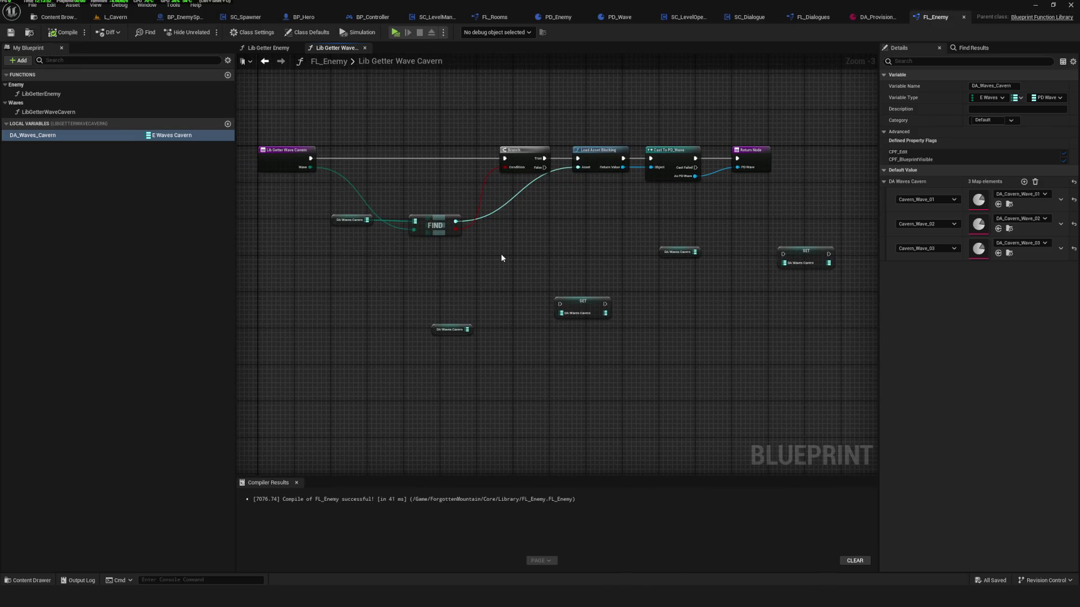
mouse_move(397, 241)
mouse_down()
mouse_move(788, 369)
mouse_move(415, 248)
mouse_up()
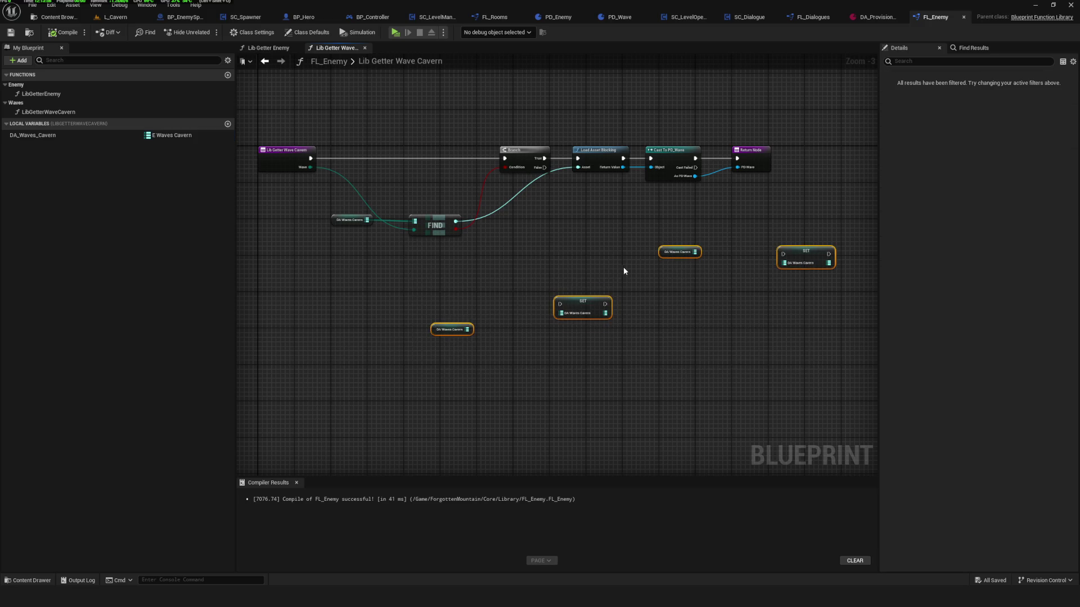
key(Home)
mouse_move(514, 282)
mouse_down()
mouse_move(669, 254)
mouse_move(822, 459)
mouse_up()
key(Delete)
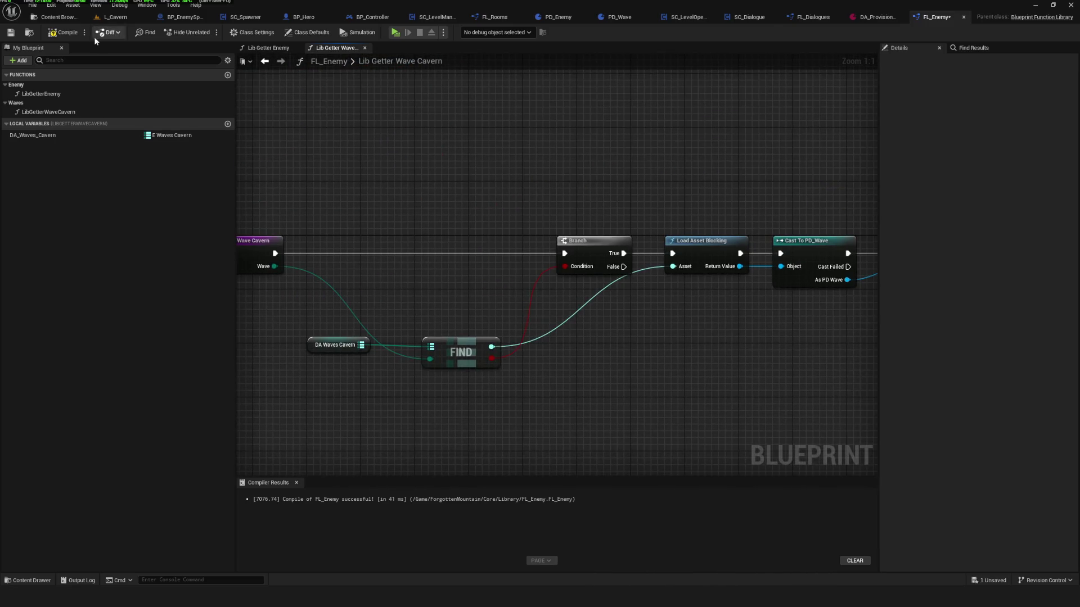
Save the FL_Enemy blueprint.
click(11, 32)
scroll(507, 188, down, 8)
scroll(536, 207, up, 5)
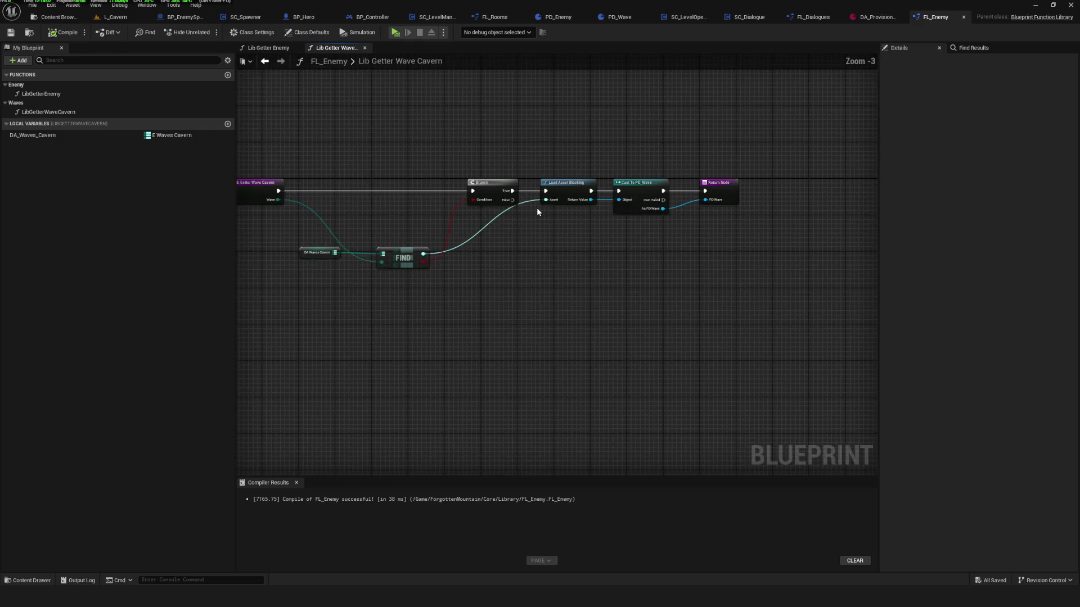
click(15, 36)
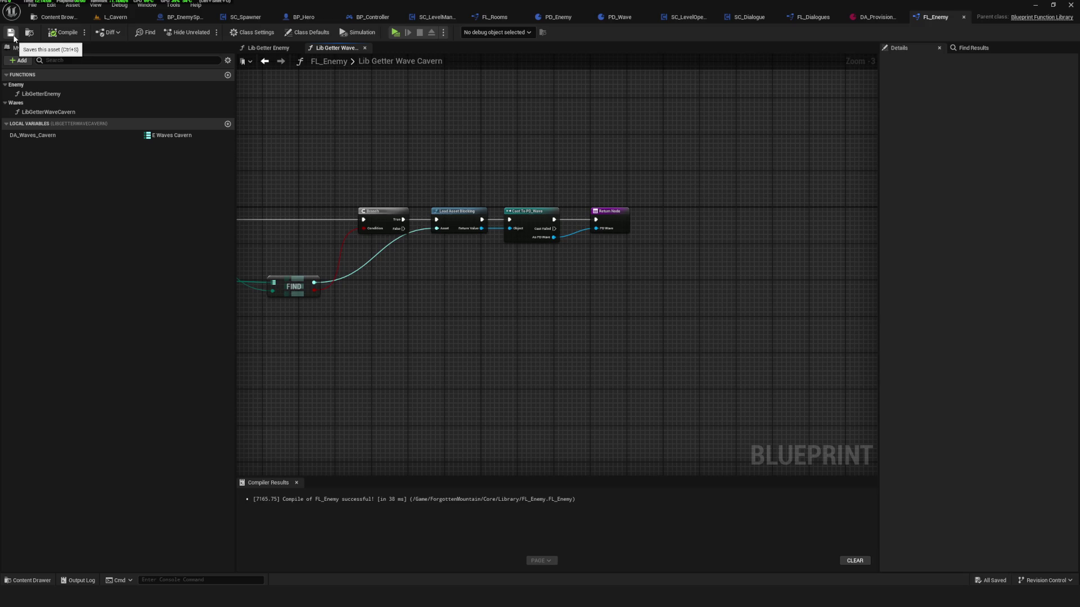
scroll(610, 226, down, 2)
scroll(607, 229, up, 1)
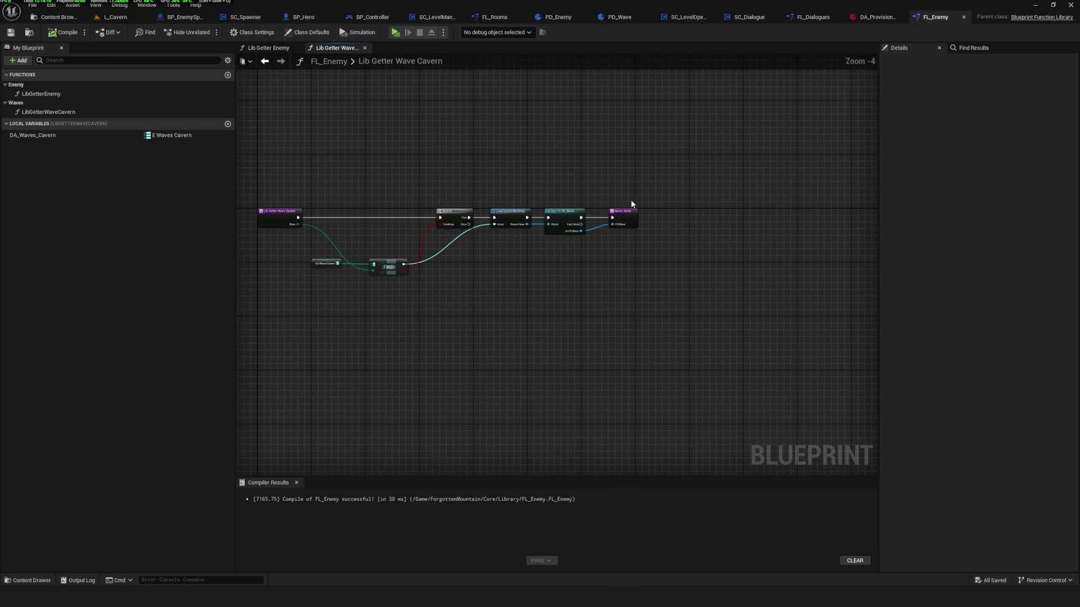
Show the LibGetterWaveCavern function's properties and select its entry node in the graph.
click(113, 135)
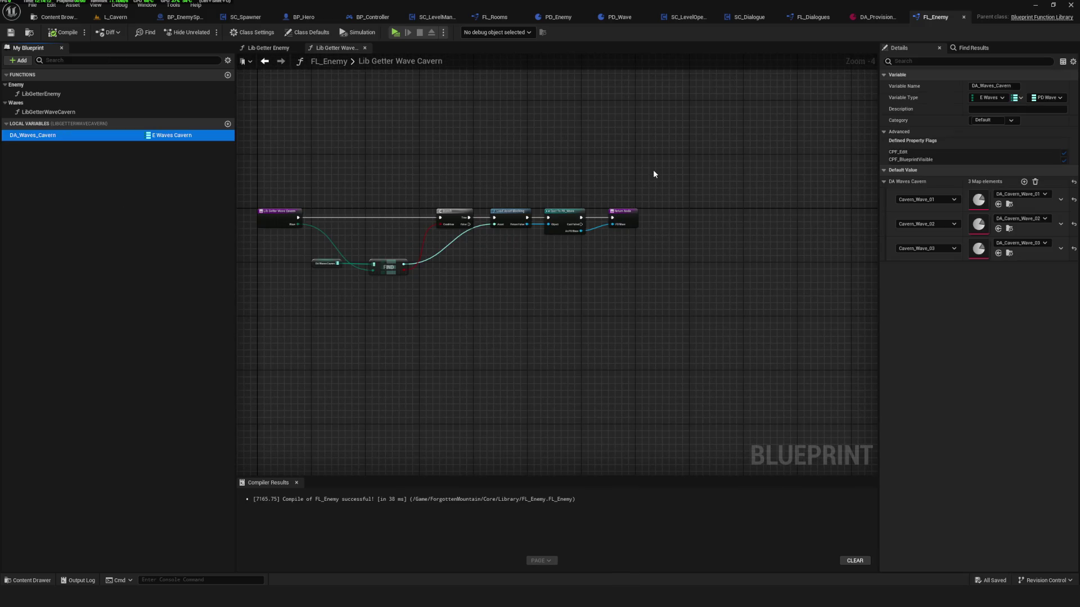
key(Home)
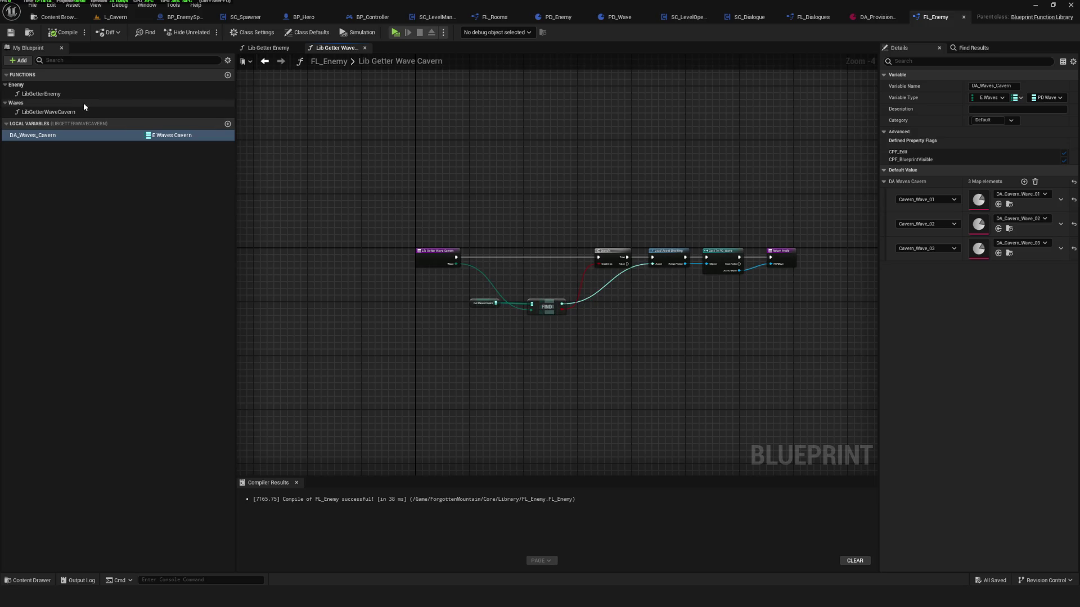
click(79, 111)
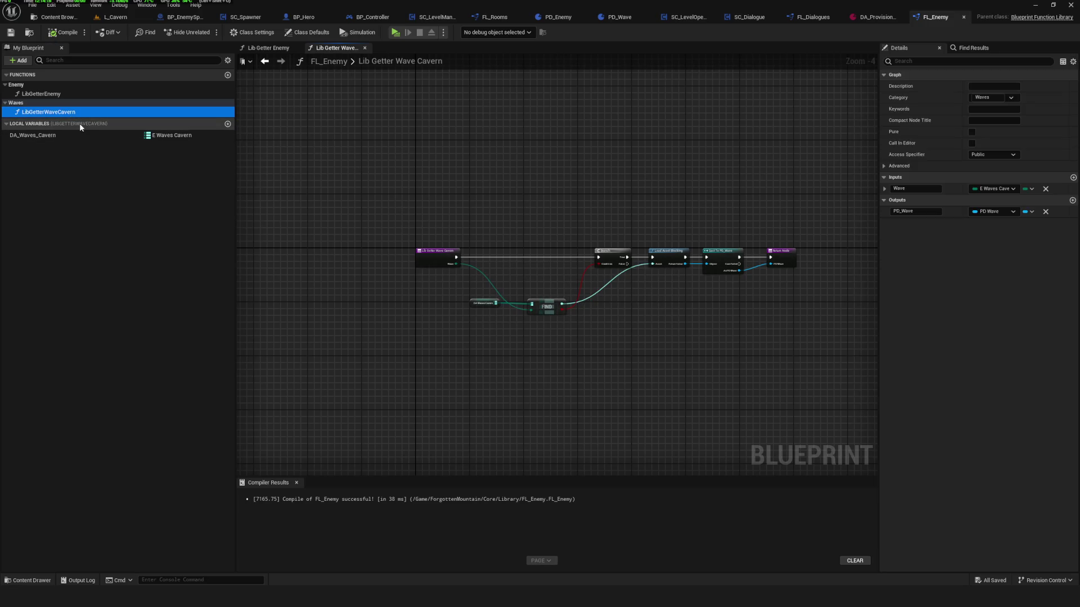
scroll(455, 290, down, 2)
scroll(440, 279, up, 6)
mouse_move(480, 312)
mouse_down()
mouse_move(501, 299)
mouse_move(468, 297)
mouse_move(684, 280)
mouse_up()
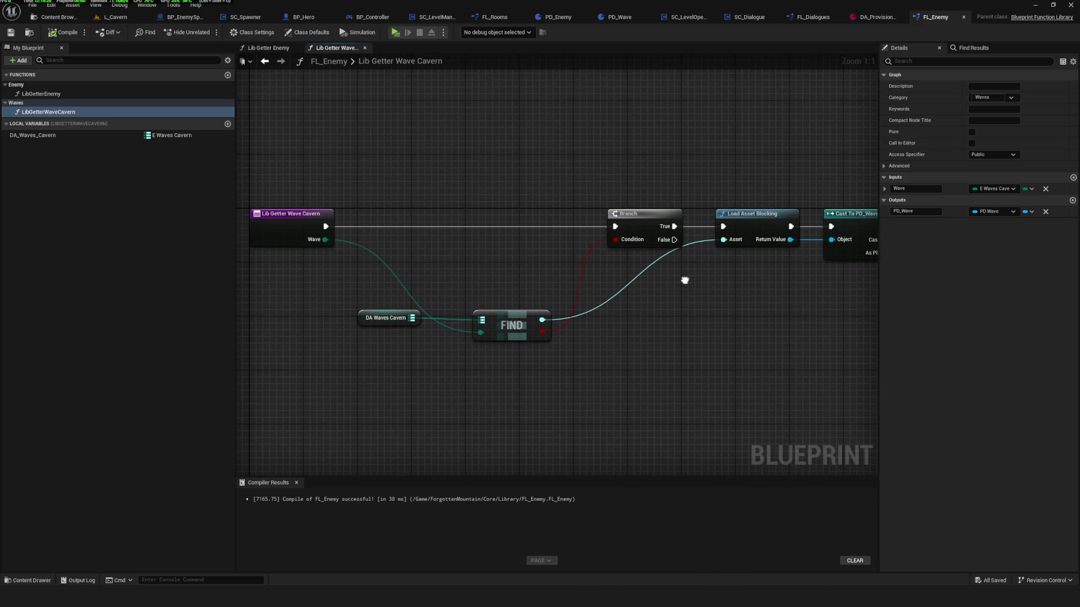
click(307, 221)
drag(686, 239, 675, 242)
mouse_move(362, 321)
mouse_down()
mouse_move(437, 368)
mouse_move(496, 375)
mouse_move(388, 322)
mouse_up()
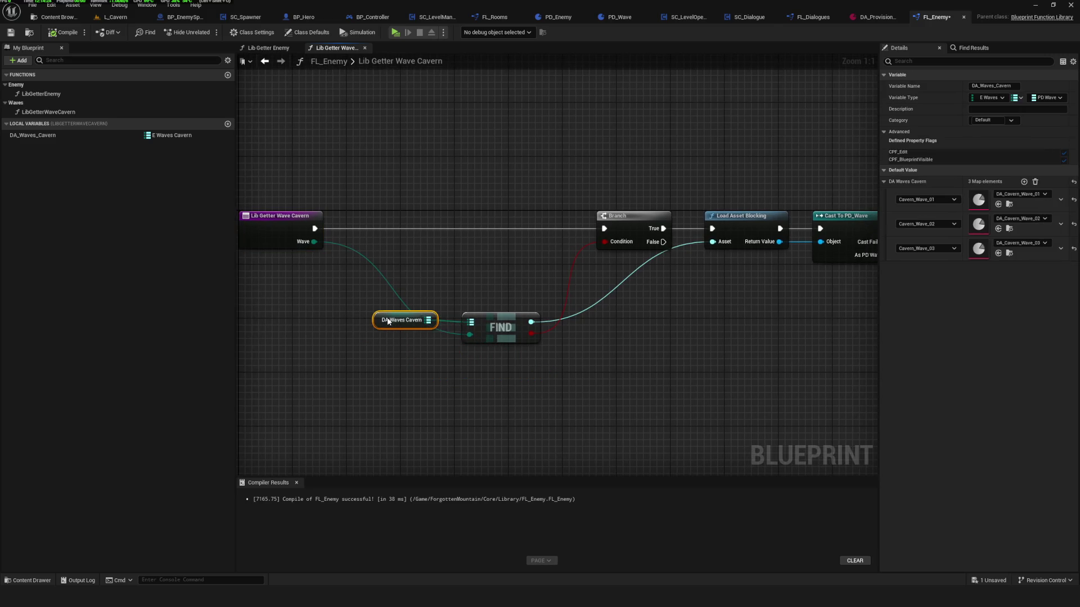
Rename the function's input to Wave_Cavern and its output to PD_Wave_Cavern.
click(290, 226)
text(Wave_Cavern)
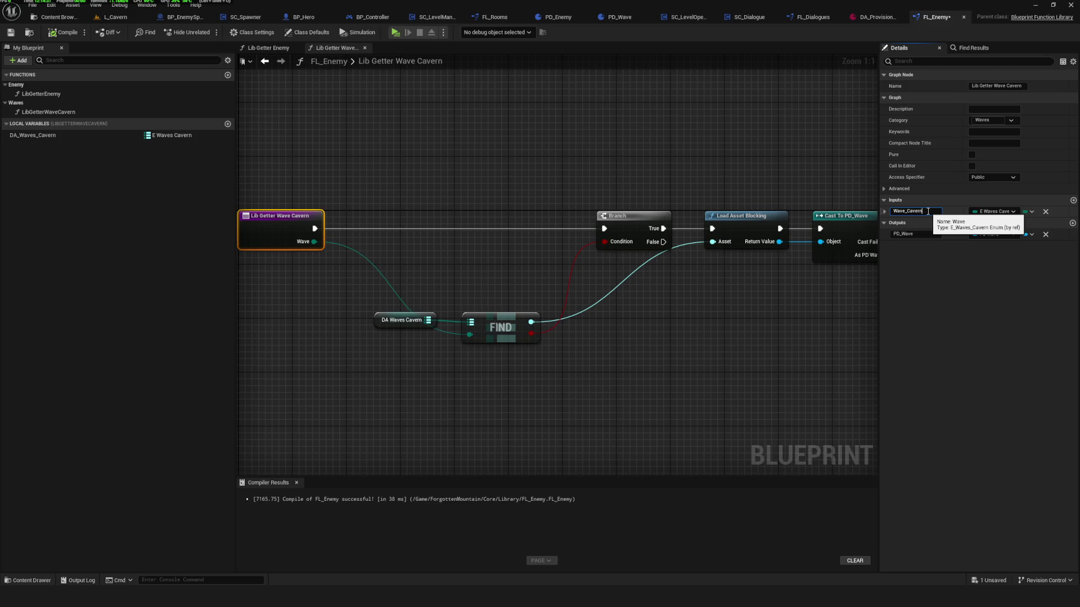
key(Return)
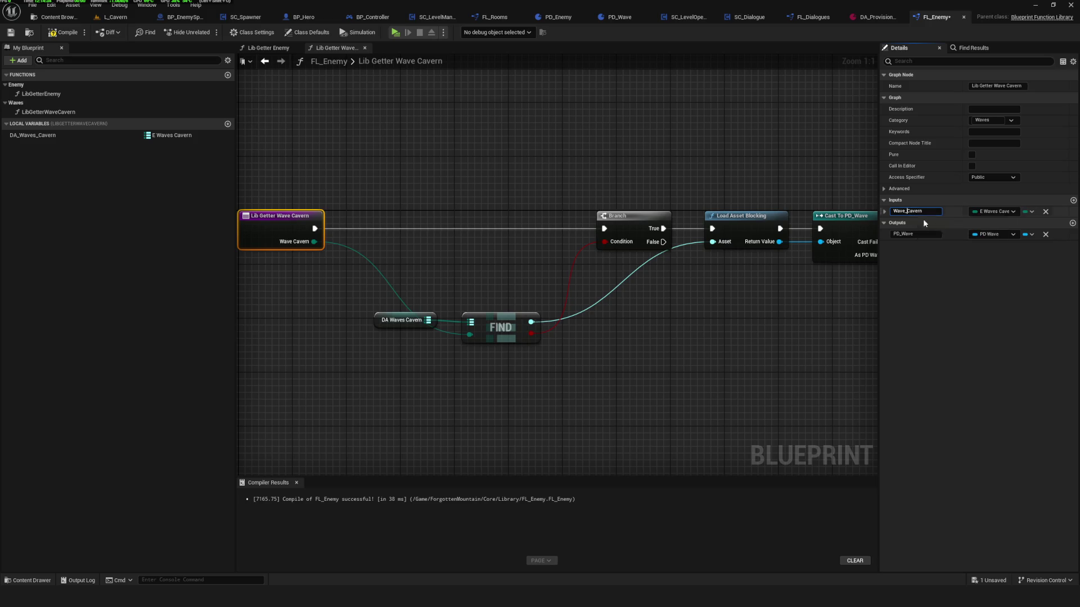
key(Tab)
text(_Cave)
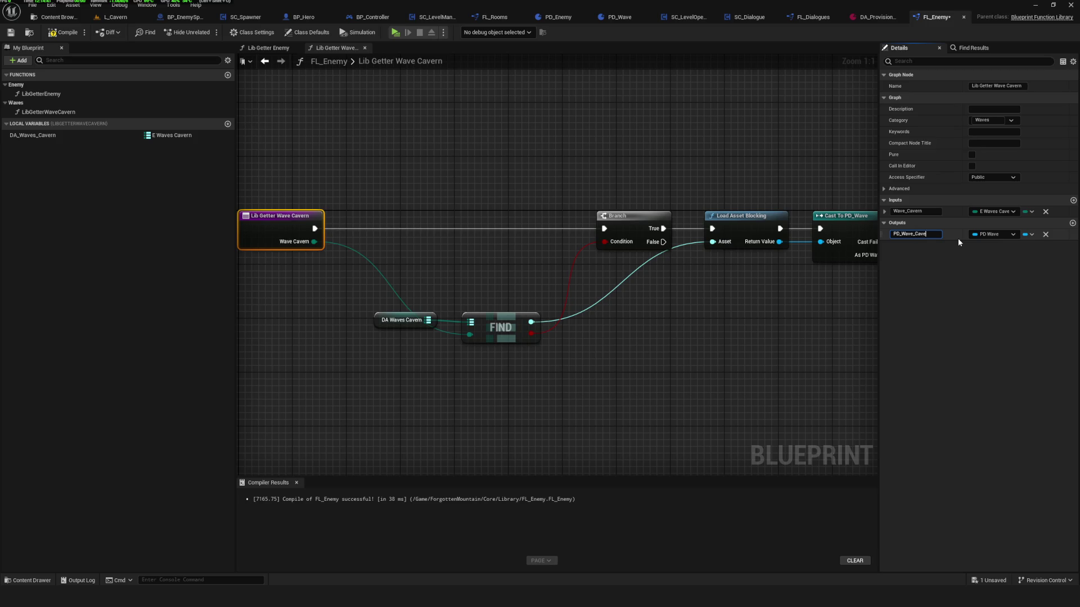
text(rn)
key(Return)
Compile and save FL_Enemy, check the Return Node's output, and open the function's options.
click(63, 34)
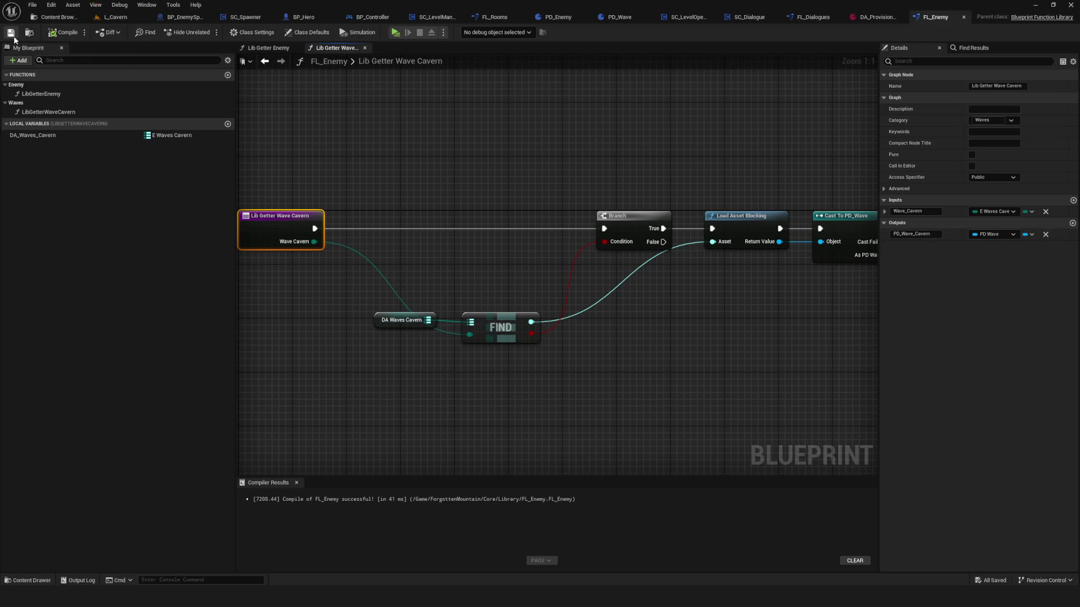
scroll(489, 194, down, 12)
scroll(495, 195, up, 9)
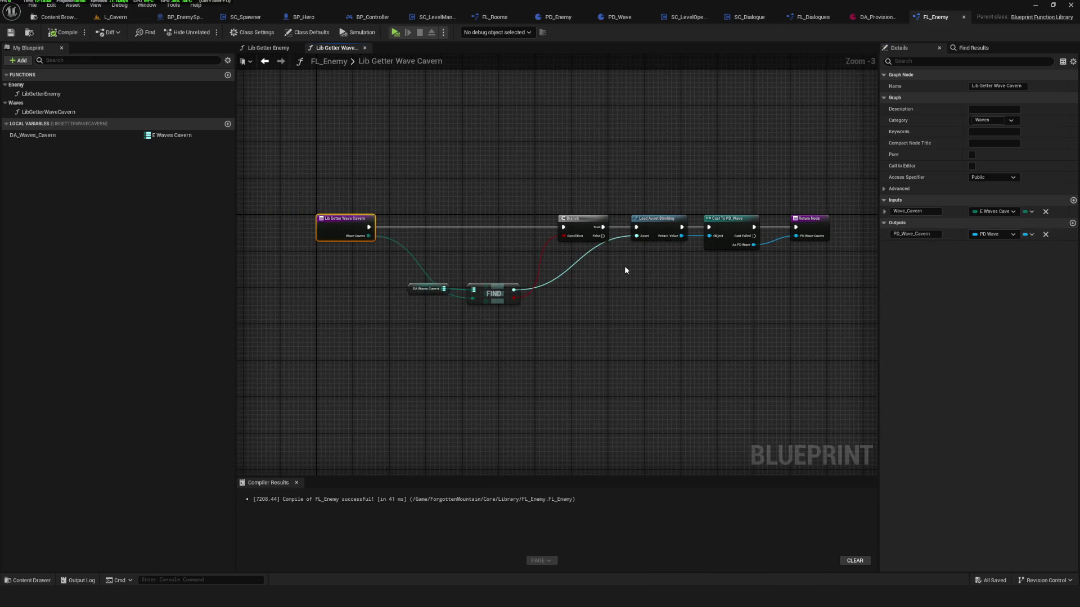
scroll(838, 266, up, 3)
click(787, 209)
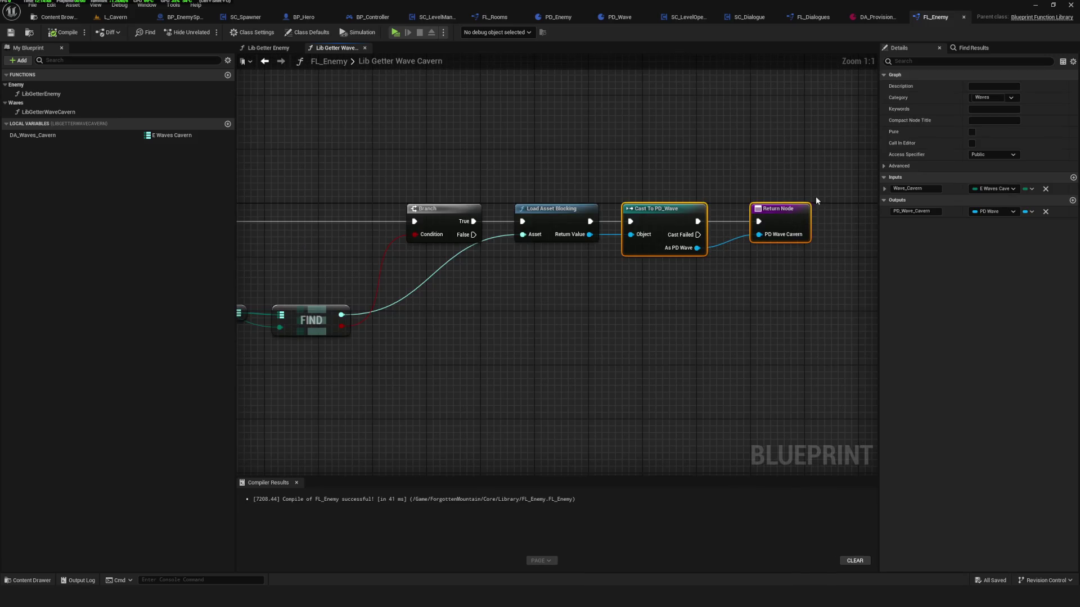
scroll(744, 258, down, 6)
scroll(633, 244, up, 4)
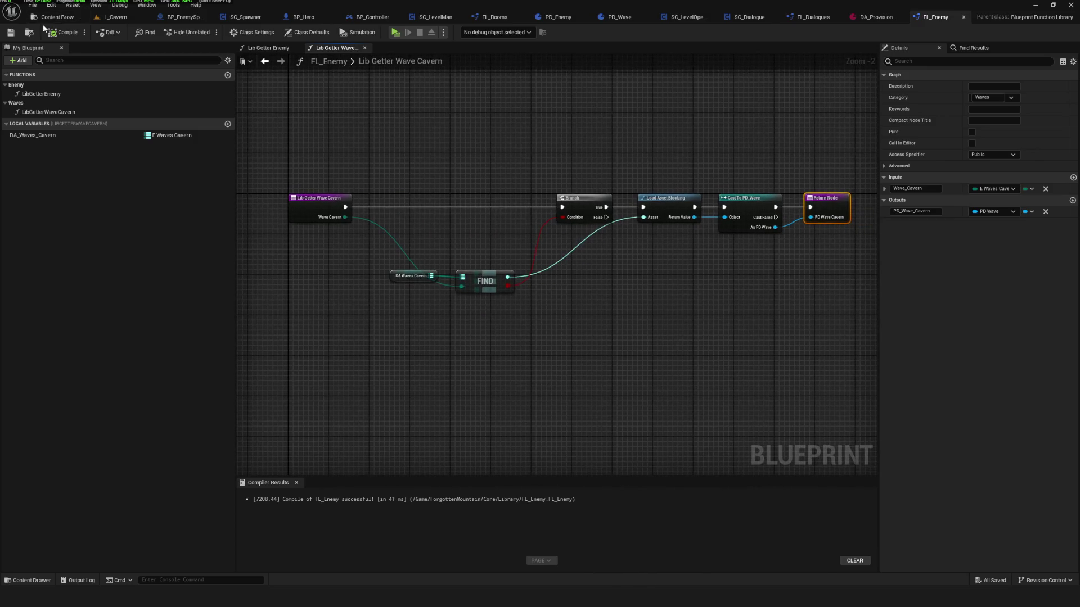
right_click(58, 113)
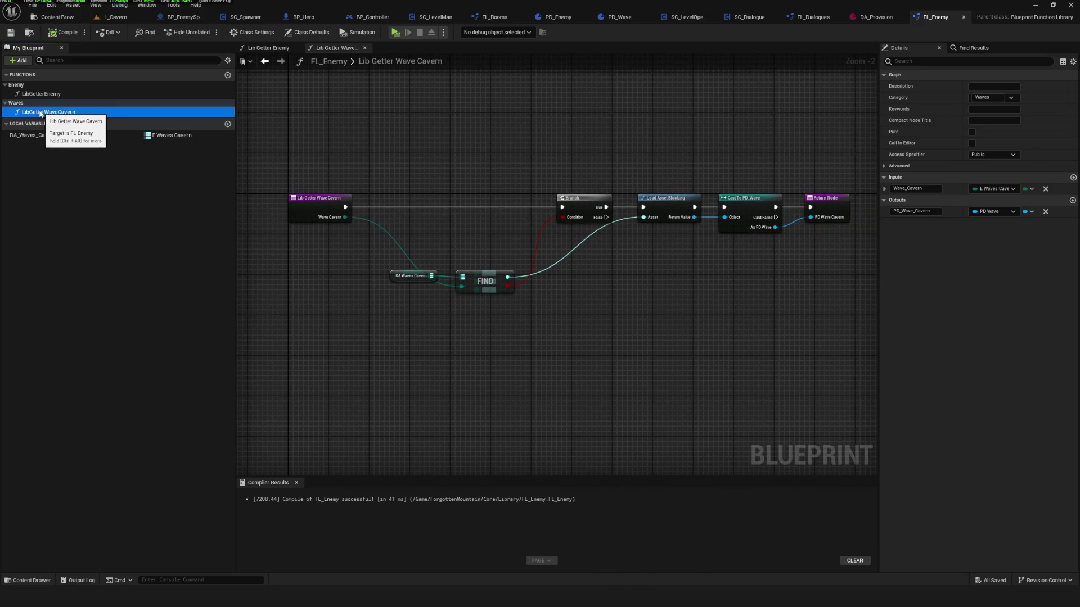
Duplicate LibGetterWaveCavern as LibGetterWaveProvision and save the function library.
click(51, 139)
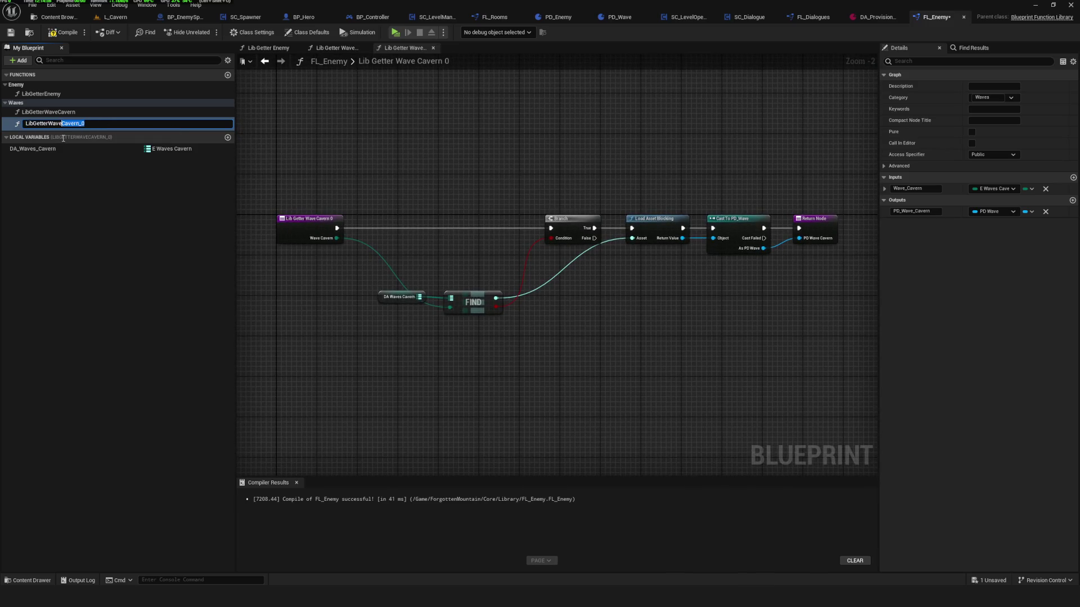
text(Provisio)
key(Return)
key(ctrl+s)
Rename the function's input to Wave_Provision and its output to PD_Wave_Provision.
click(561, 116)
drag(561, 115, 679, 114)
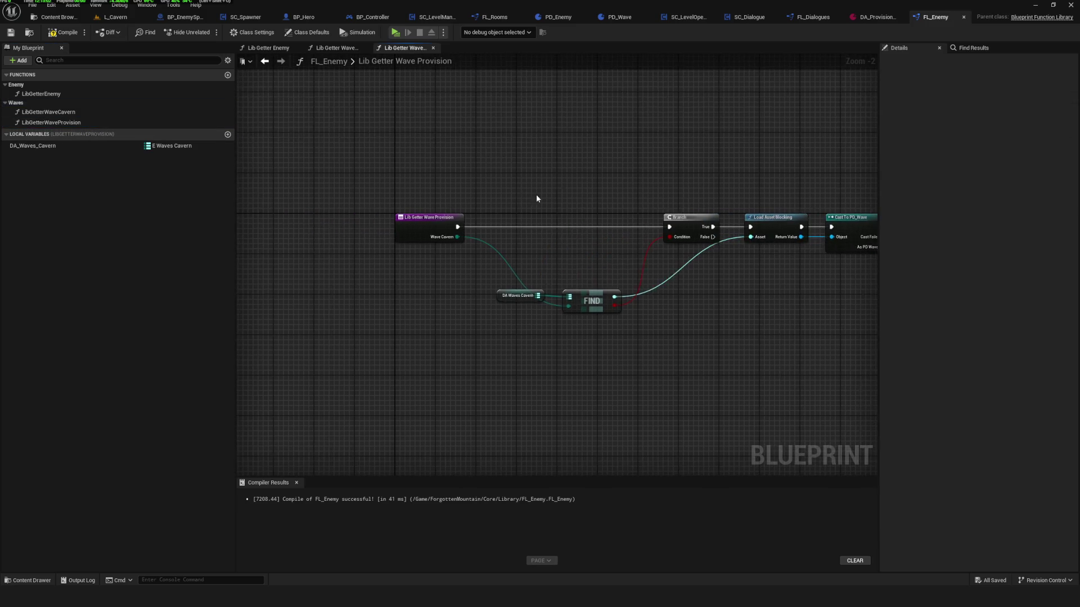
scroll(462, 211, up, 2)
click(458, 221)
double_click(914, 210)
text(Wave_Provisio)
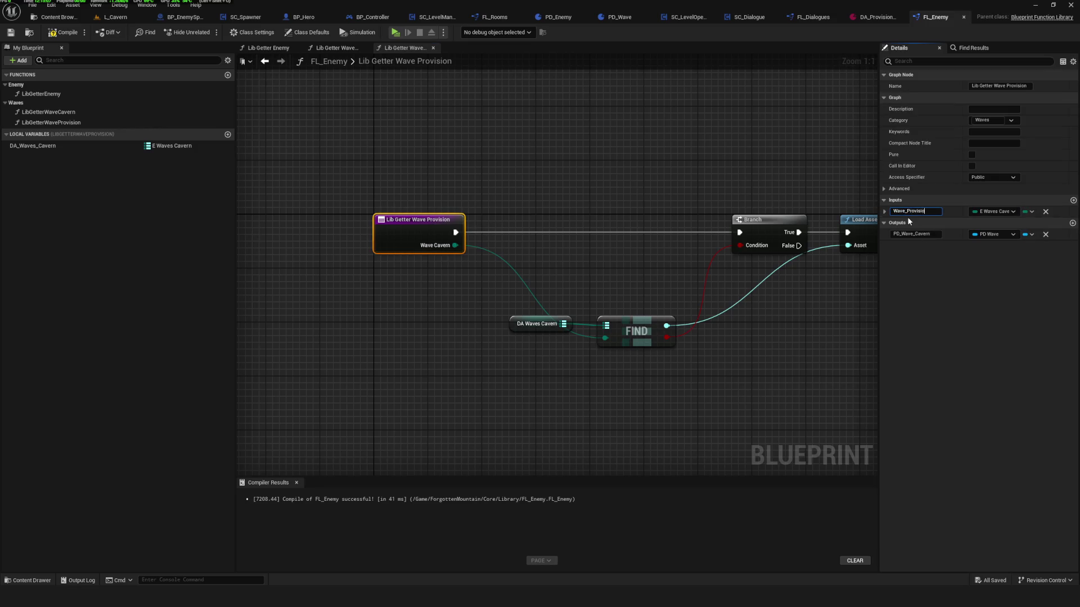
text(n)
key(Return)
click(917, 234)
double_click(917, 234)
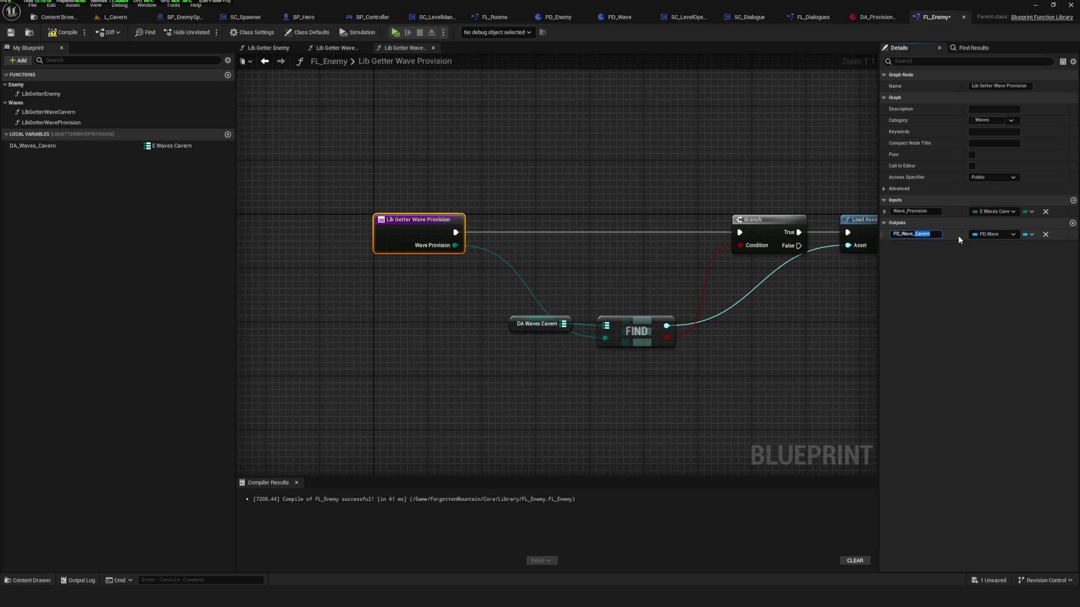
text(Prov)
text(ision)
key(Return)
Set the Wave_Provision input type to E Waves Provision, save, and compile FL_Enemy.
click(994, 211)
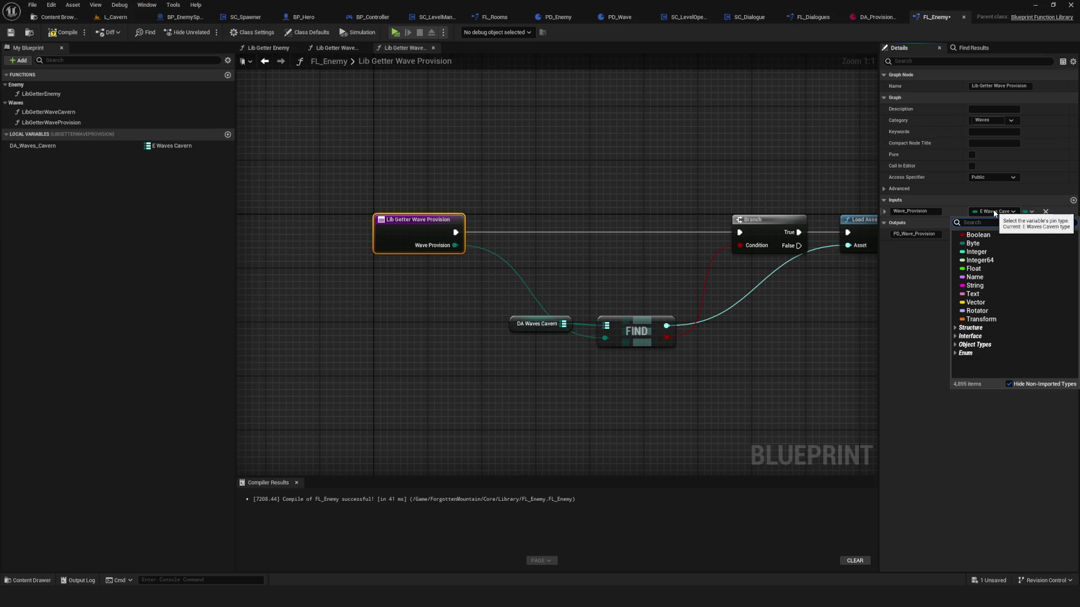
text(Provisi)
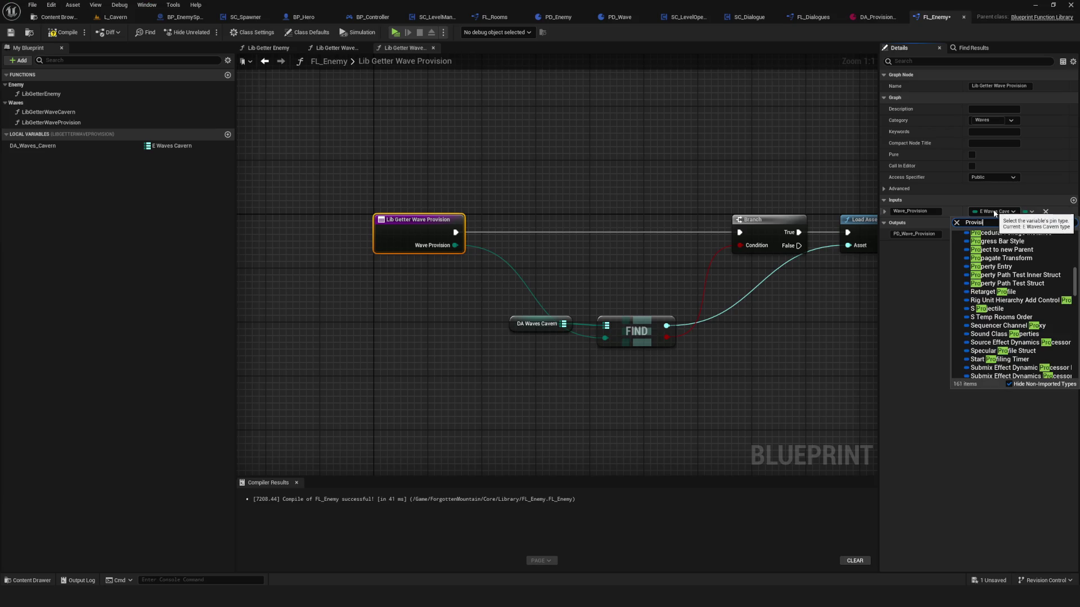
text(on)
click(1009, 243)
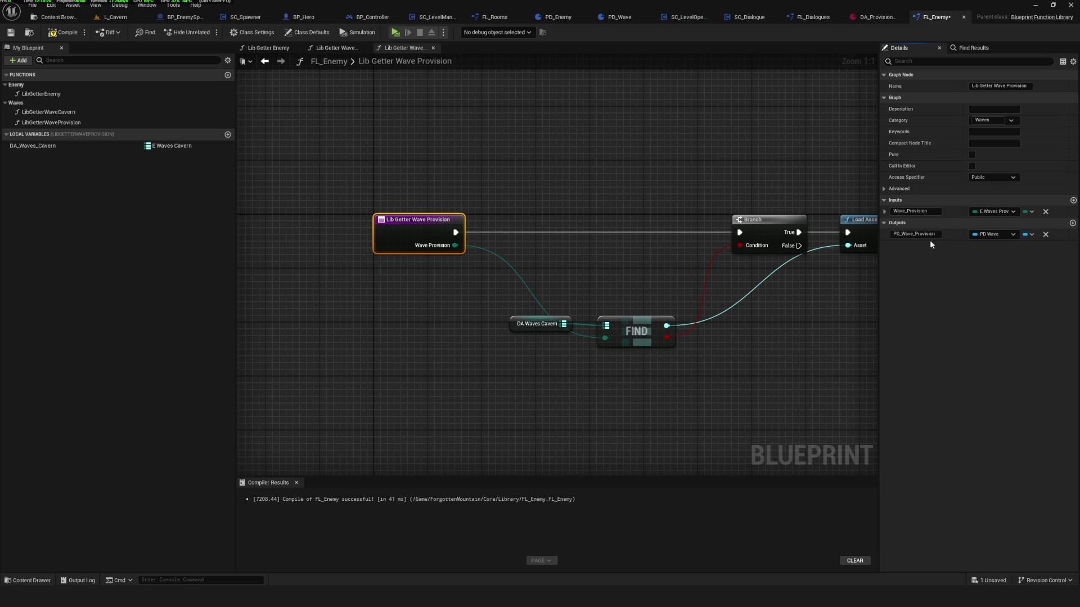
key(ctrl+s)
scroll(640, 268, down, 5)
scroll(640, 268, up, 3)
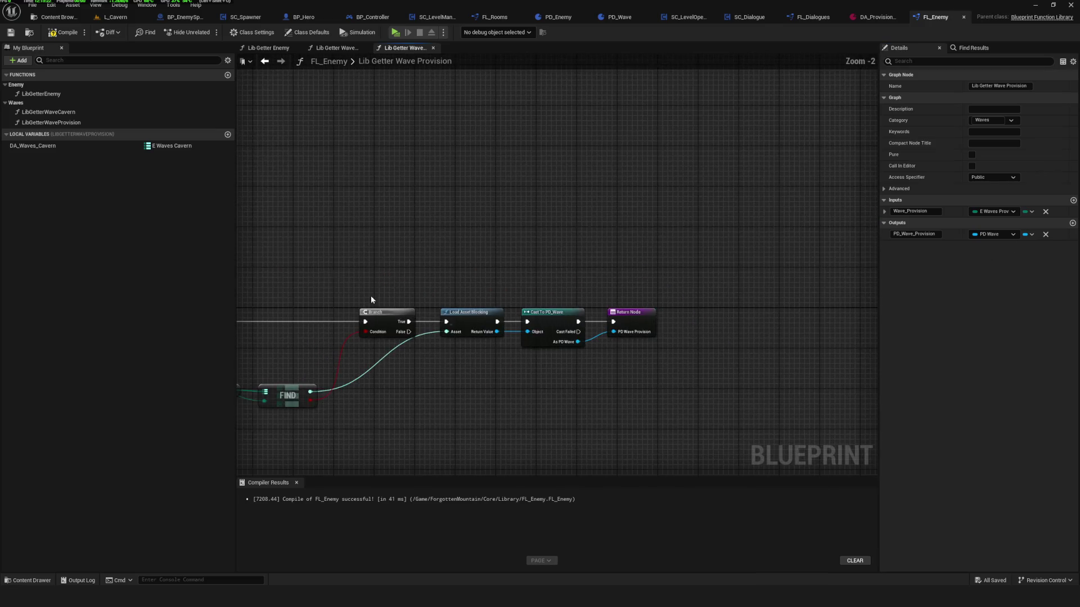
click(63, 32)
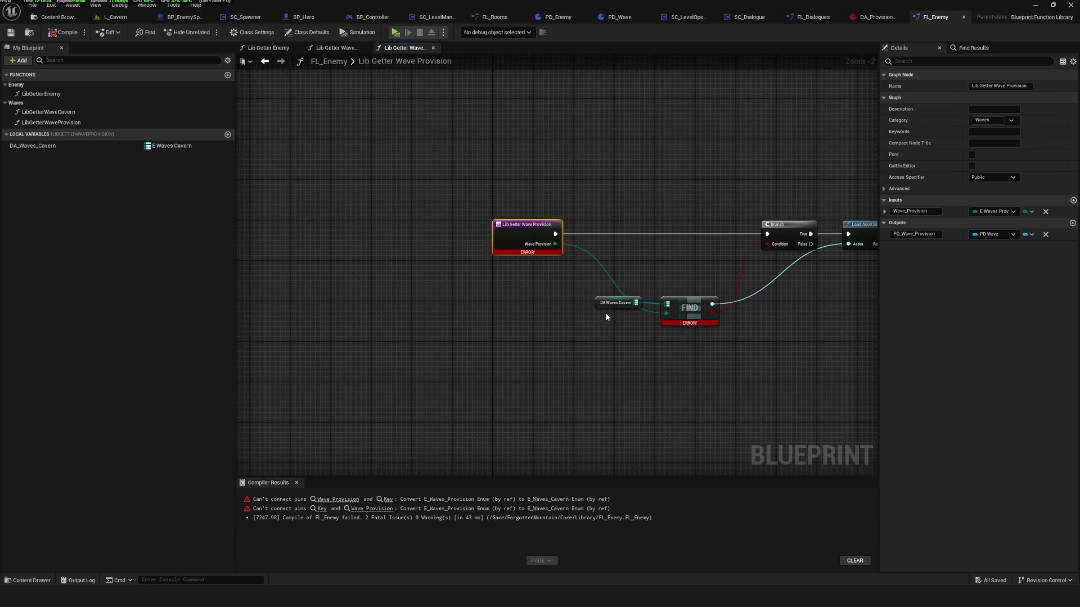
Delete the mismatched DA Waves Cavern and FIND nodes and rename the local variable DA_Waves_Provision.
key(Delete)
click(67, 147)
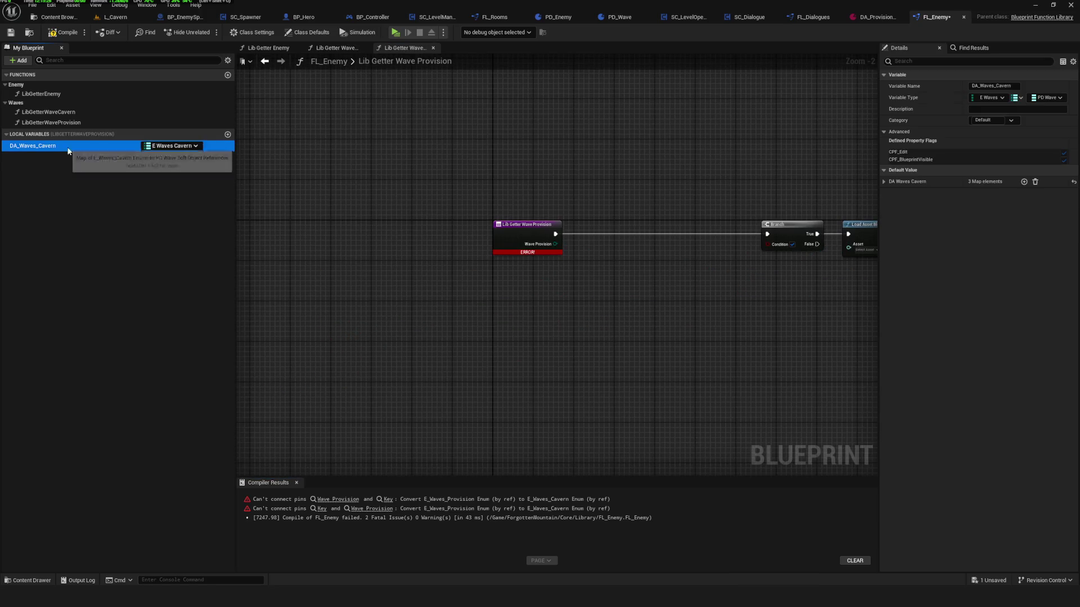
click(38, 147)
click(38, 146)
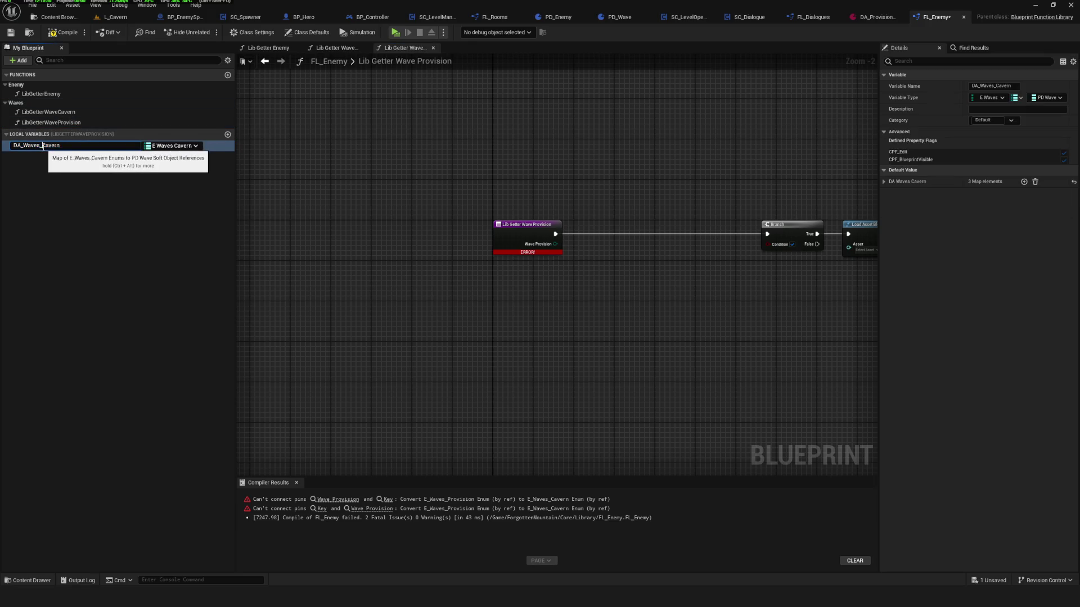
drag(43, 146, 139, 152)
text(Provisio)
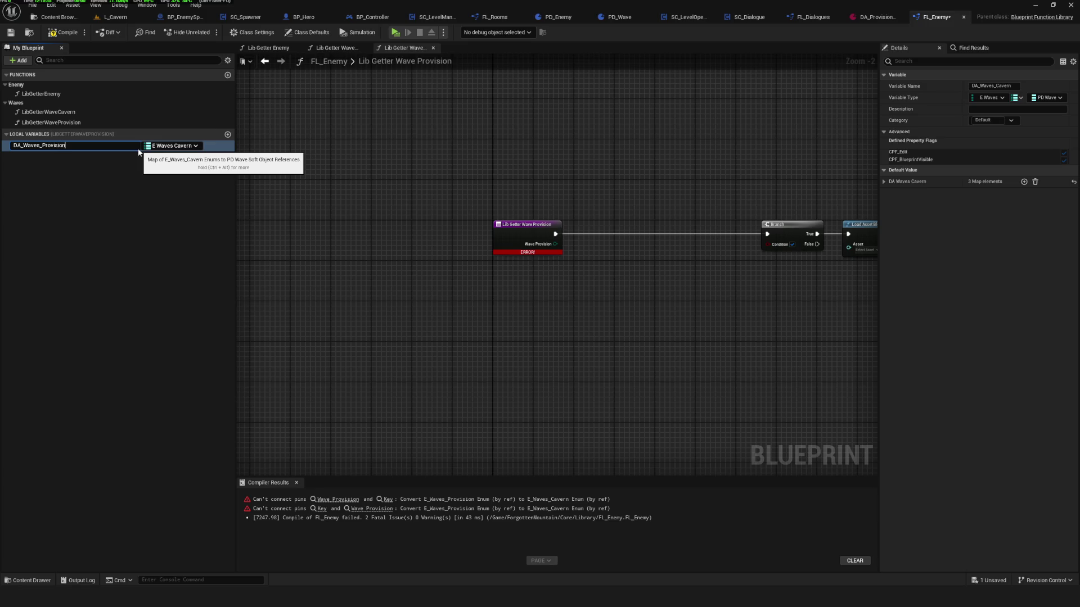
key(Return)
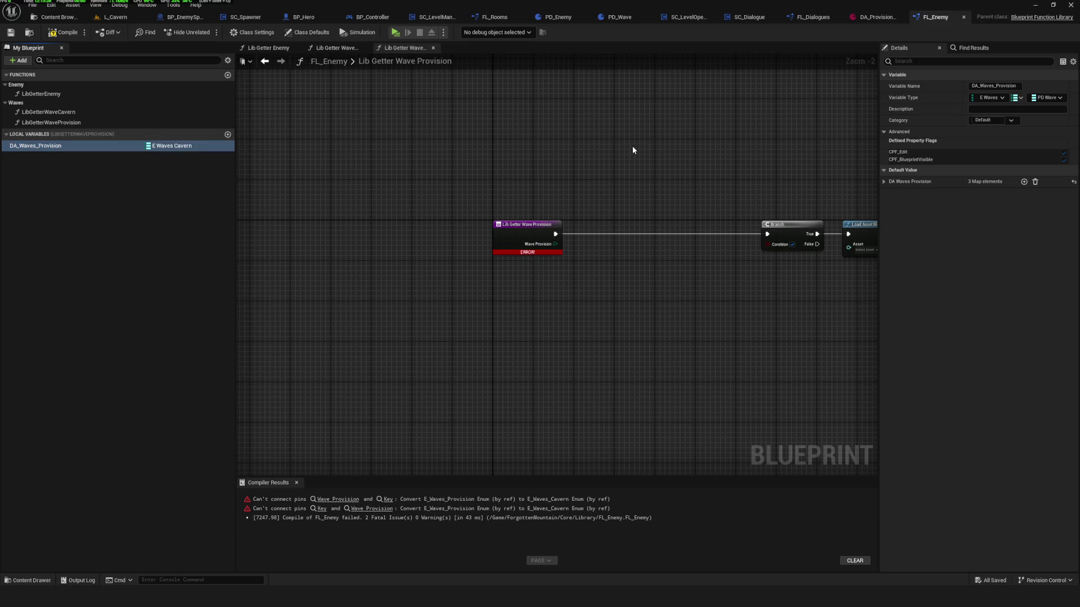
Recompile to clear the pin errors, review DA_Waves_Provision's properties, and save.
click(63, 32)
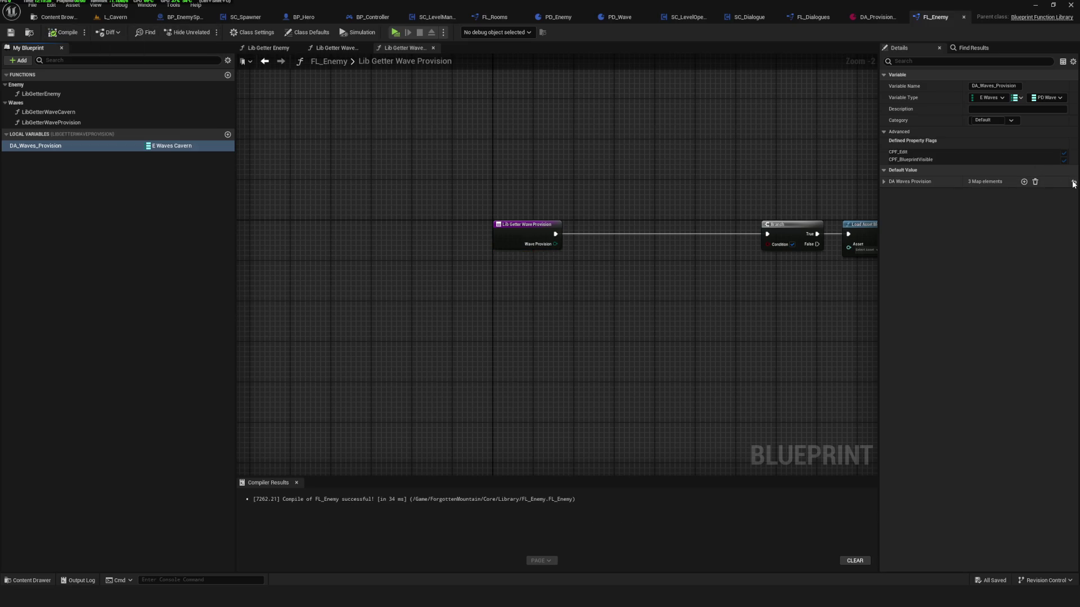
click(76, 150)
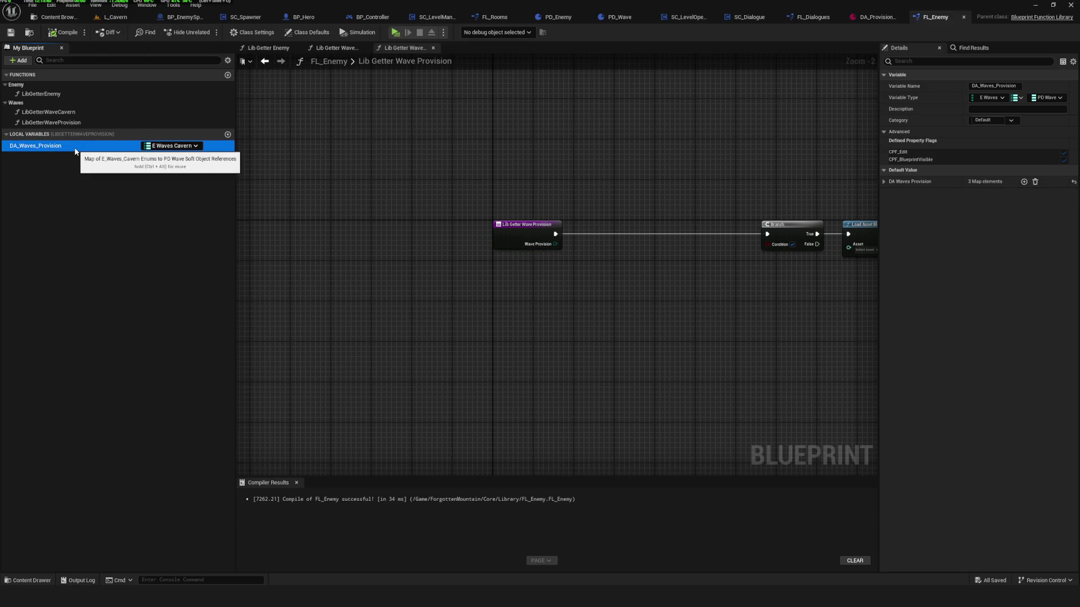
click(68, 123)
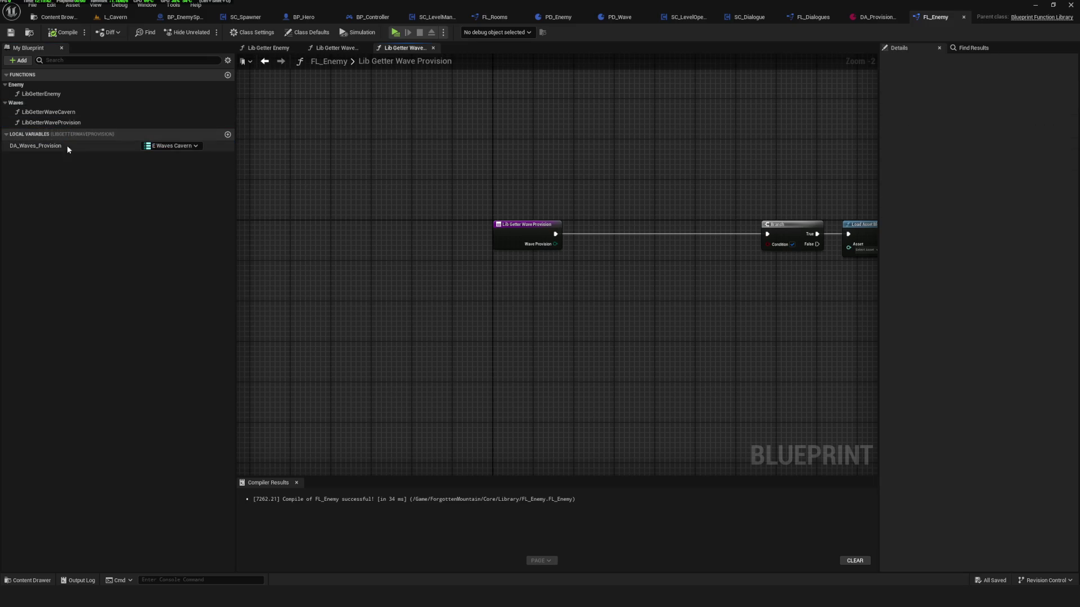
click(66, 145)
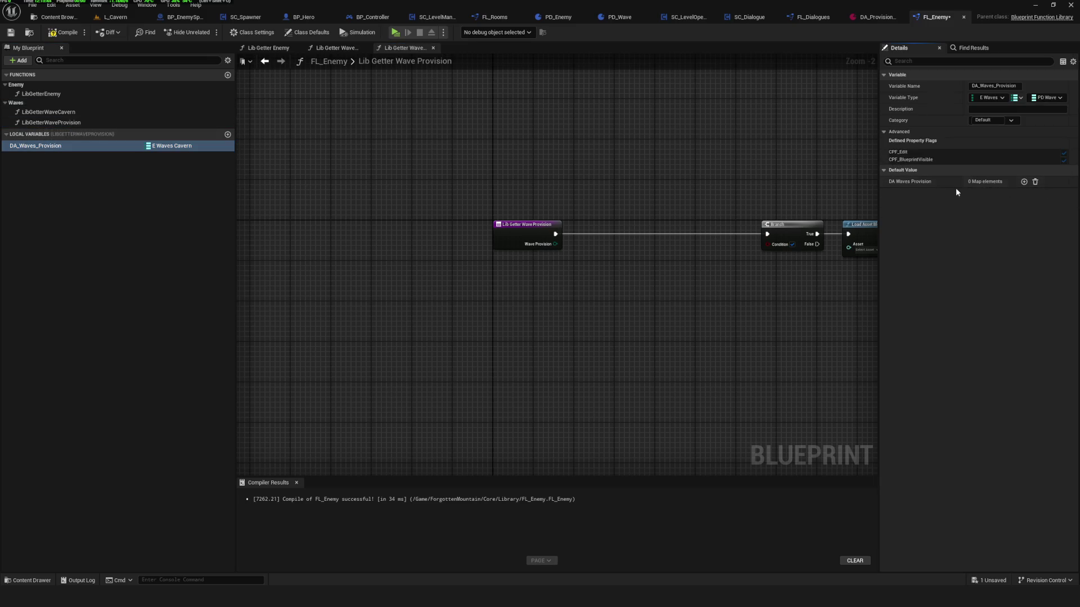
key(ctrl+s)
Recentre the graph, check DA_Waves_Provision's variable type choices, and widen the Details panel.
drag(873, 126, 828, 154)
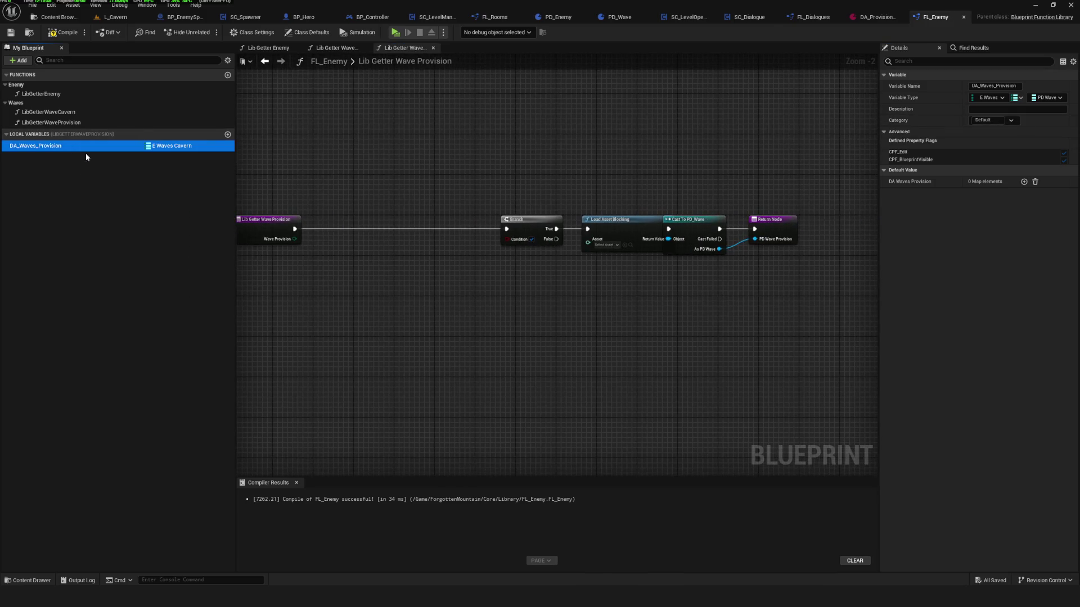
drag(442, 226, 491, 224)
click(332, 225)
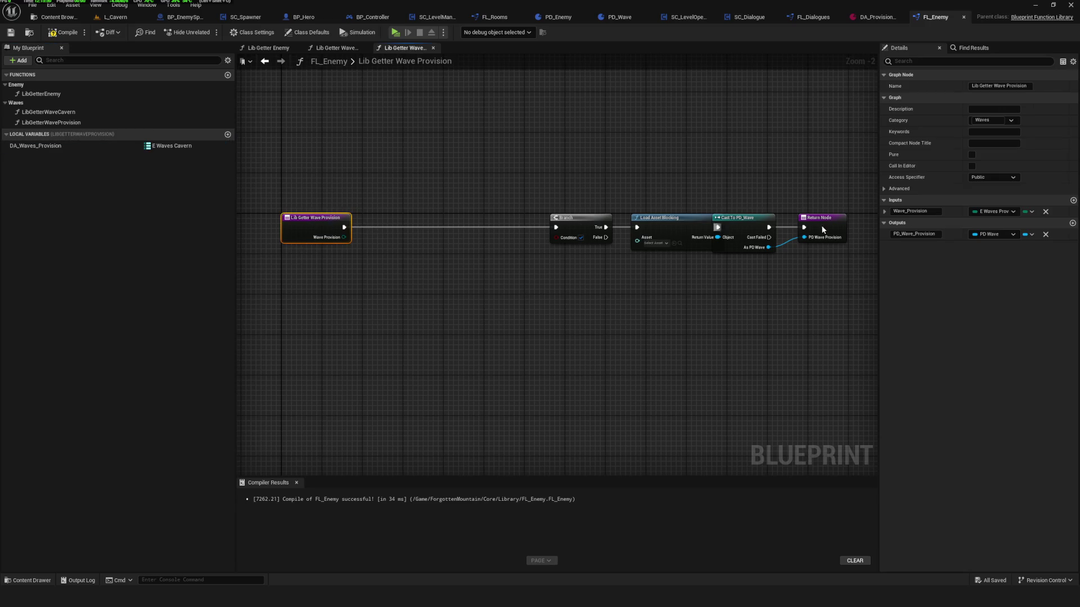
drag(535, 180, 507, 192)
click(85, 146)
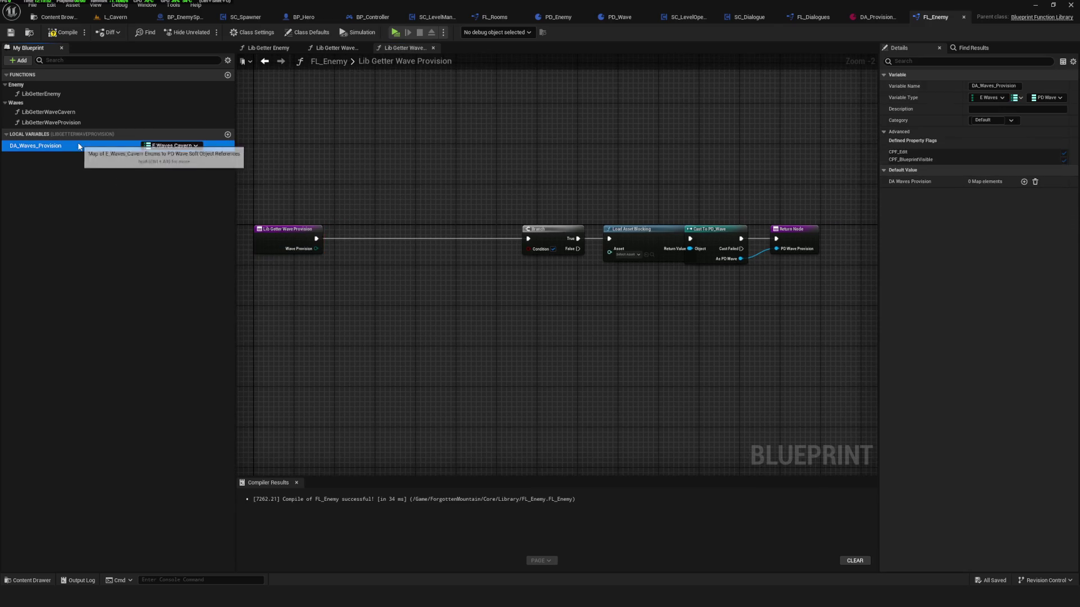
click(1002, 97)
click(951, 98)
mouse_move(880, 85)
mouse_down()
mouse_move(663, 103)
mouse_move(820, 111)
mouse_up()
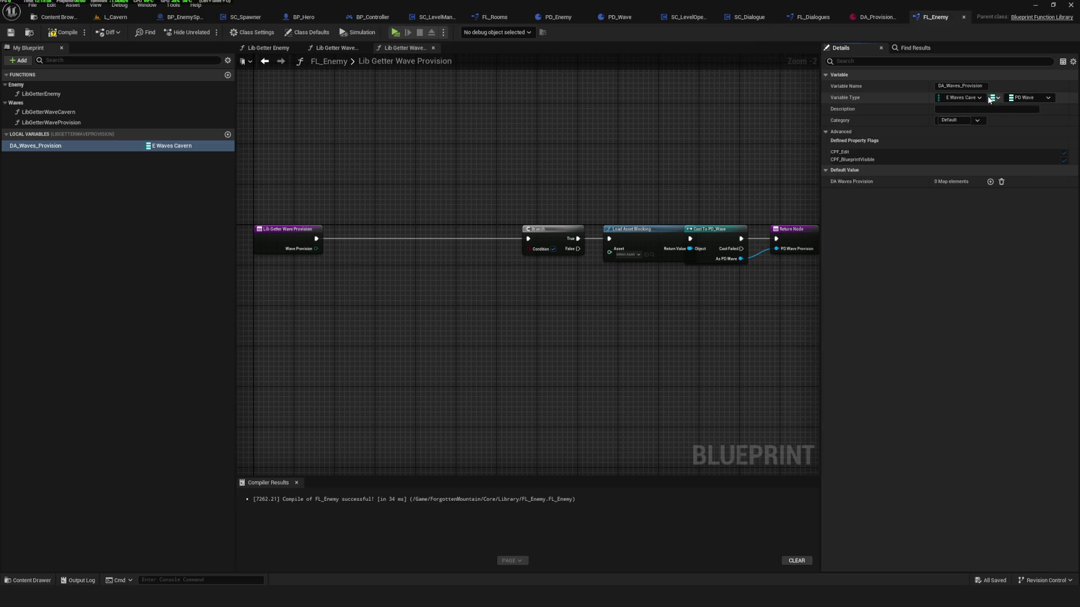
Change the DA_Waves_Provision map key type to E Waves Provision and save FL_Enemy.
click(1024, 98)
text(W)
mouse_move(1014, 125)
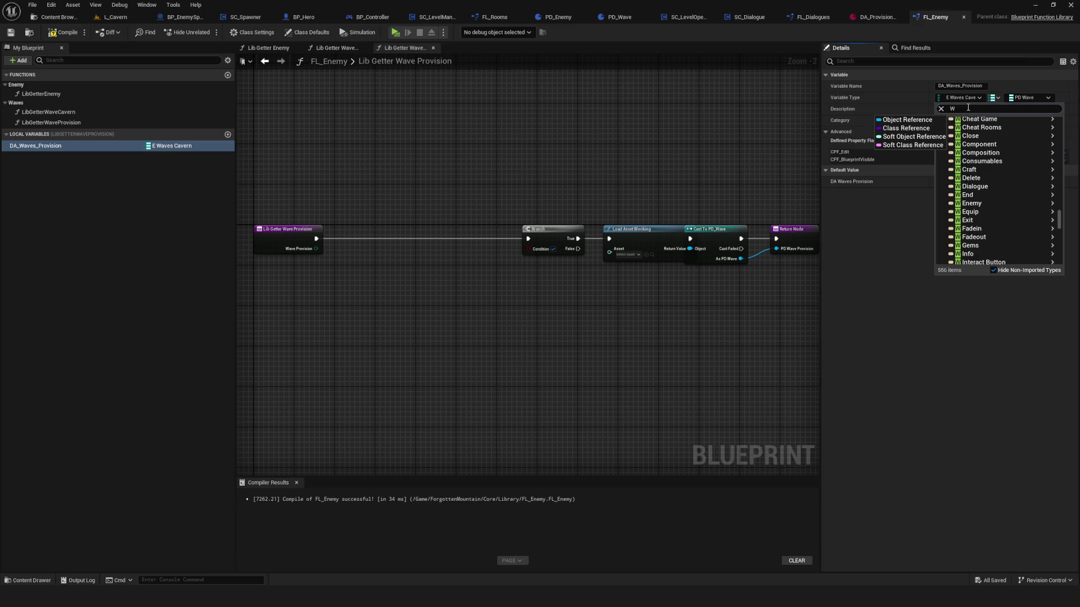
text(ave)
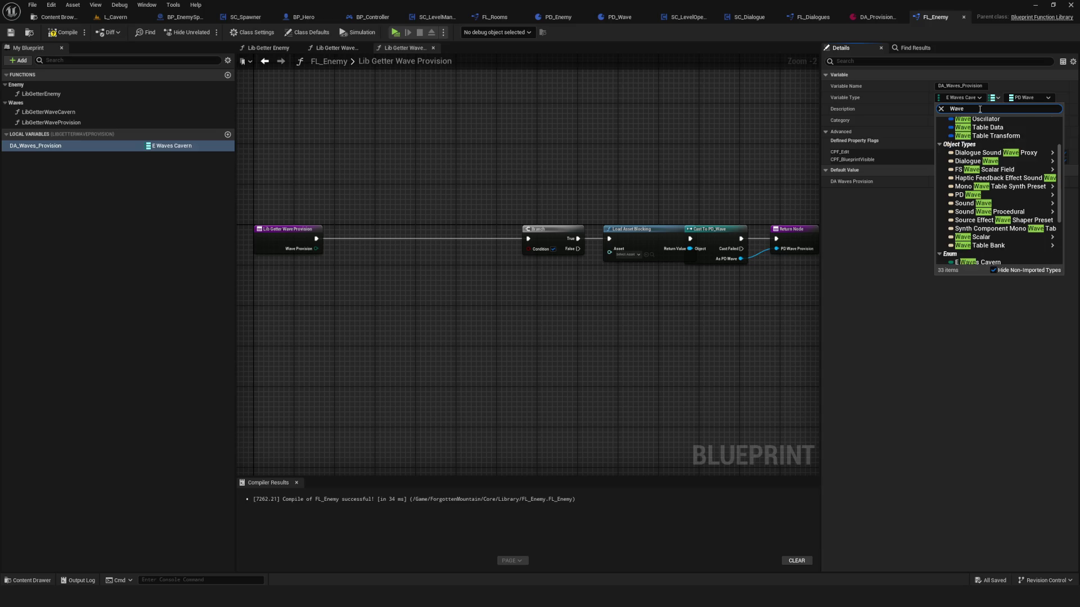
text( Provision)
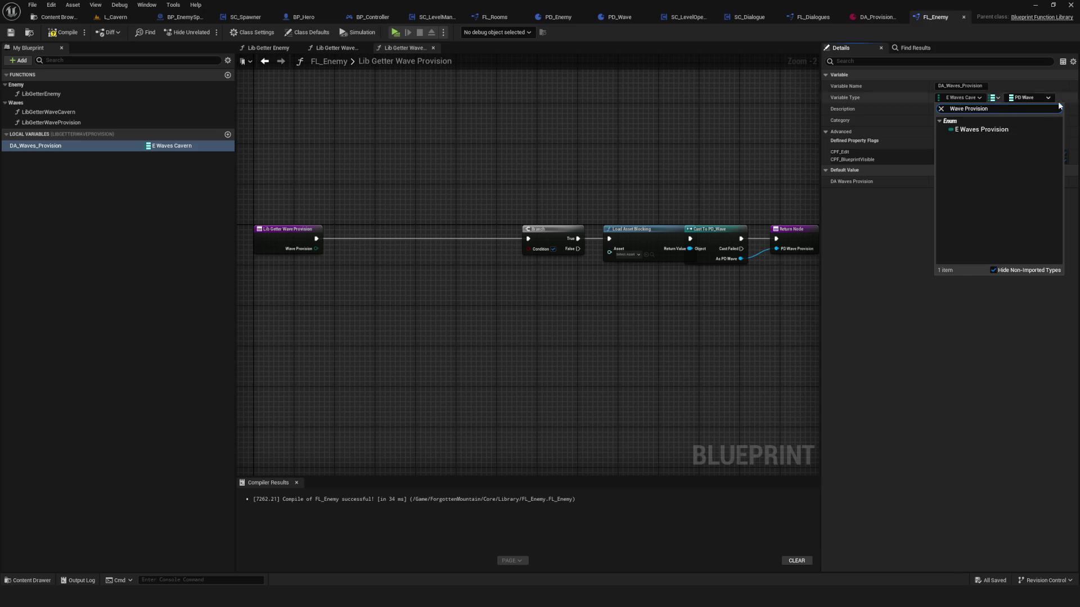
click(1001, 126)
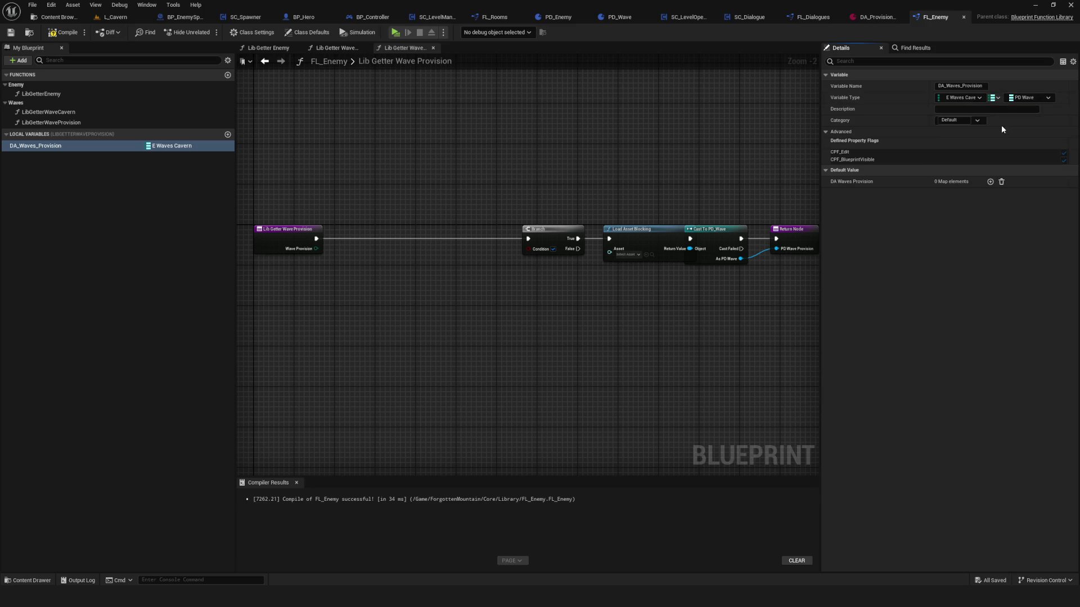
key(ctrl+s)
drag(821, 169, 889, 169)
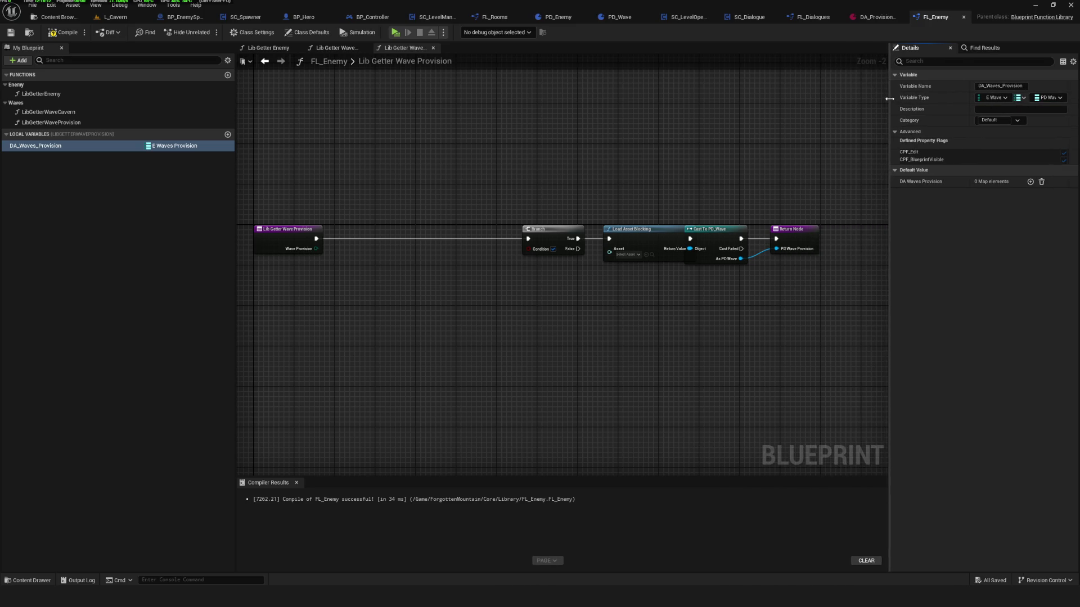
scroll(576, 251, down, 4)
scroll(591, 281, up, 3)
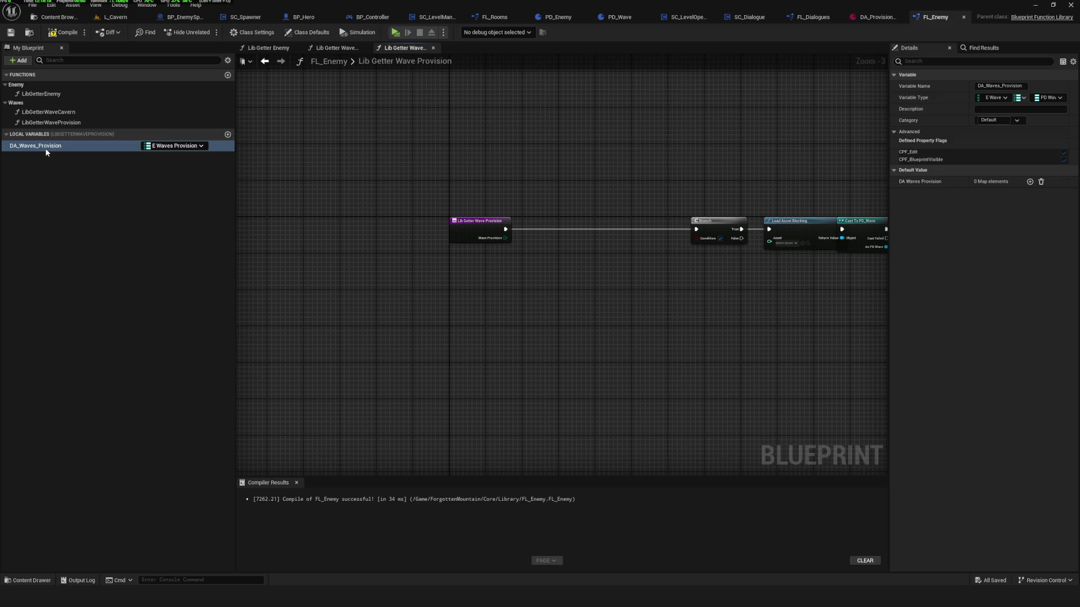
Add a DA Waves Provision getter with a FIND keyed by Wave Provision, feeding Branch and Load Asset Blocking.
drag(41, 150, 494, 304)
drag(513, 305, 562, 293)
text(find)
click(618, 345)
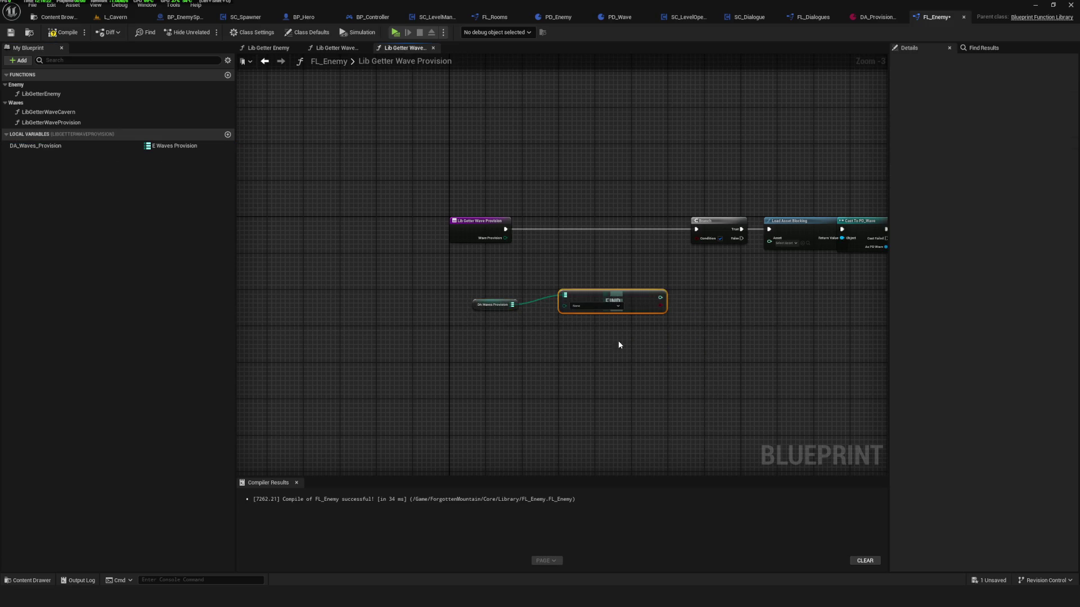
scroll(640, 328, up, 3)
mouse_move(608, 288)
mouse_down()
mouse_move(594, 301)
mouse_move(722, 194)
mouse_up()
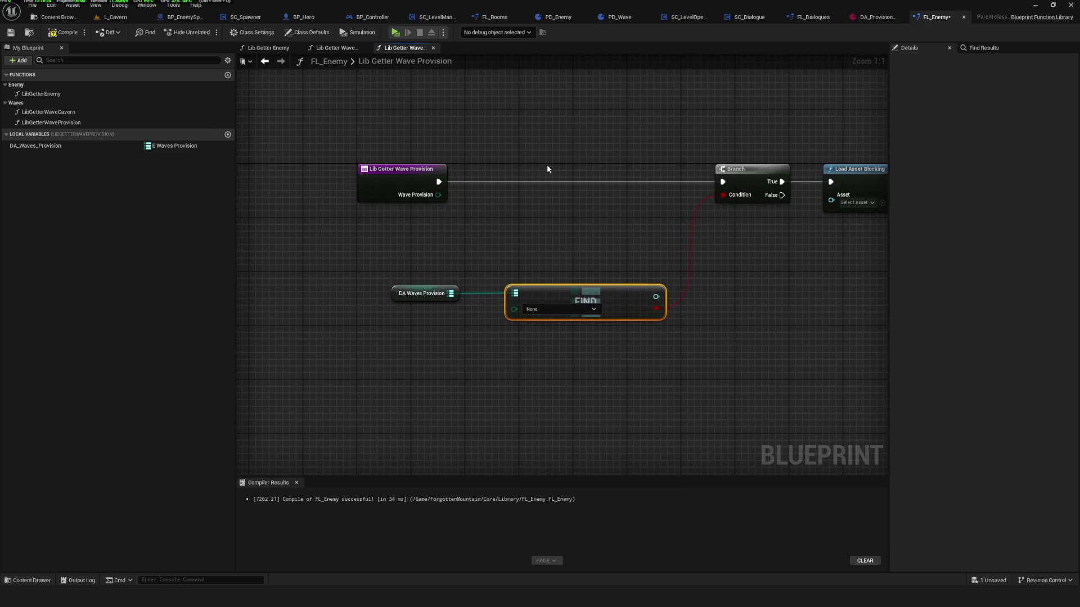
drag(547, 169, 442, 162)
drag(552, 289, 726, 188)
mouse_move(334, 187)
mouse_down()
mouse_move(398, 309)
mouse_move(409, 302)
mouse_up()
Move the DA Waves Provision getter and FIND nodes up near the chain and save.
drag(633, 289, 442, 309)
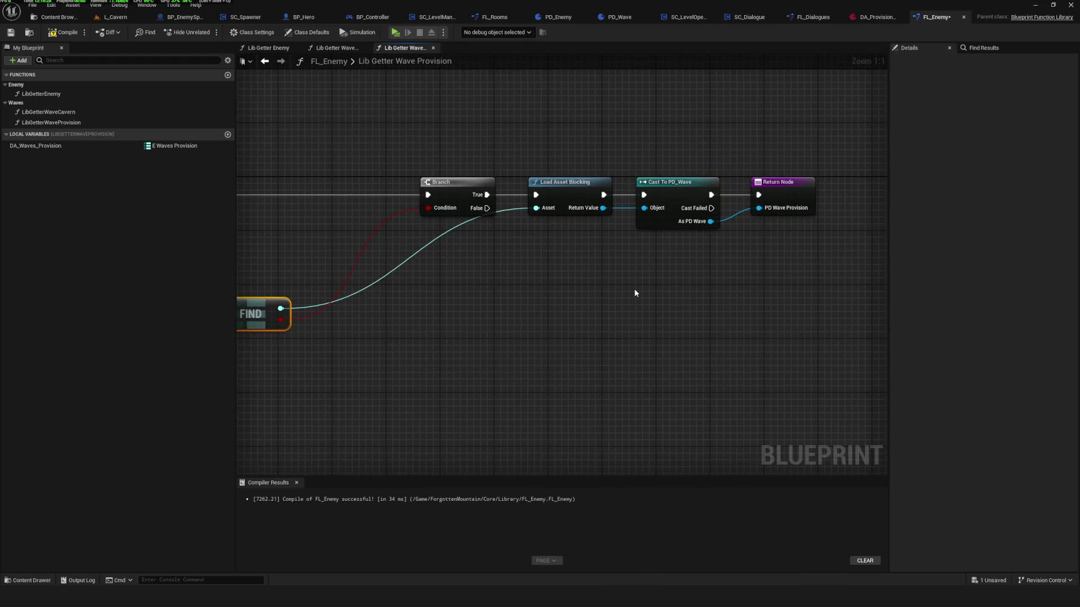
drag(332, 300, 622, 275)
drag(306, 246, 600, 331)
mouse_move(533, 285)
mouse_down()
mouse_move(719, 189)
mouse_move(653, 234)
mouse_move(580, 245)
mouse_up()
key(ctrl+s)
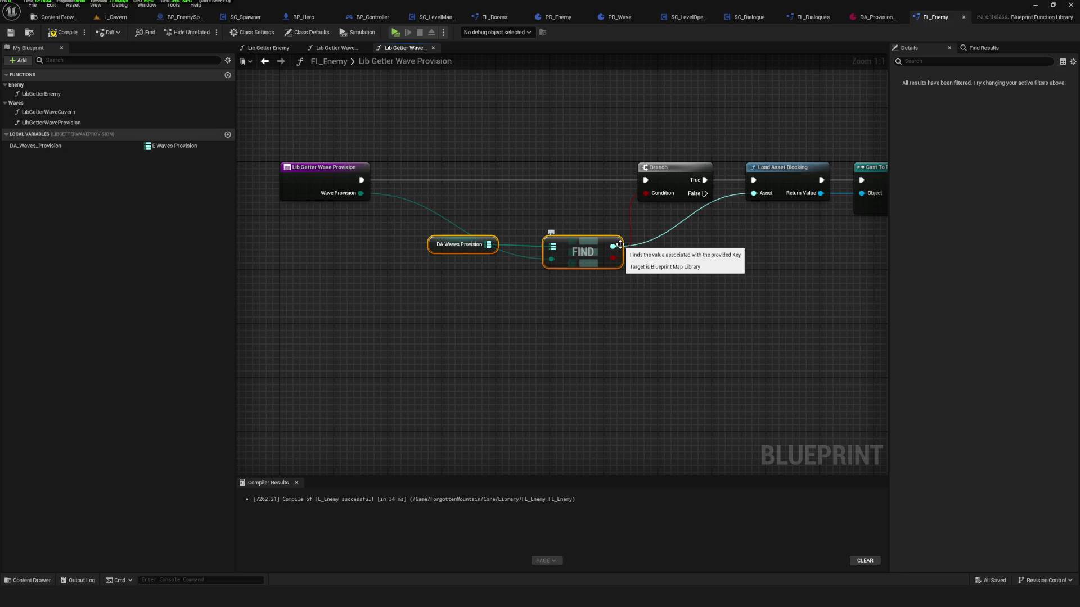
Shift the getter toward FIND, select the Branch-to-Return nodes, and save FL_Enemy.
scroll(593, 176, down, 5)
scroll(599, 169, up, 5)
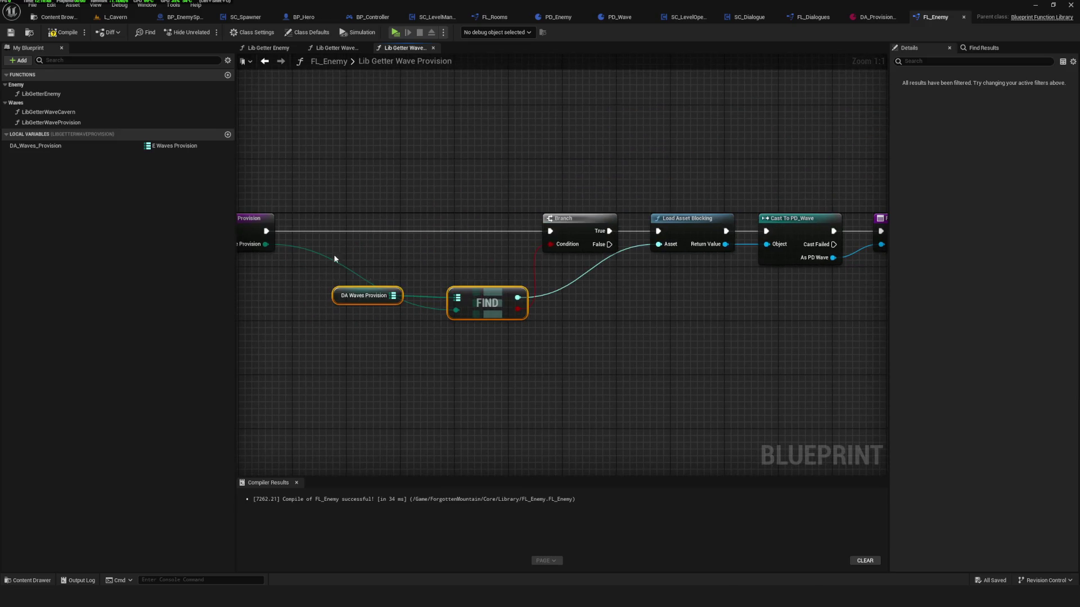
drag(364, 295, 398, 296)
ctrl+click(518, 319)
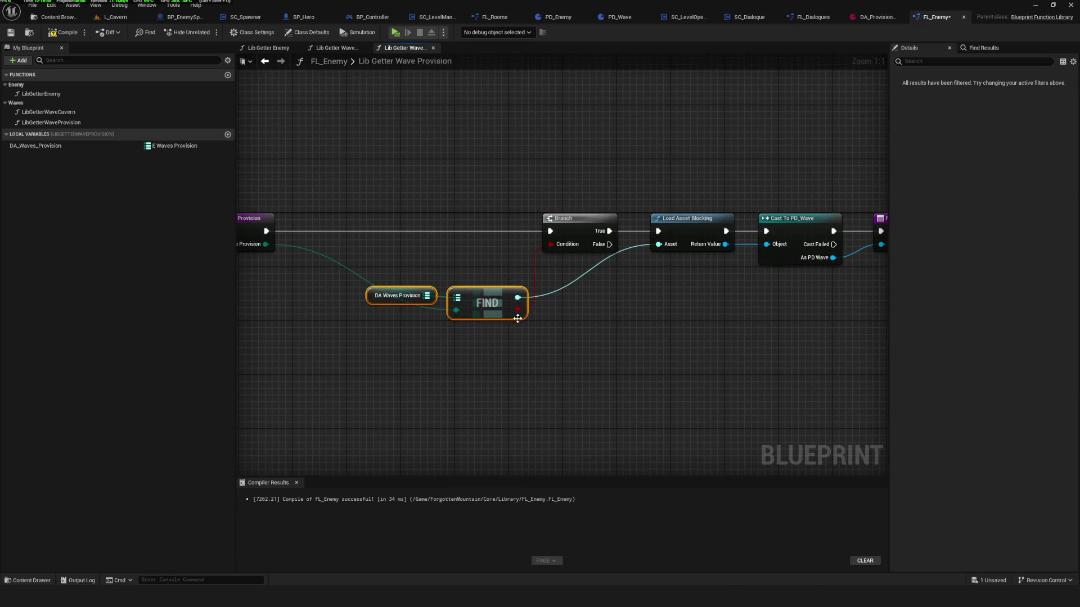
scroll(517, 318, down, 6)
scroll(555, 221, up, 4)
drag(550, 234, 883, 329)
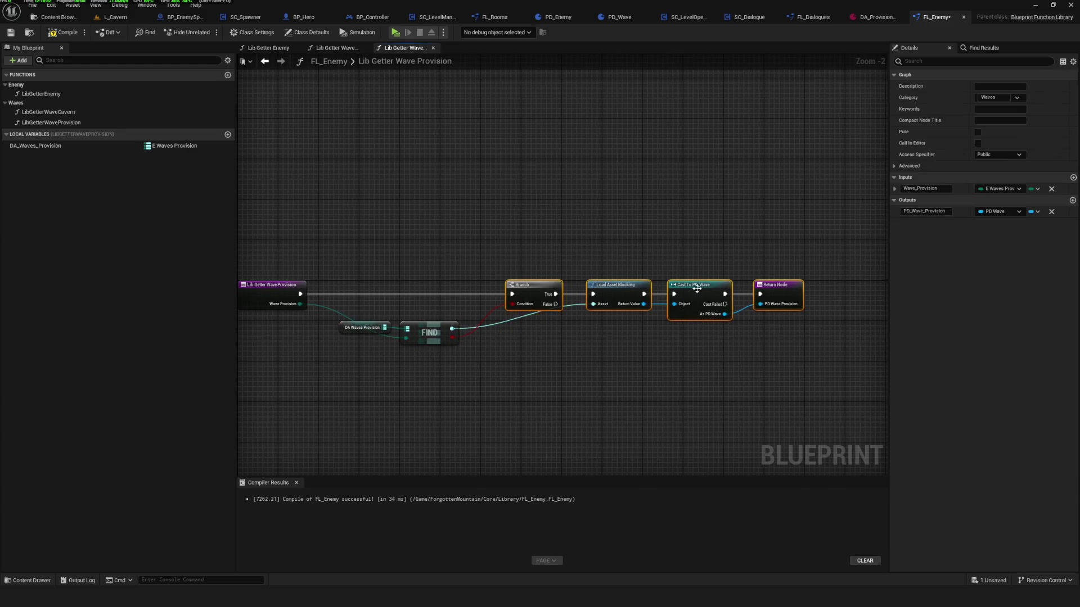
scroll(525, 238, down, 5)
click(10, 34)
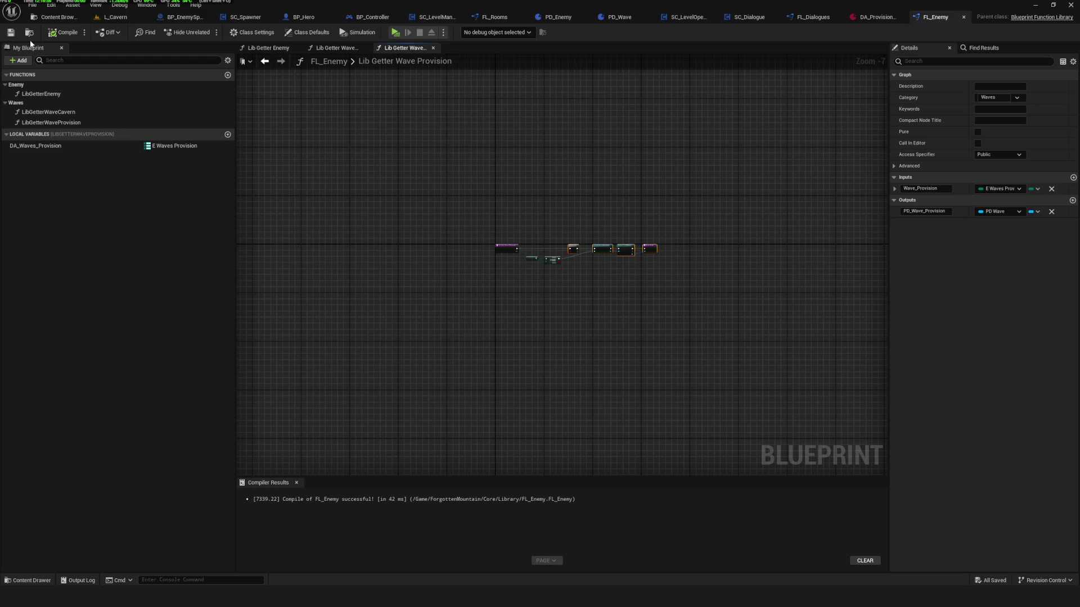
Nudge the getter and FIND nodes lower and pan across the function chain to review it.
scroll(615, 225, up, 4)
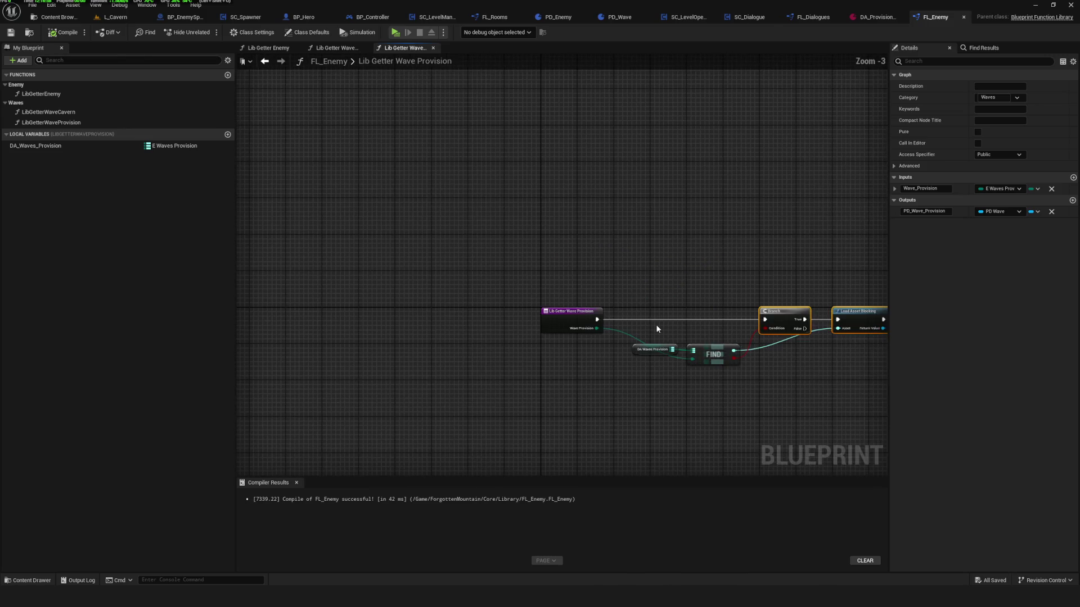
scroll(561, 321, up, 3)
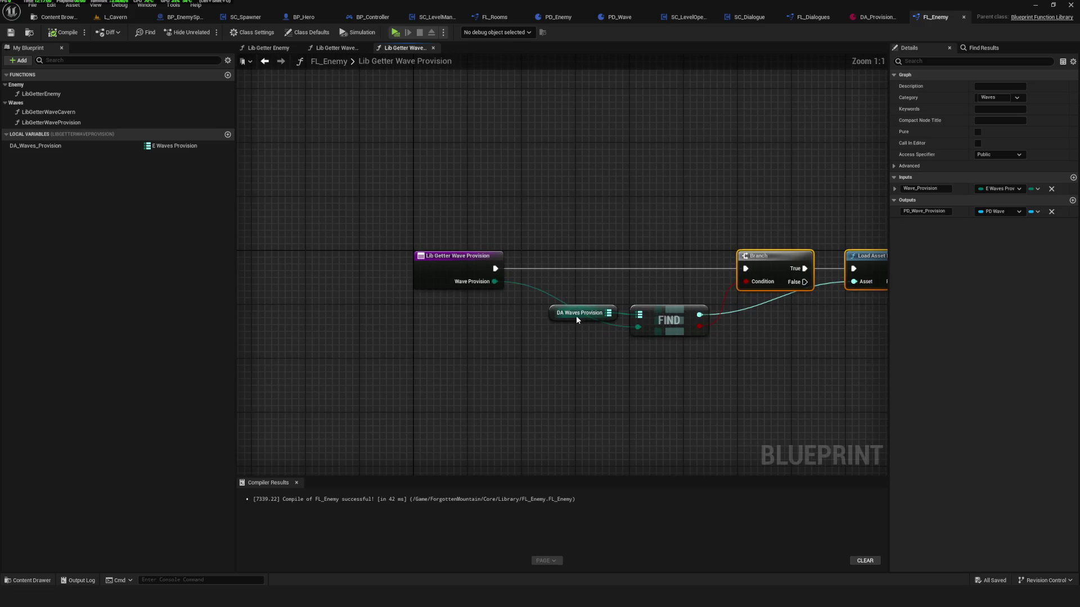
drag(535, 270, 666, 397)
drag(668, 321, 662, 347)
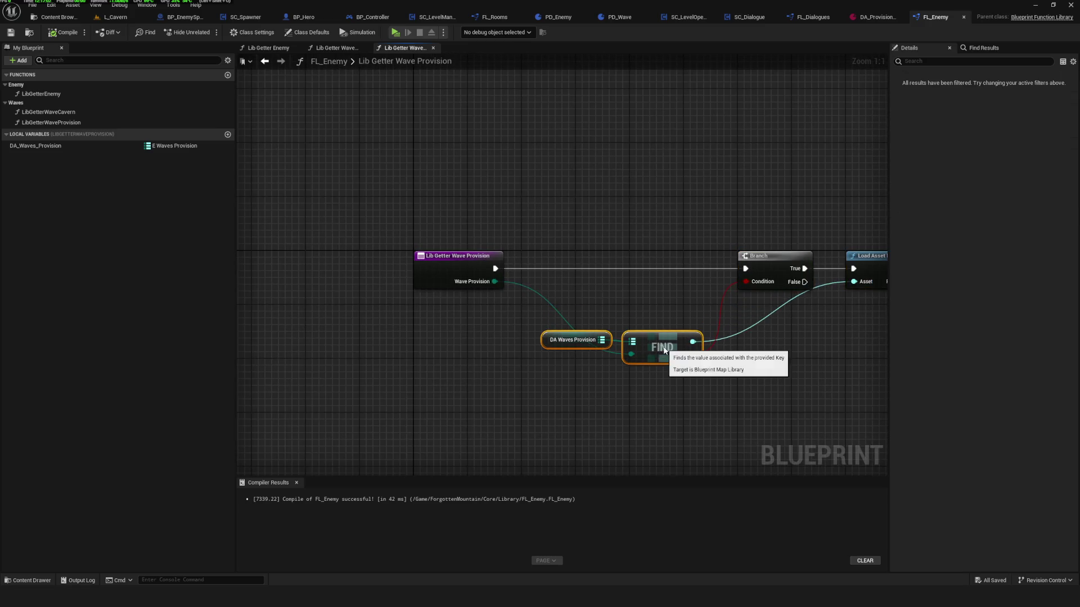
scroll(658, 270, down, 7)
scroll(658, 270, up, 3)
drag(825, 308, 551, 245)
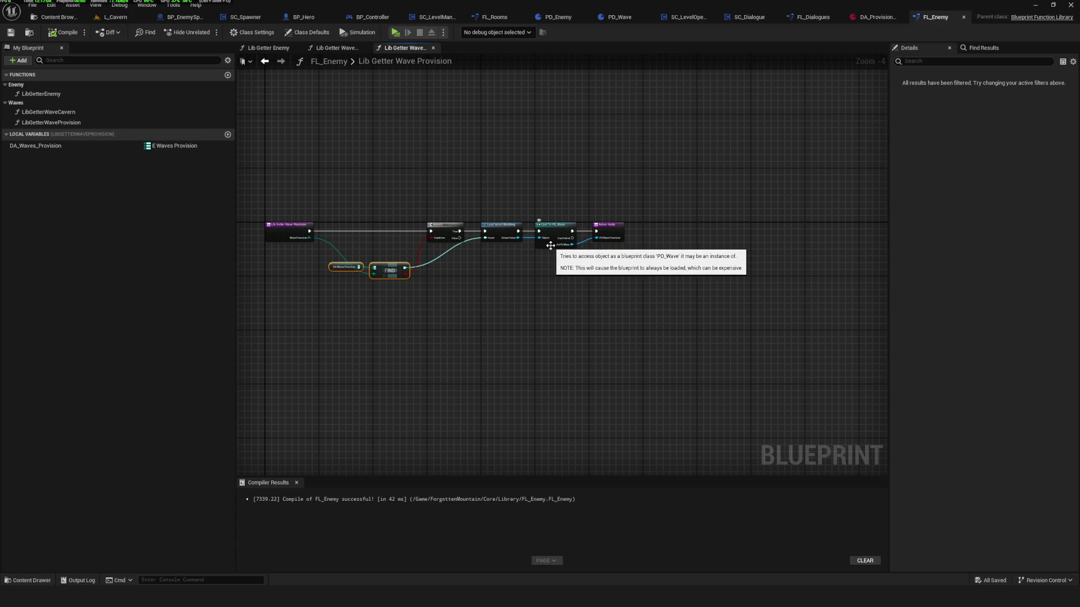
scroll(338, 248, up, 2)
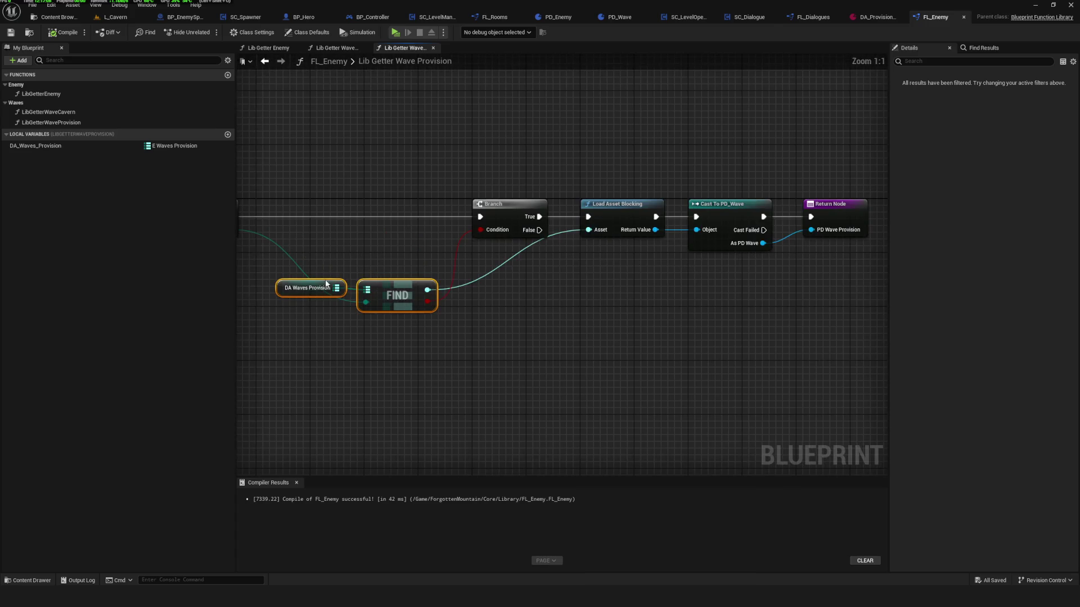
scroll(367, 227, up, 2)
drag(671, 243, 422, 262)
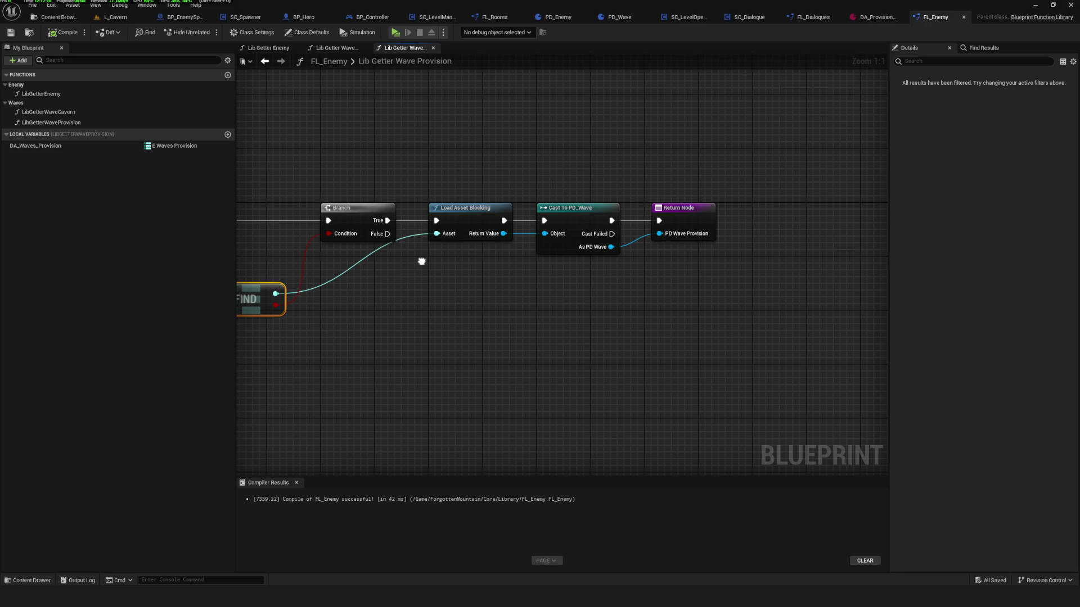
drag(422, 262, 1005, 261)
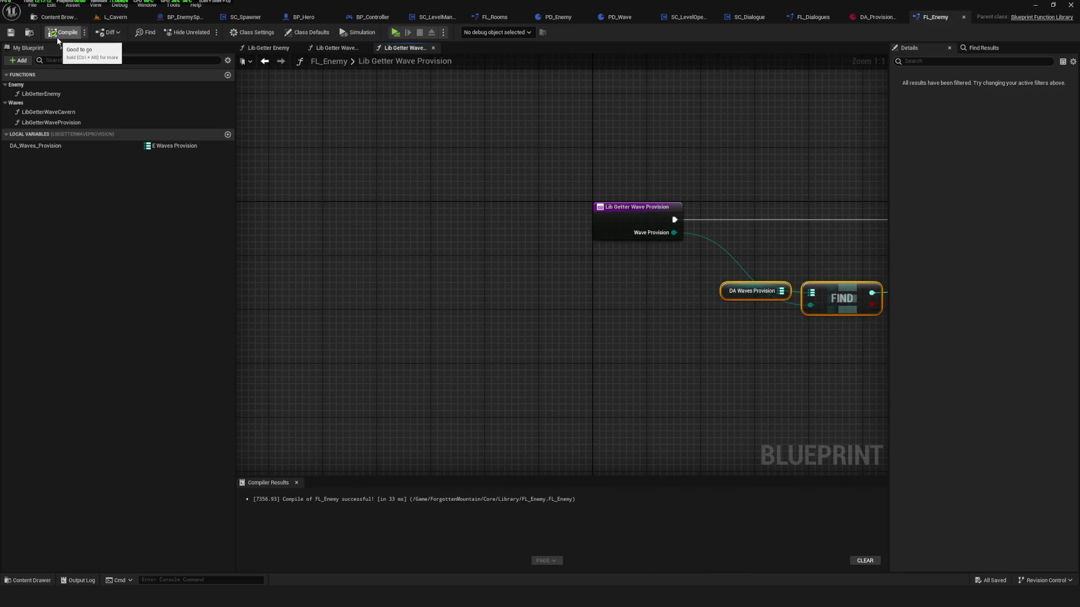
drag(769, 242, 360, 259)
Add a DA_Waves_Provision default entry mapping Provision_Wave_01 to DA_Provision_Wave_01, then compile and save.
click(115, 146)
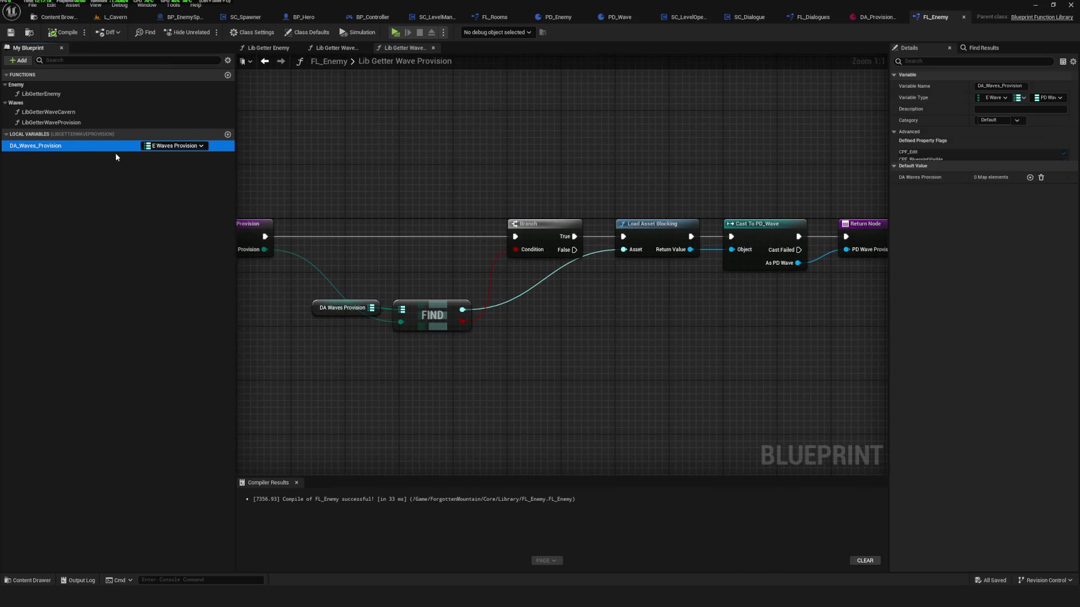
click(1030, 182)
click(935, 199)
click(938, 216)
click(1021, 194)
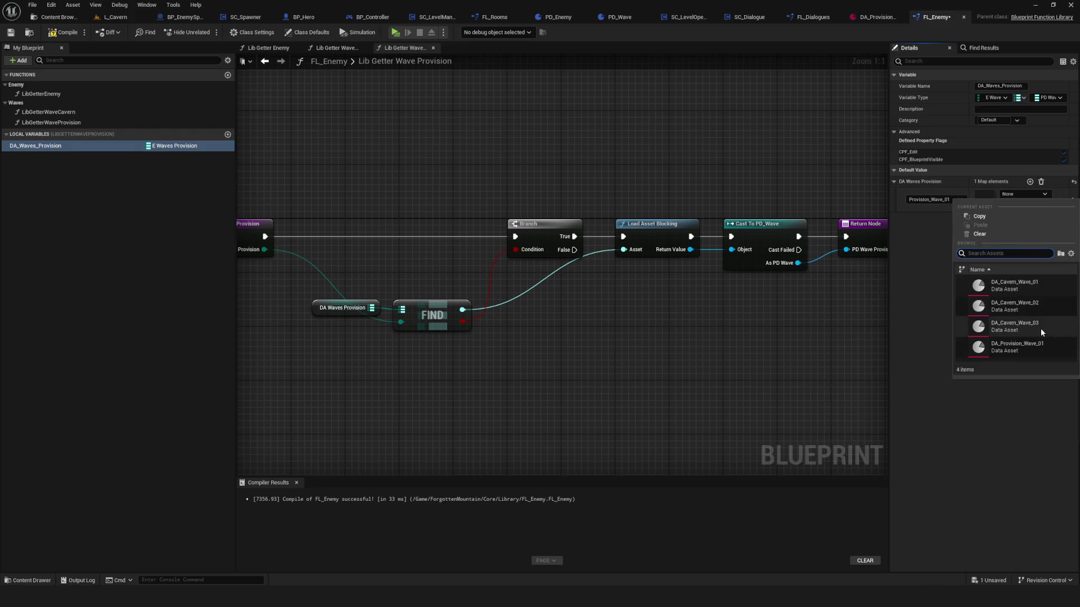
click(1017, 346)
click(51, 34)
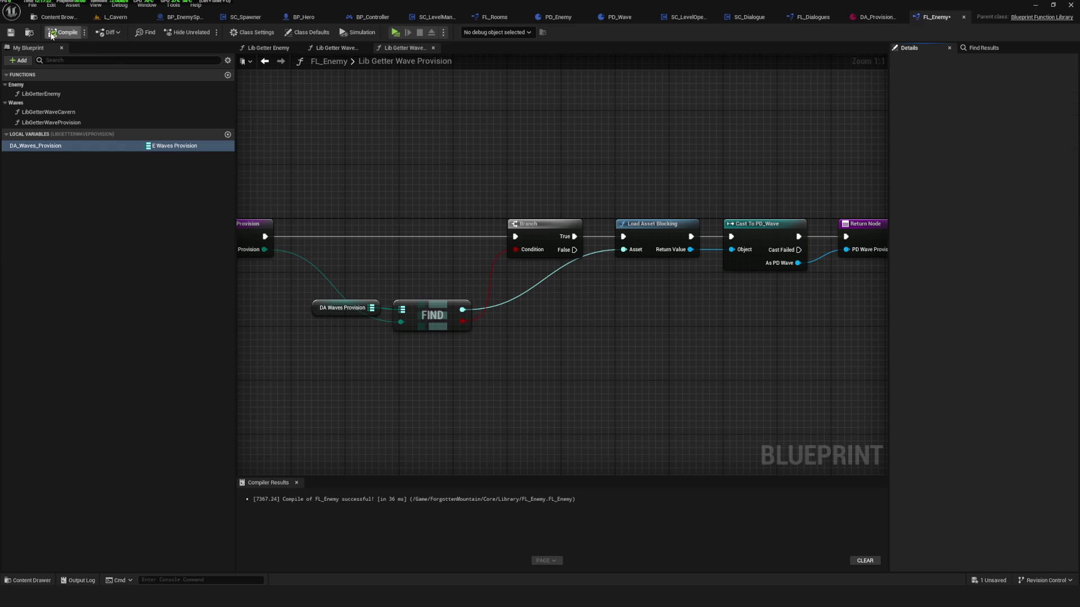
click(11, 32)
Recentre the function graph and open the DA_Provision_Wave_01 data asset tab.
scroll(628, 239, down, 10)
scroll(629, 238, up, 7)
scroll(636, 247, down, 6)
scroll(581, 248, up, 5)
drag(581, 248, 520, 249)
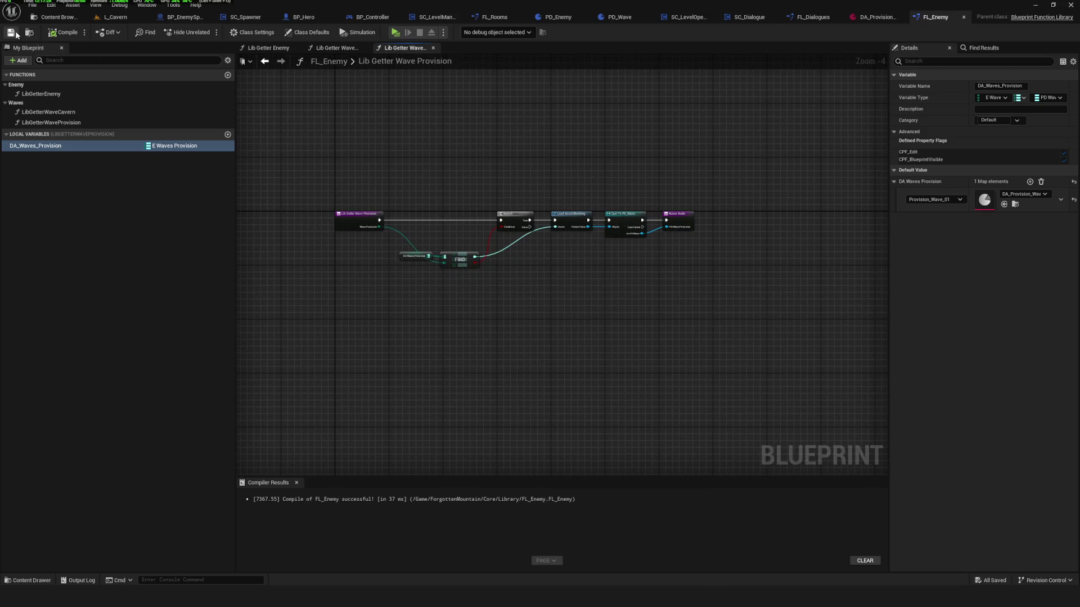
click(883, 17)
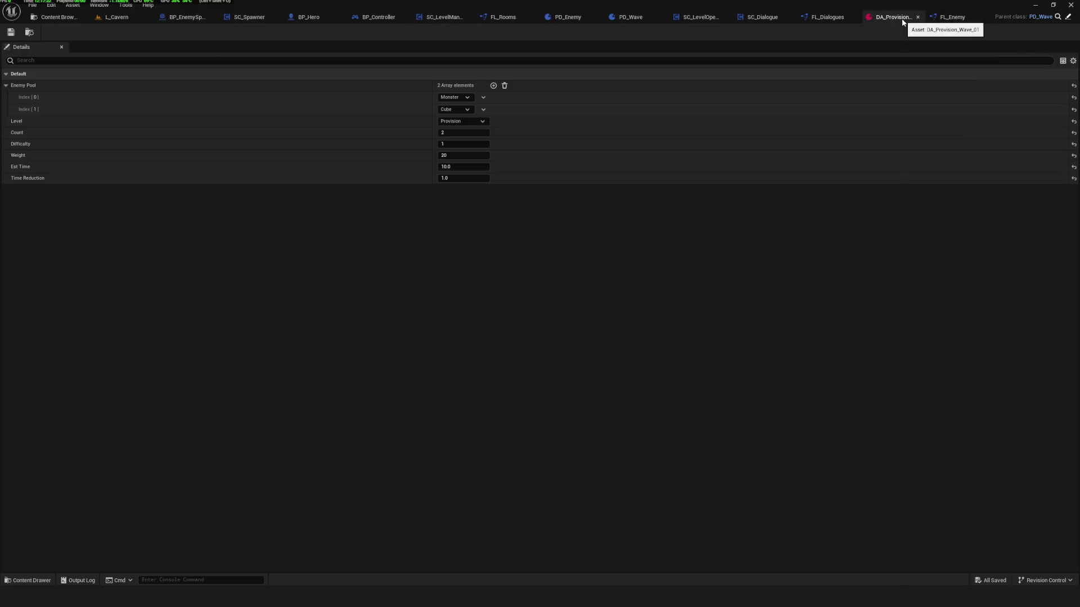
Switch back to the FL_Enemy tab showing the LibGetterWaveProvision graph.
click(956, 17)
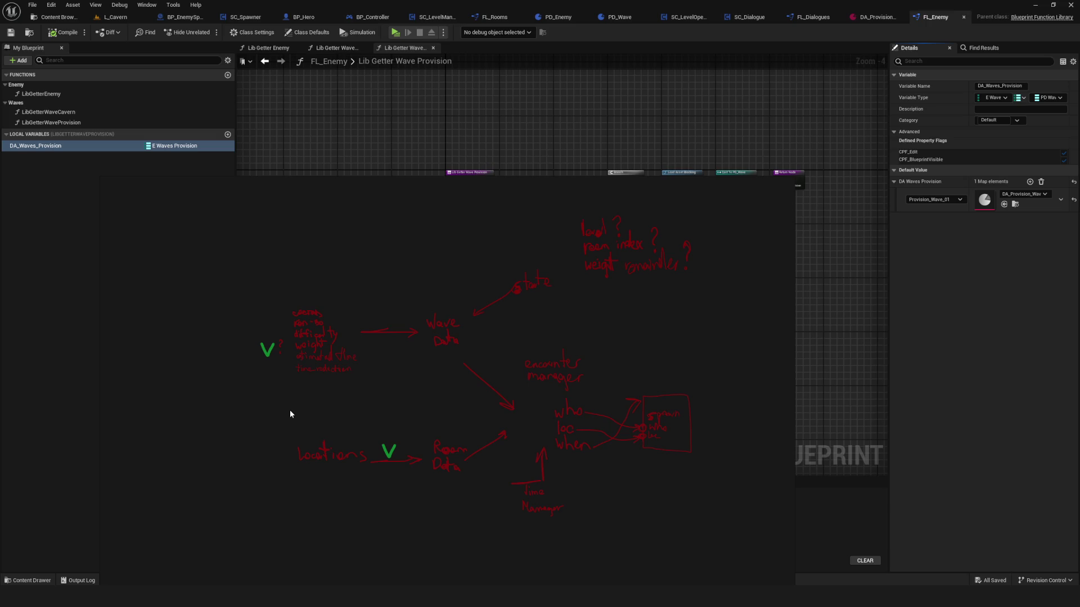
Move and zoom the encounter sketch window, then close the drawing overlay.
mouse_move(634, 236)
mouse_down()
mouse_move(553, 286)
mouse_move(460, 298)
mouse_up()
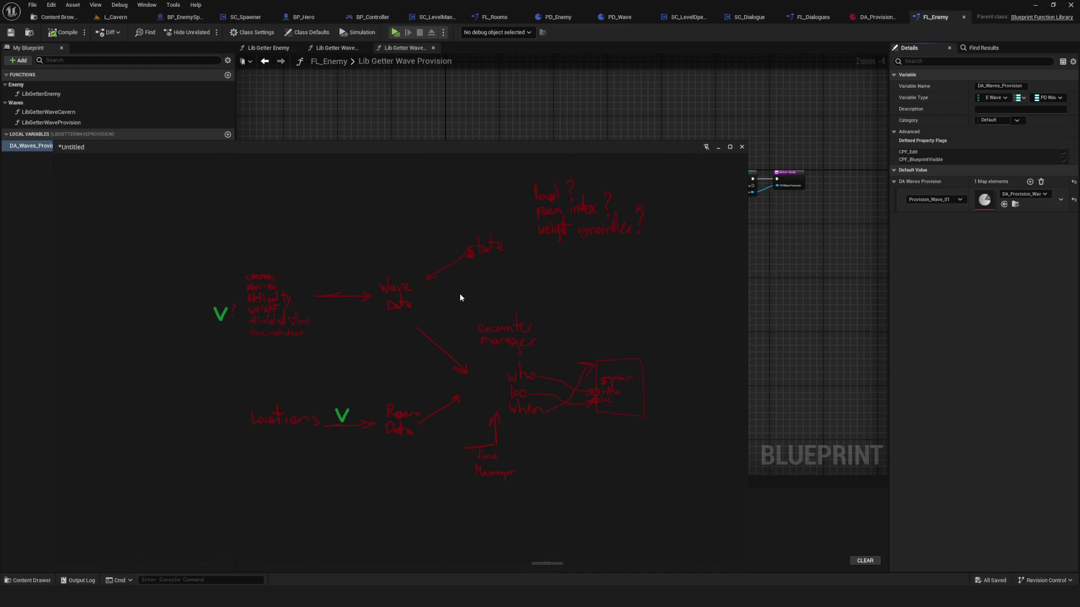
scroll(376, 286, up, 2)
scroll(359, 282, down, 2)
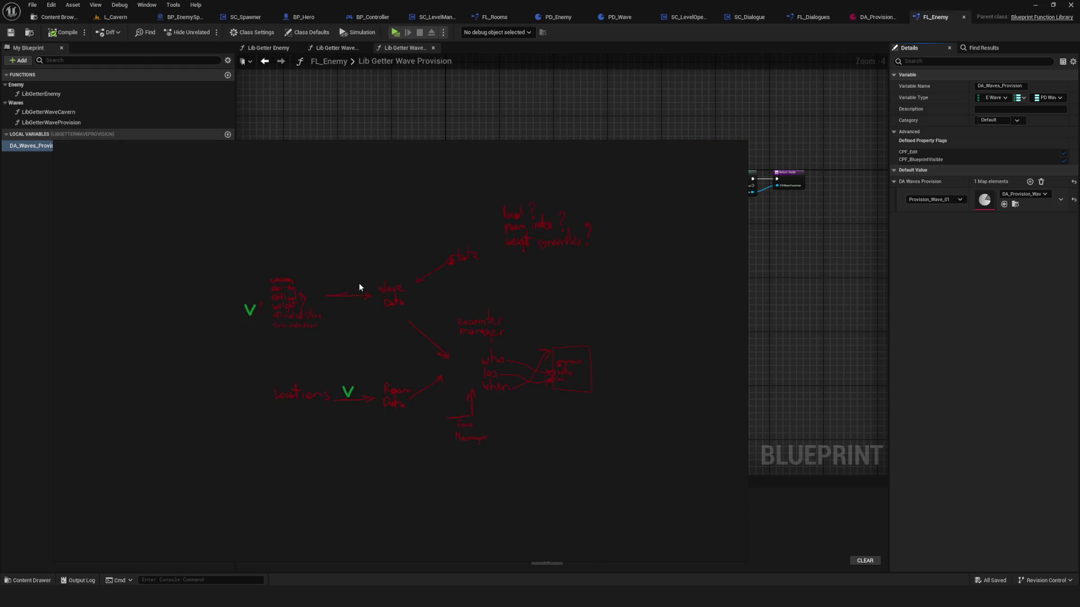
scroll(524, 278, up, 2)
click(694, 121)
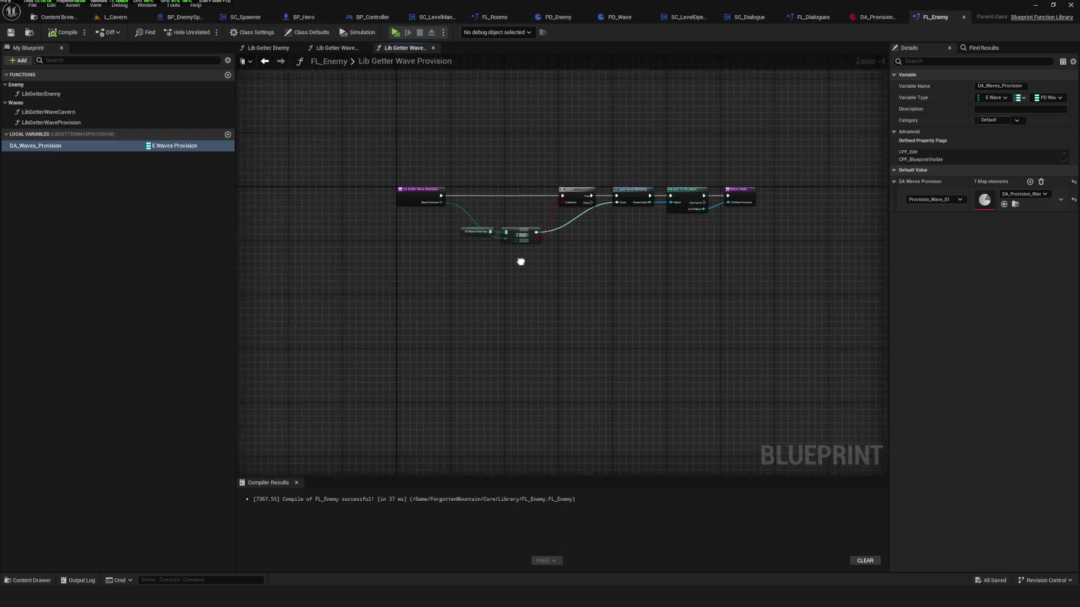
Pass through the SC_Spawner event graph to the Content Browser showing the enemy enums.
scroll(531, 203, up, 5)
scroll(506, 281, down, 5)
drag(518, 296, 571, 291)
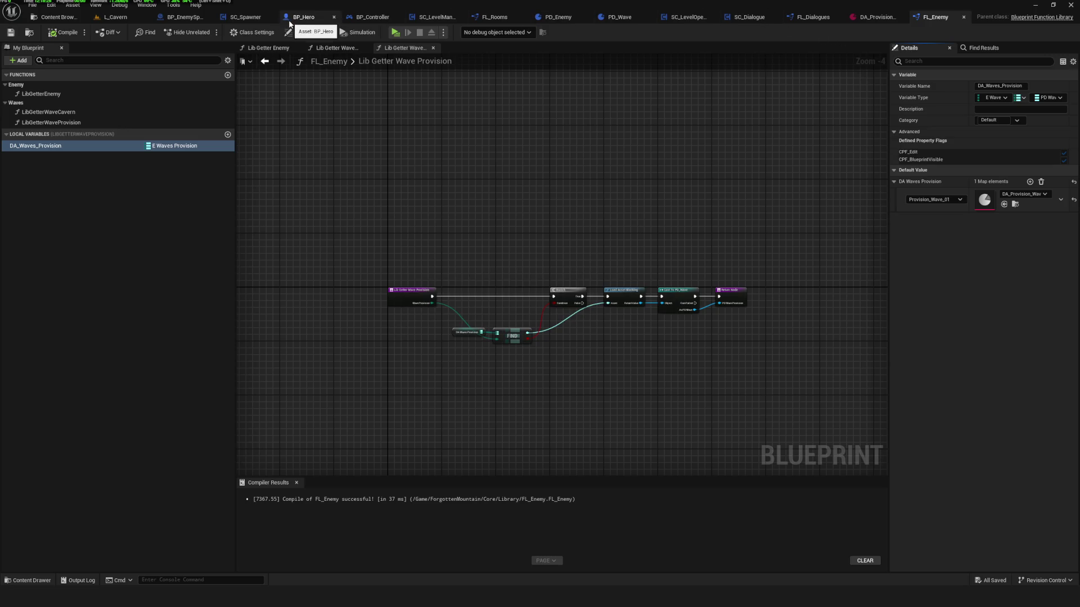
click(262, 18)
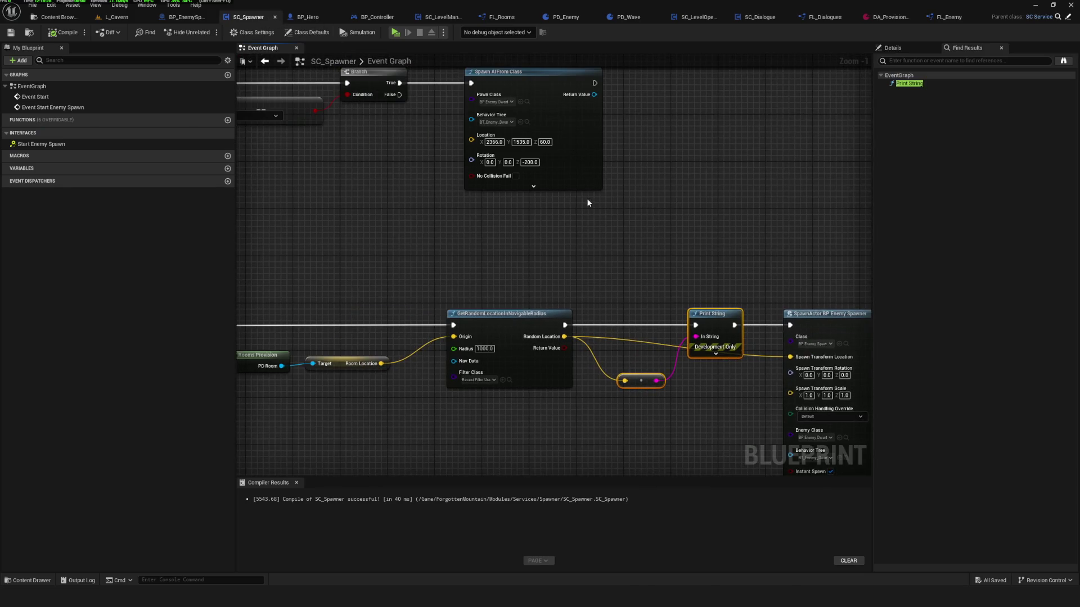
click(59, 17)
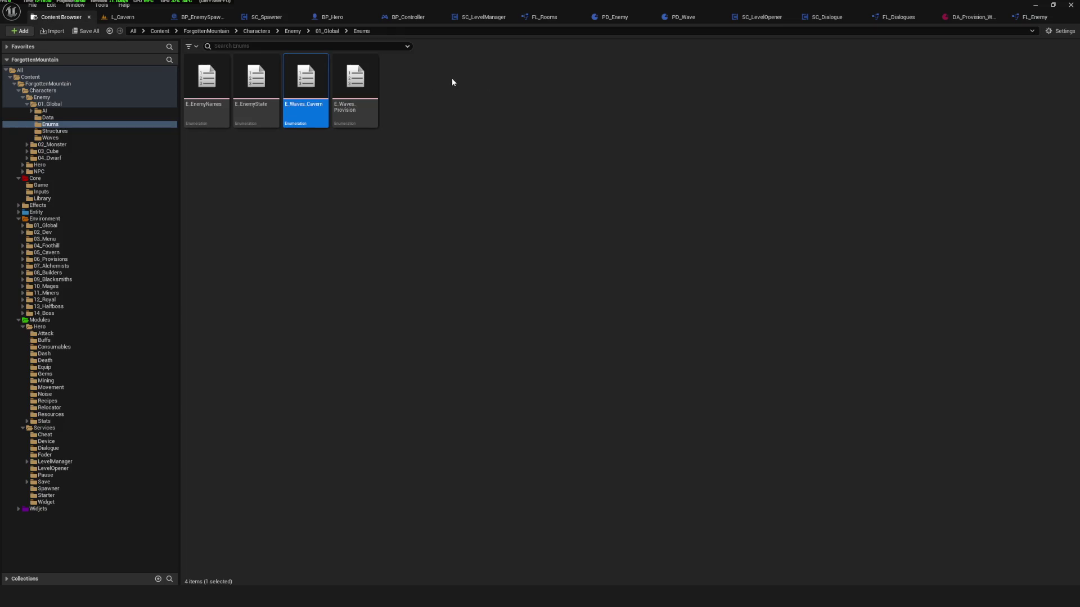
In the Spawner services folder, rename the SC_Spawner blueprint class to SC_Encounter.
click(48, 489)
click(252, 90)
click(250, 106)
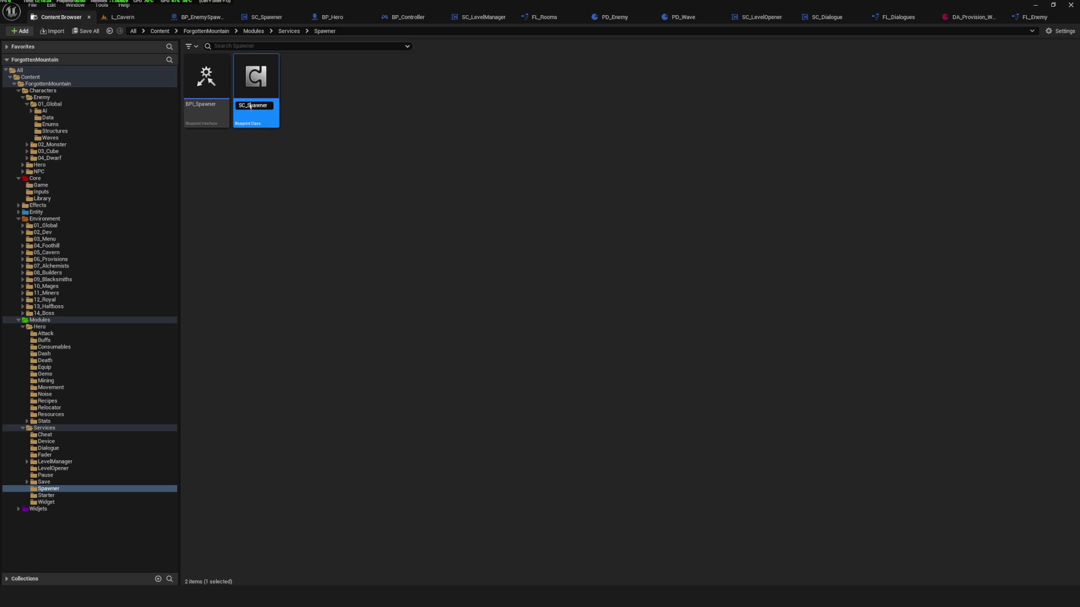
key(BackSpace)
key(BackSpace)
key(BackSpace)
text(Encounter)
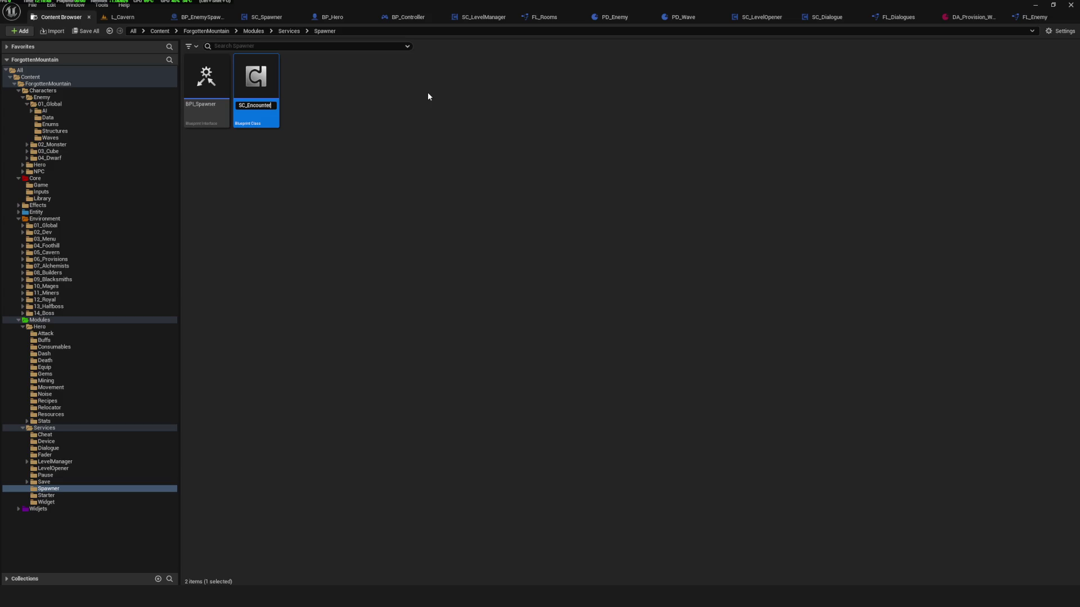
key(Return)
Rename the BPI_Spawner interface to BPI_Encounter.
click(206, 105)
key(F2)
drag(200, 105, 337, 111)
text(Encounter)
key(Return)
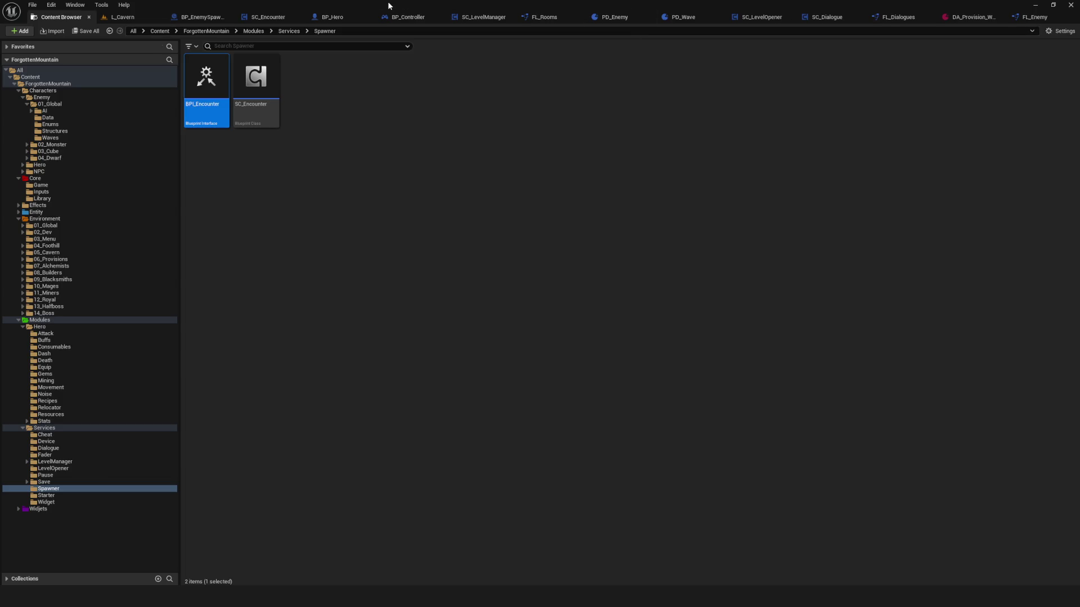
click(449, 112)
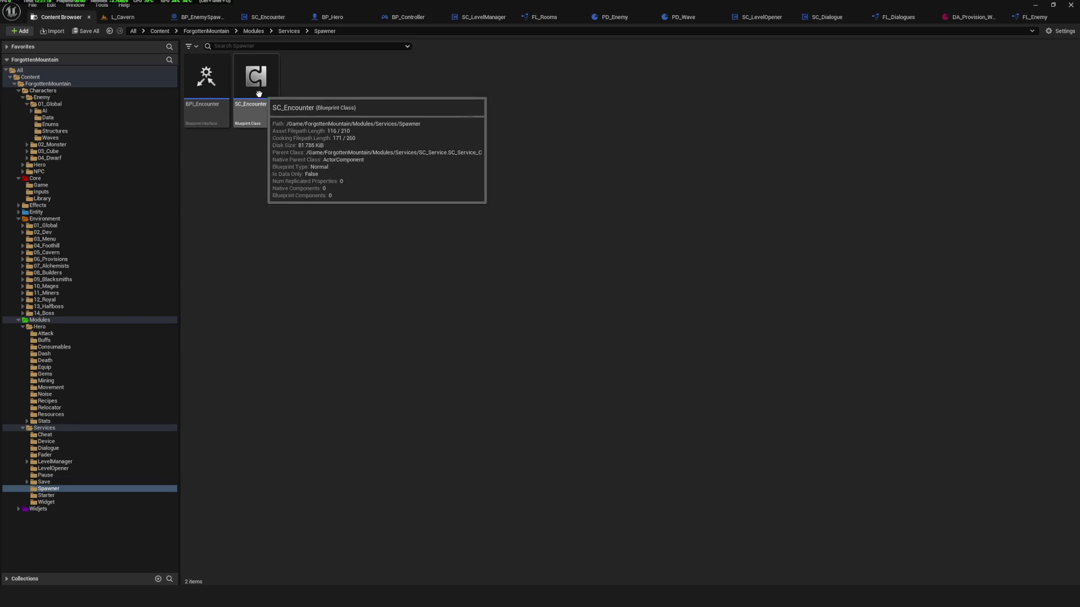
Rename the Spawner folder to Encounter and open the SC_Encounter blueprint.
click(106, 488)
text(y)
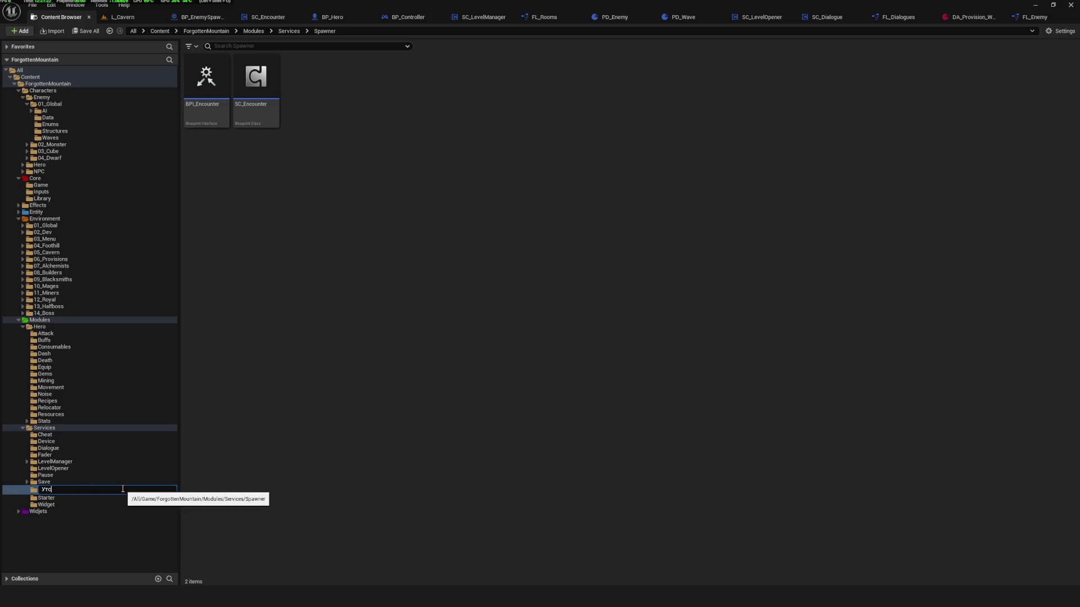
text(щг)
key(BackSpace)
key(BackSpace)
key(BackSpace)
text(nc)
text(ounter)
key(Return)
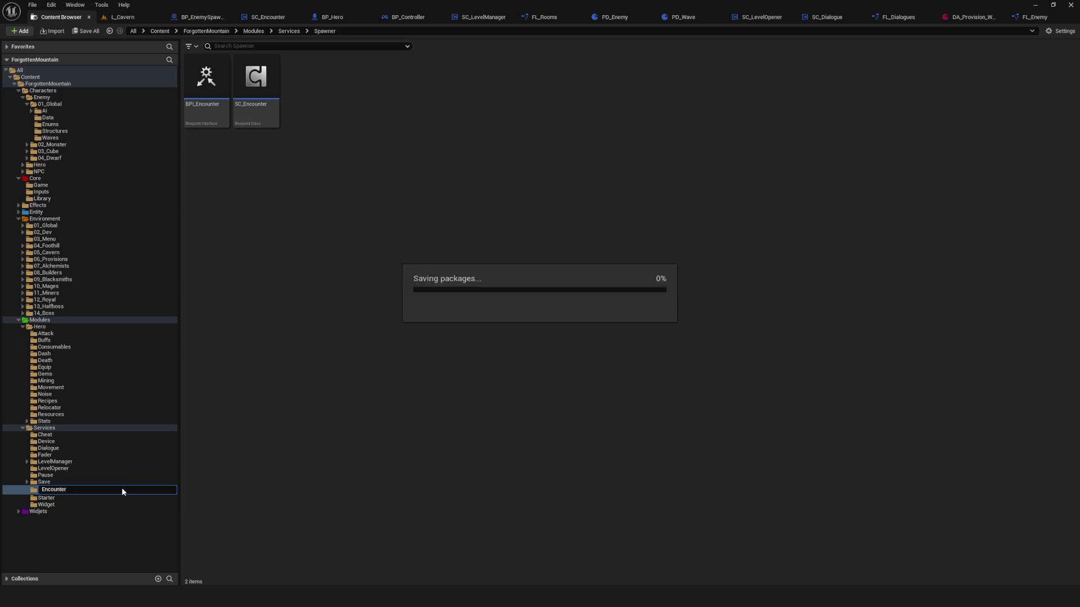
double_click(256, 79)
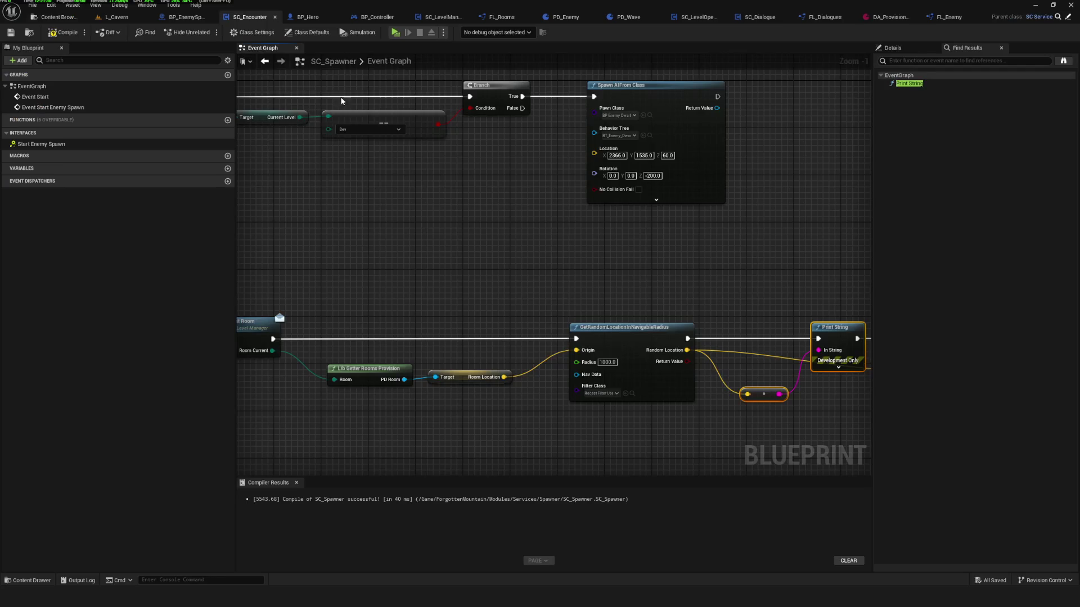
Compile the SC_Encounter blueprint and save it.
scroll(415, 265, down, 3)
scroll(468, 248, up, 2)
click(65, 33)
click(11, 33)
scroll(554, 296, up, 3)
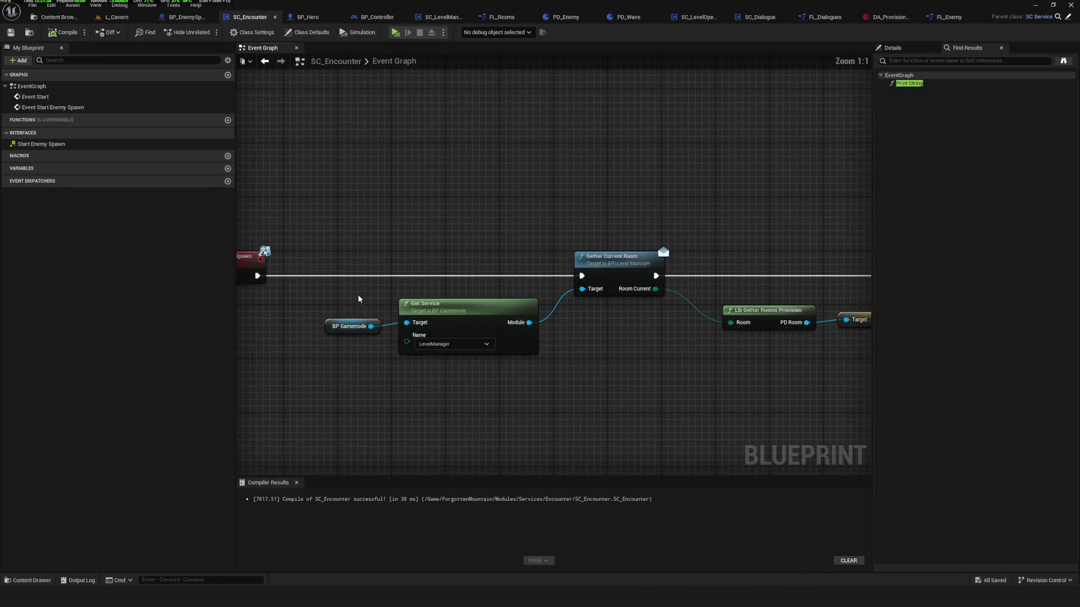
scroll(546, 273, up, 1)
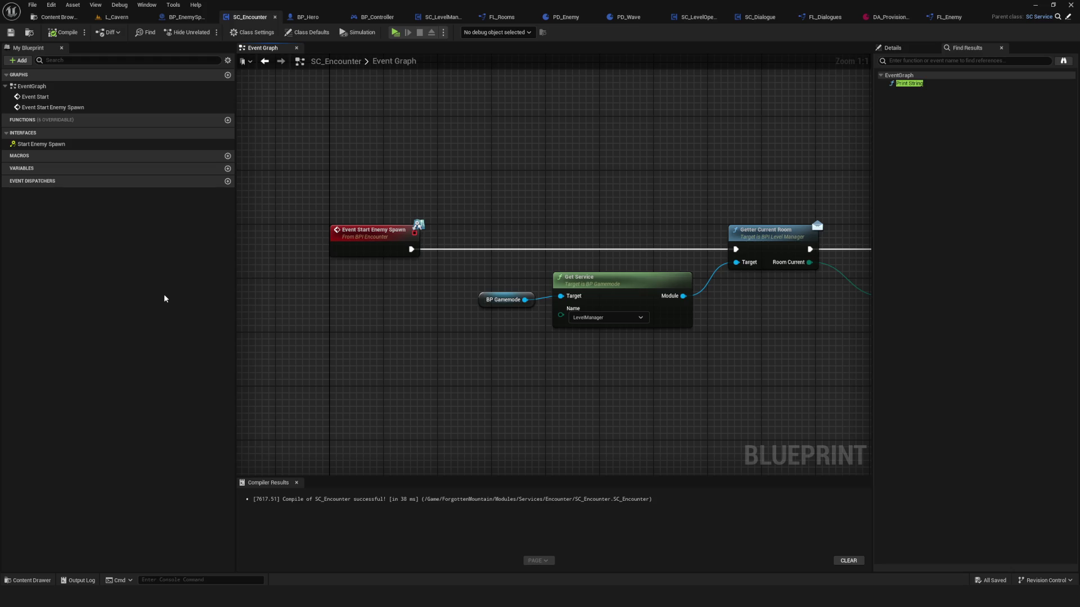
Frame the view on the BP Gamemode and Get Service nodes of Event Start Enemy Spawn.
scroll(528, 313, down, 4)
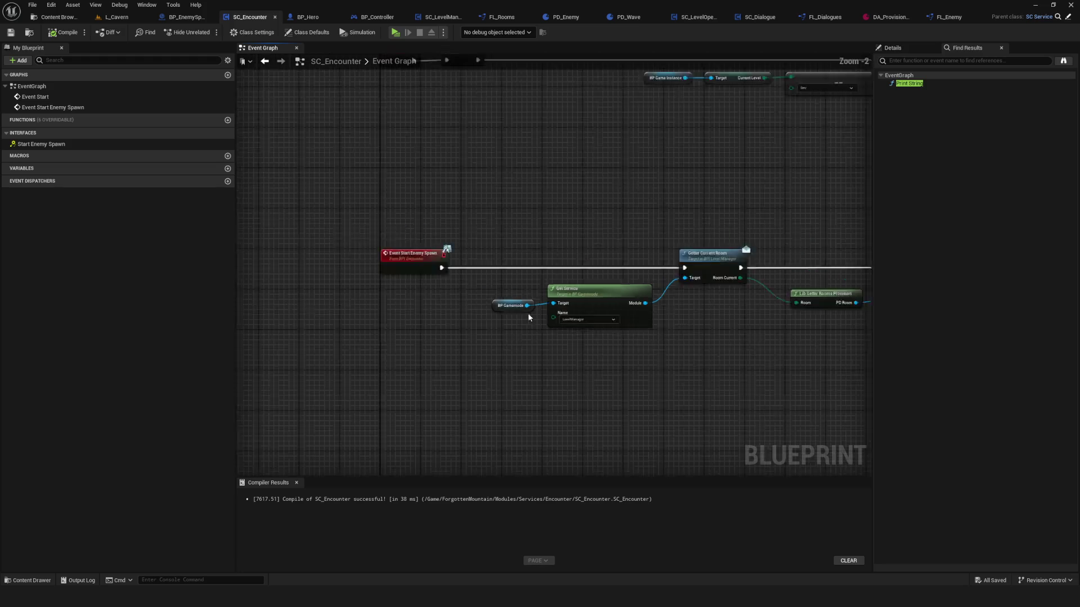
mouse_move(506, 233)
mouse_down()
mouse_move(699, 177)
mouse_move(645, 170)
mouse_up()
scroll(663, 217, down, 5)
scroll(747, 239, up, 5)
drag(747, 239, 895, 194)
drag(611, 305, 460, 233)
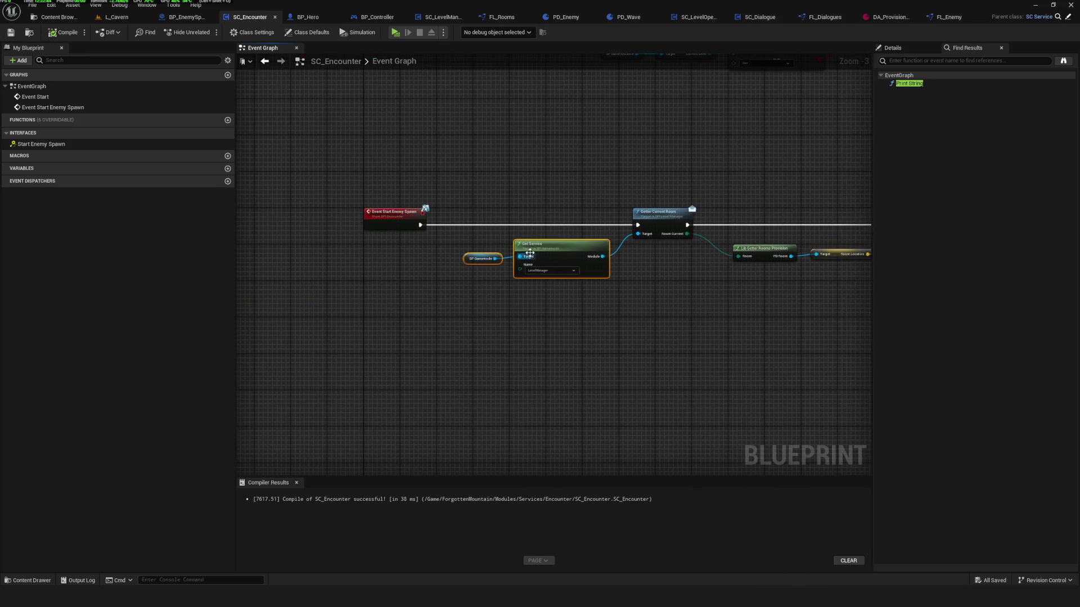
key(f)
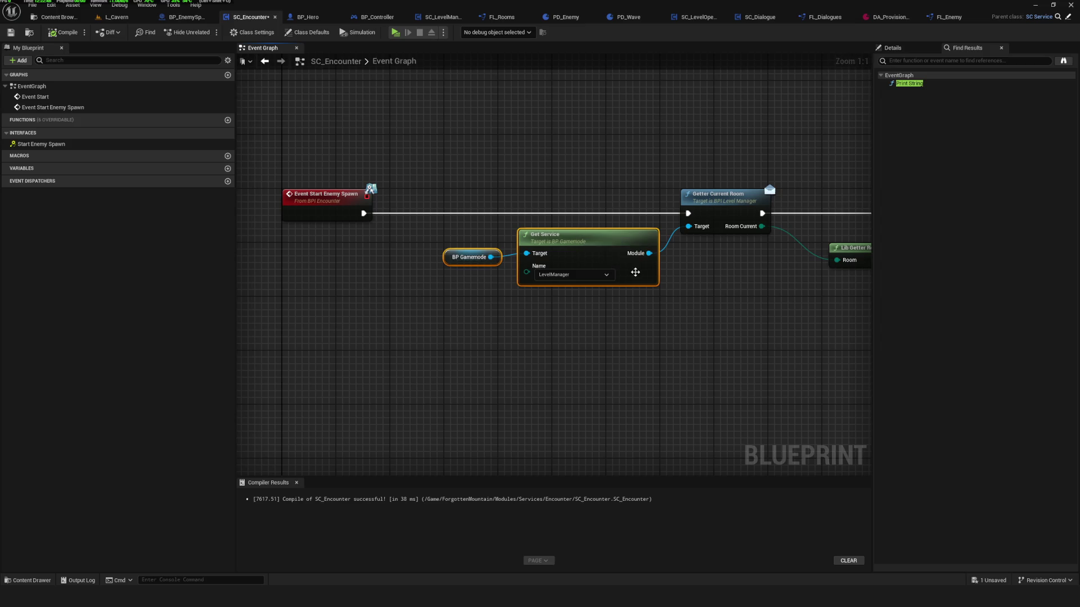
Review the Lib Getter Rooms Provision, Room Location, Print String and SpawnActor nodes, then save.
scroll(579, 257, down, 5)
scroll(581, 261, up, 5)
scroll(581, 261, down, 3)
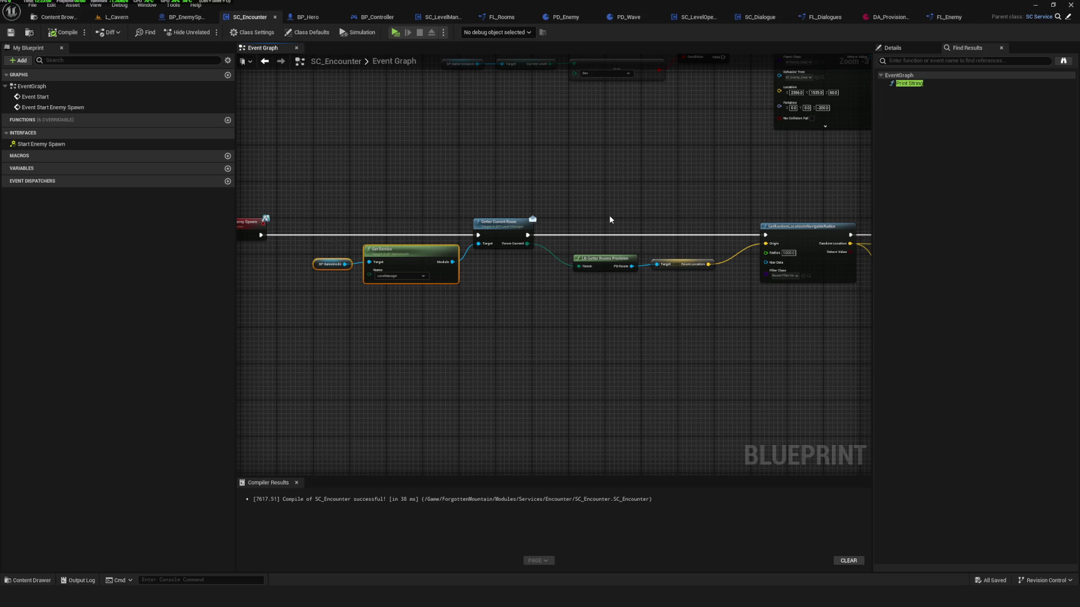
scroll(598, 203, up, 4)
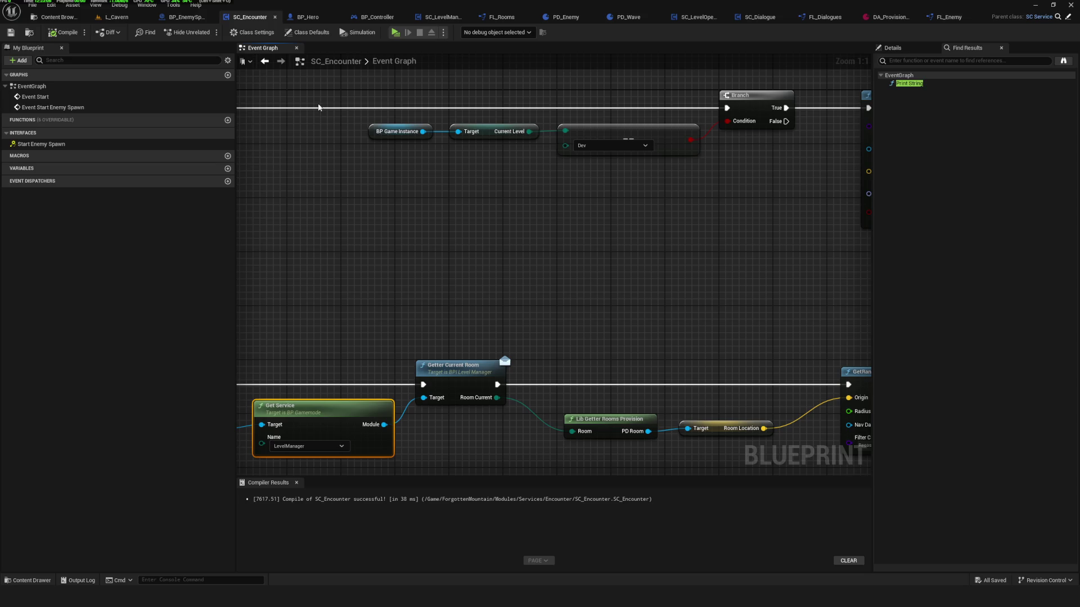
scroll(447, 188, down, 5)
scroll(462, 247, up, 5)
drag(536, 235, 701, 332)
scroll(550, 263, down, 7)
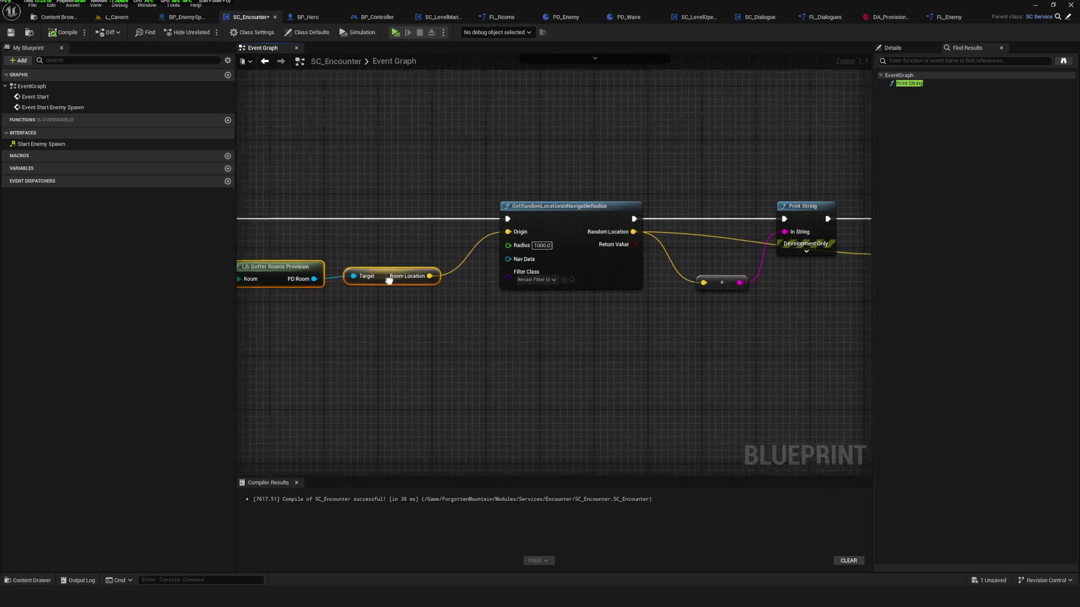
scroll(550, 263, up, 7)
drag(756, 272, 566, 283)
click(9, 36)
Shift the Spawn AI From Class node slightly left and save the blueprint.
drag(423, 171, 593, 193)
scroll(534, 210, down, 3)
scroll(532, 205, up, 2)
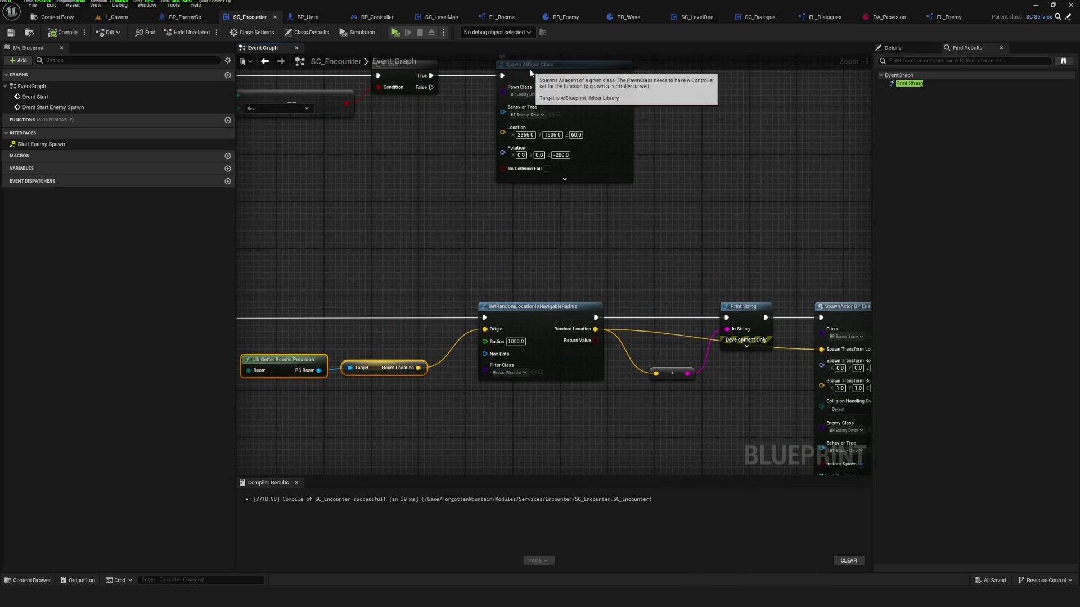
drag(529, 70, 516, 69)
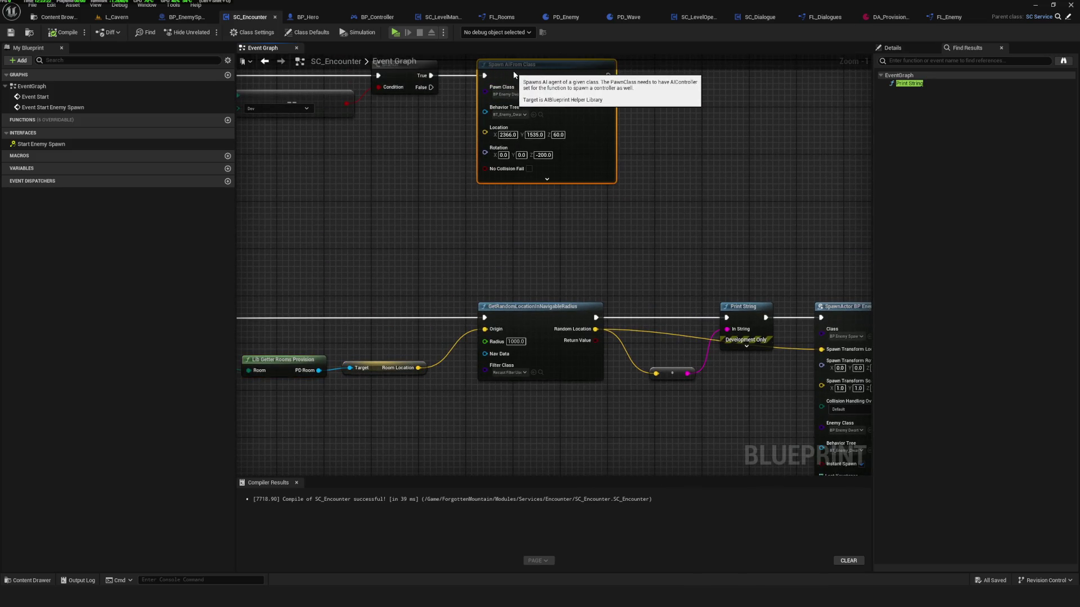
scroll(510, 343, down, 2)
scroll(510, 344, up, 1)
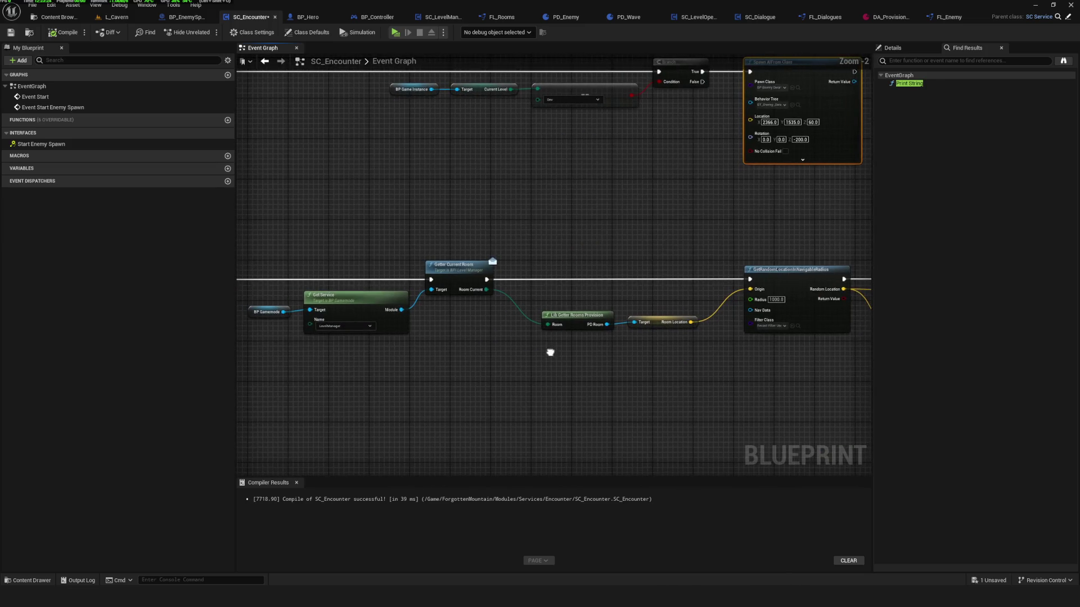
click(11, 33)
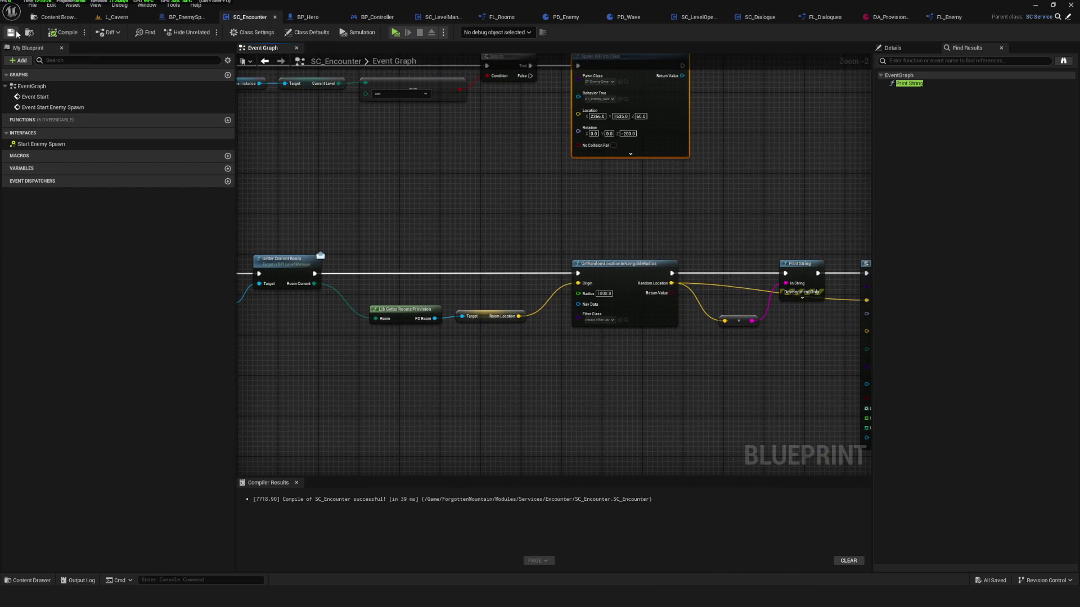
Pan across the SpawnActor BP Enemy Spawner and Room Location nodes.
mouse_move(693, 350)
mouse_down()
mouse_move(374, 313)
mouse_move(457, 317)
mouse_up()
scroll(669, 331, up, 2)
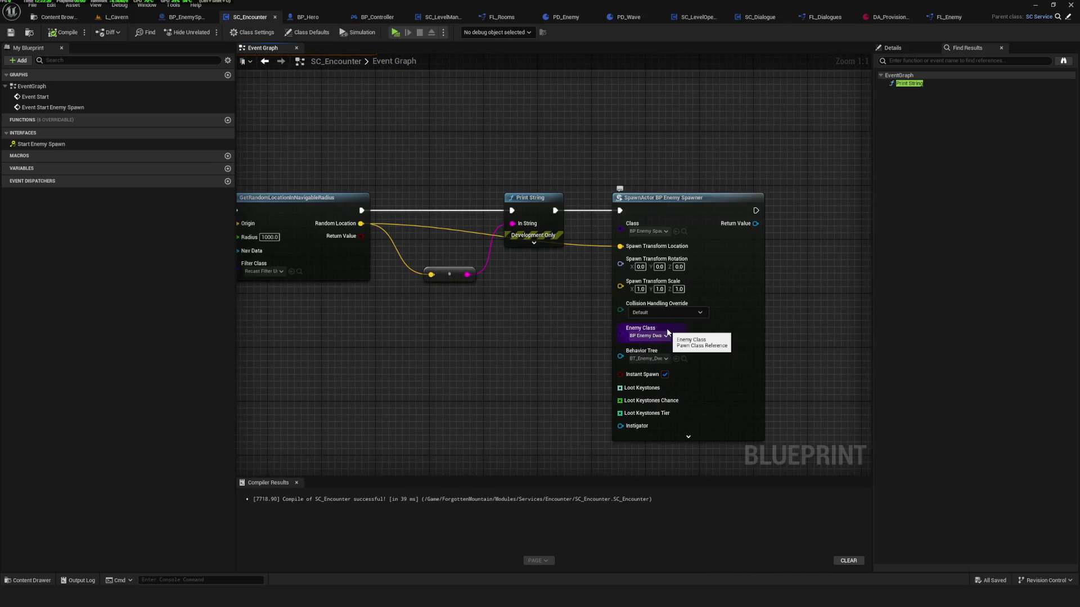
drag(337, 328, 612, 325)
scroll(611, 325, down, 2)
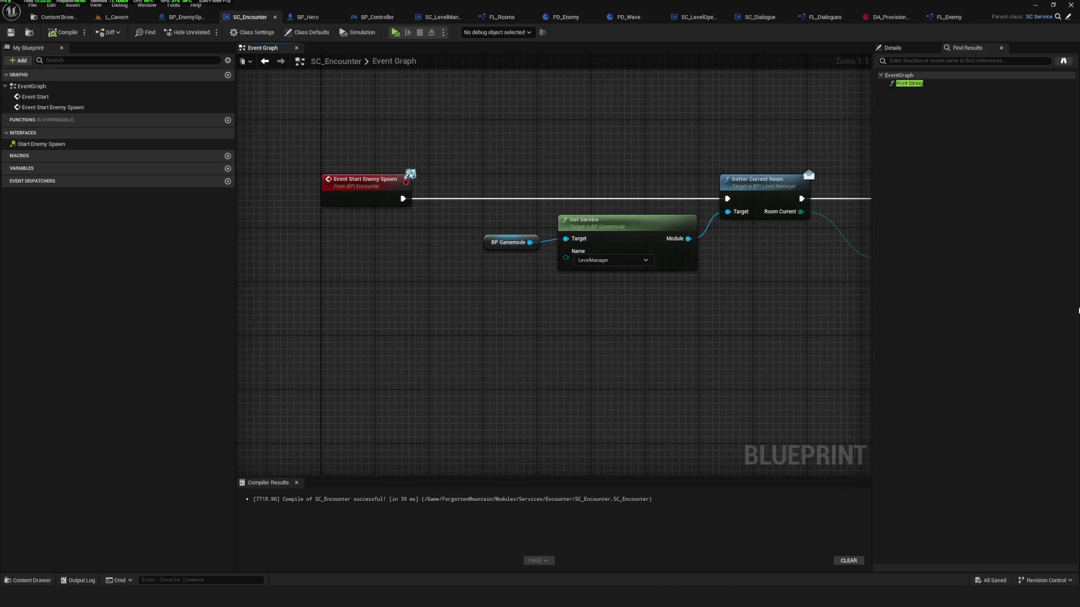
drag(721, 306, 701, 306)
scroll(431, 258, down, 1)
drag(432, 258, 384, 181)
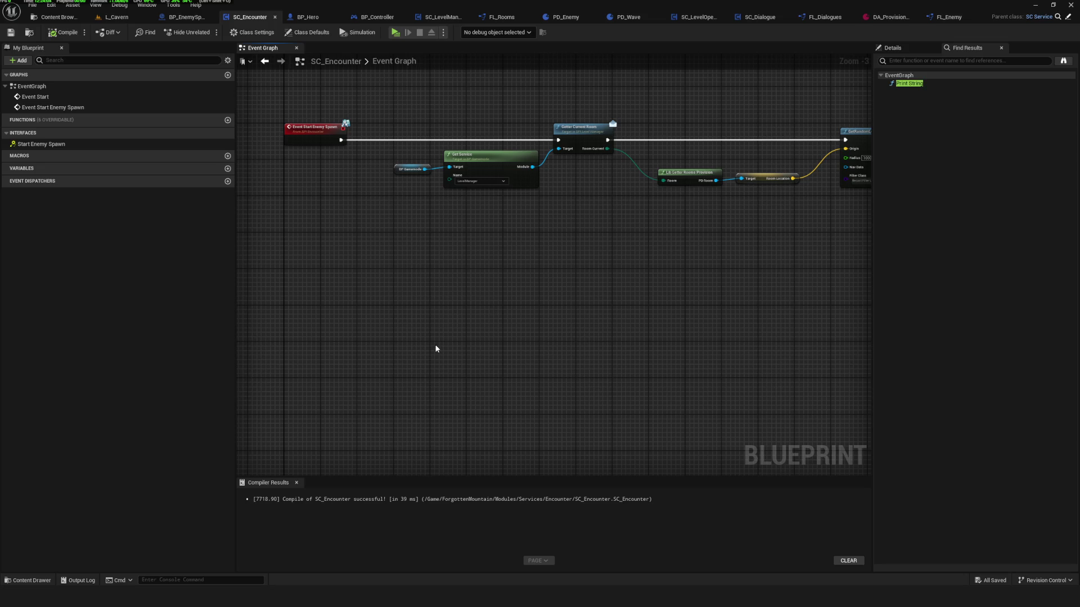
Move the lower row of chain nodes to the right and save.
scroll(416, 332, down, 4)
scroll(500, 242, up, 5)
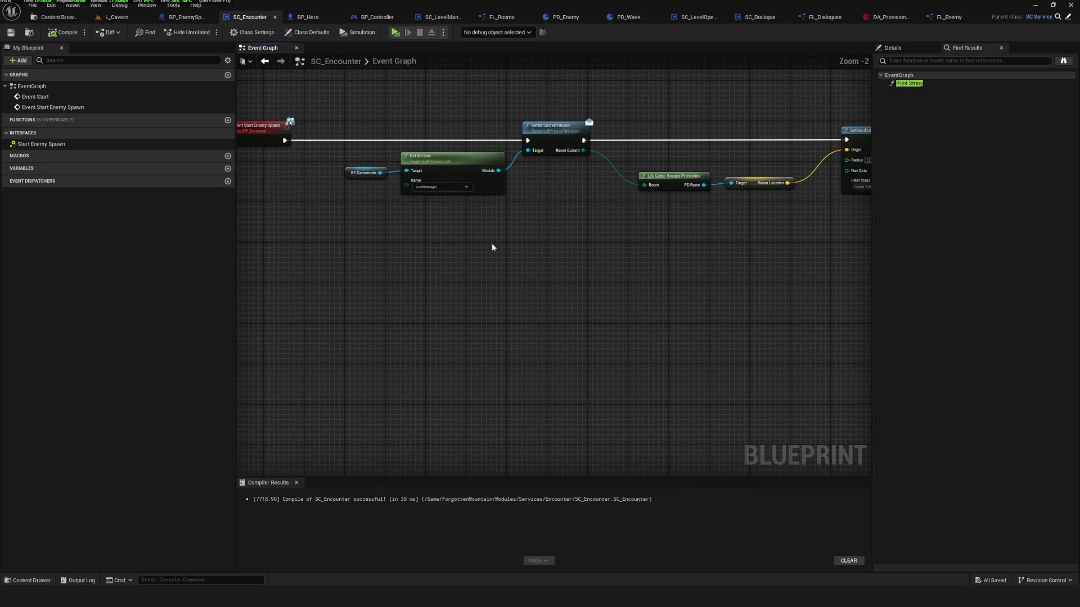
mouse_move(333, 237)
mouse_down()
mouse_move(387, 227)
mouse_move(376, 198)
mouse_move(375, 243)
mouse_move(455, 229)
mouse_move(478, 238)
mouse_up()
scroll(478, 239, down, 5)
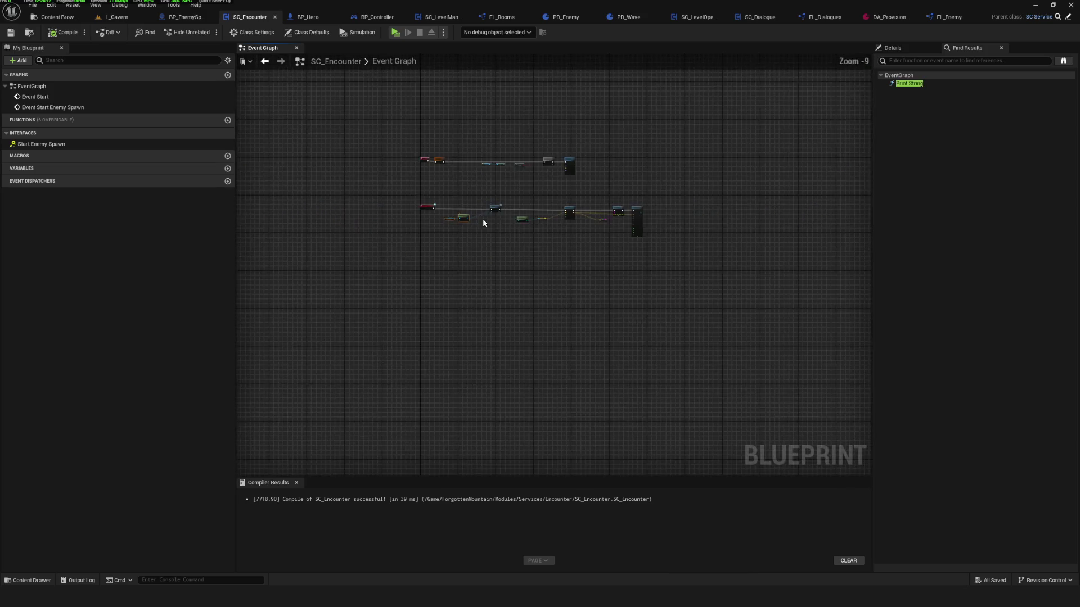
drag(837, 186, 285, 327)
scroll(348, 226, up, 4)
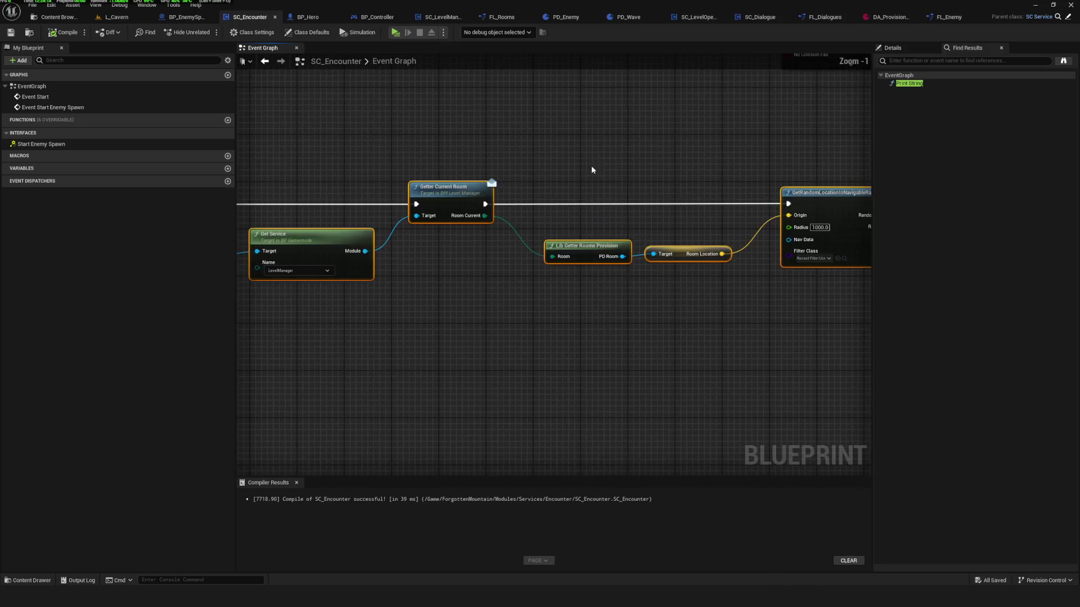
scroll(525, 251, down, 4)
mouse_move(832, 234)
mouse_down()
mouse_move(469, 362)
mouse_move(362, 343)
mouse_up()
scroll(437, 293, up, 3)
drag(538, 161, 739, 160)
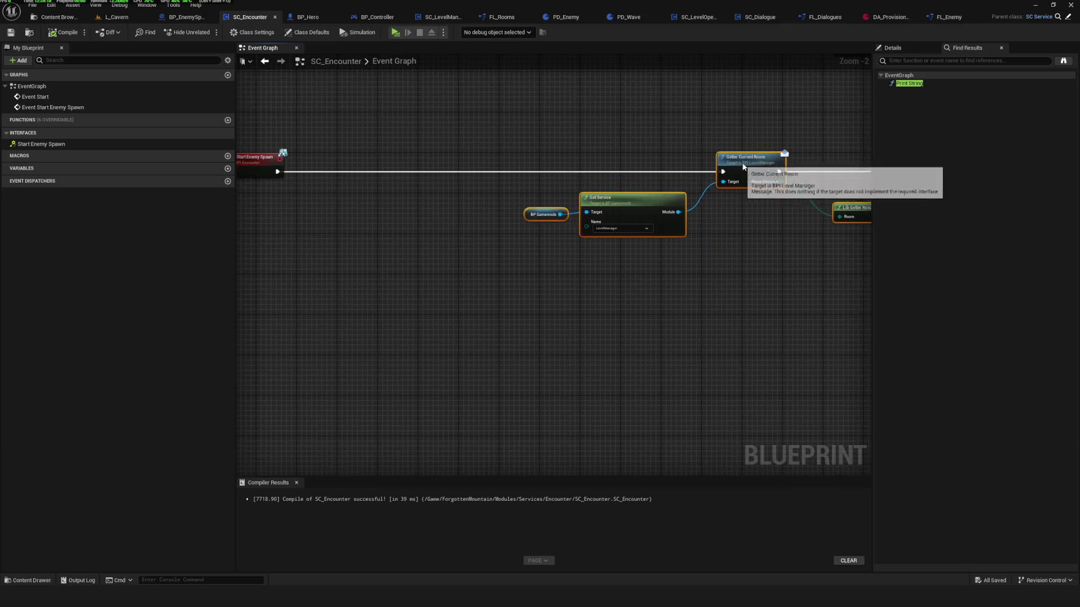
key(ctrl+s)
Nudge BP Gamemode and Get Service up and right, then save again.
drag(387, 194, 517, 332)
drag(548, 234, 561, 229)
key(ctrl+s)
Center both event chains and start a test play session.
scroll(506, 271, down, 7)
scroll(416, 307, up, 4)
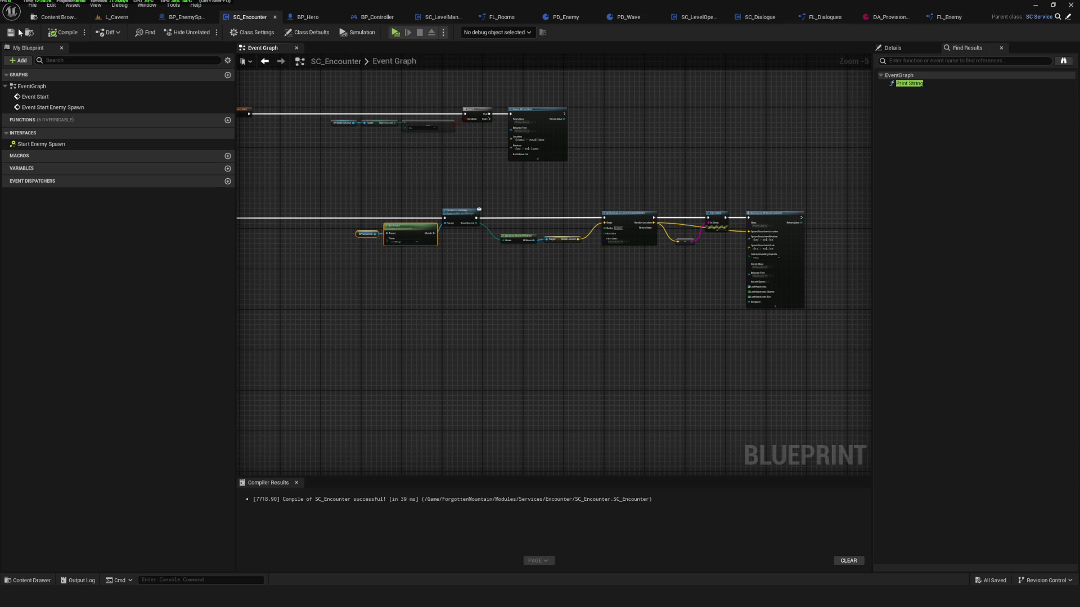
drag(347, 132, 390, 187)
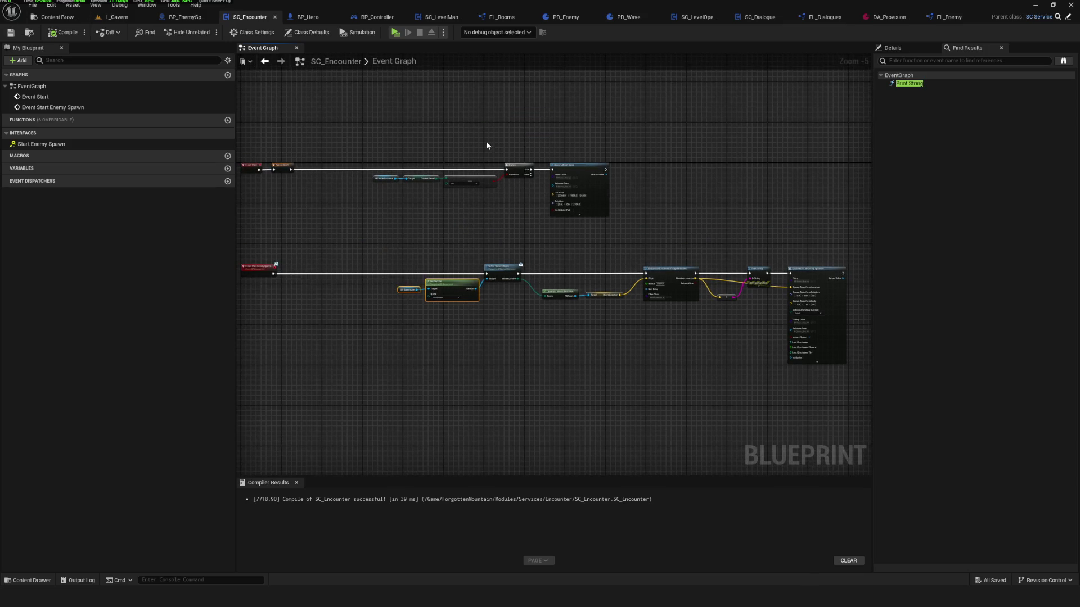
click(396, 34)
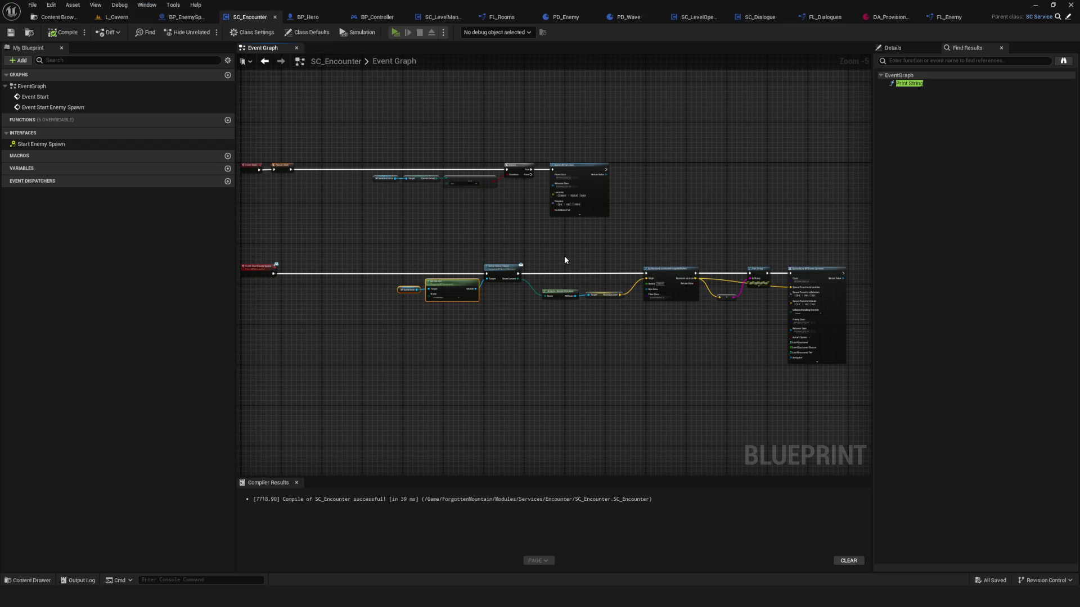